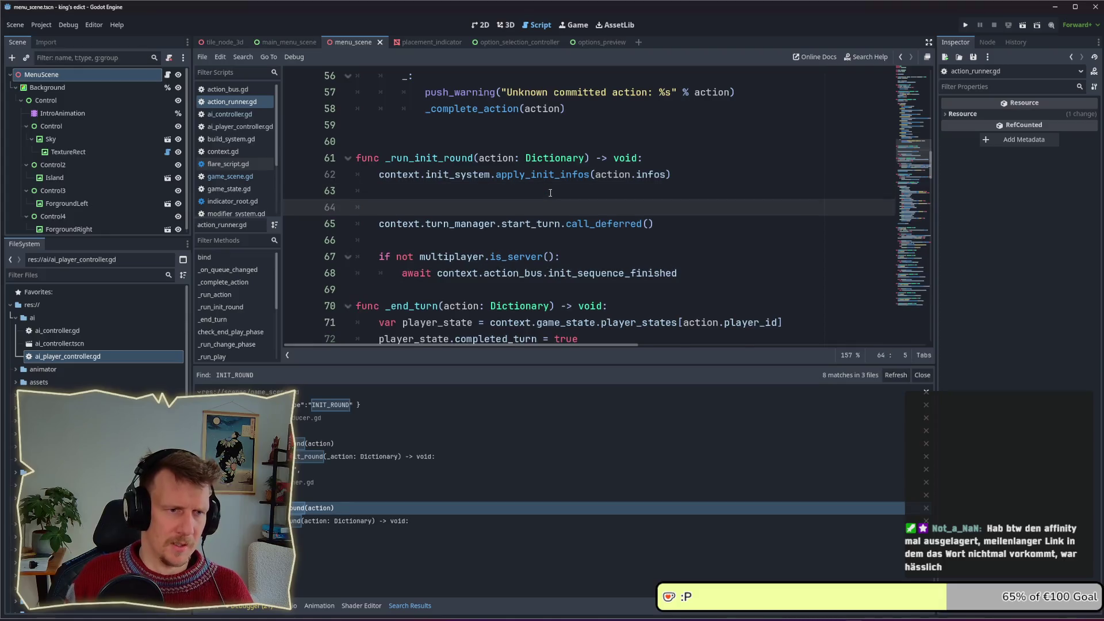
Leave one blank line after the init-infos call in _run_init_round and save action_runner.gd
key(Up)
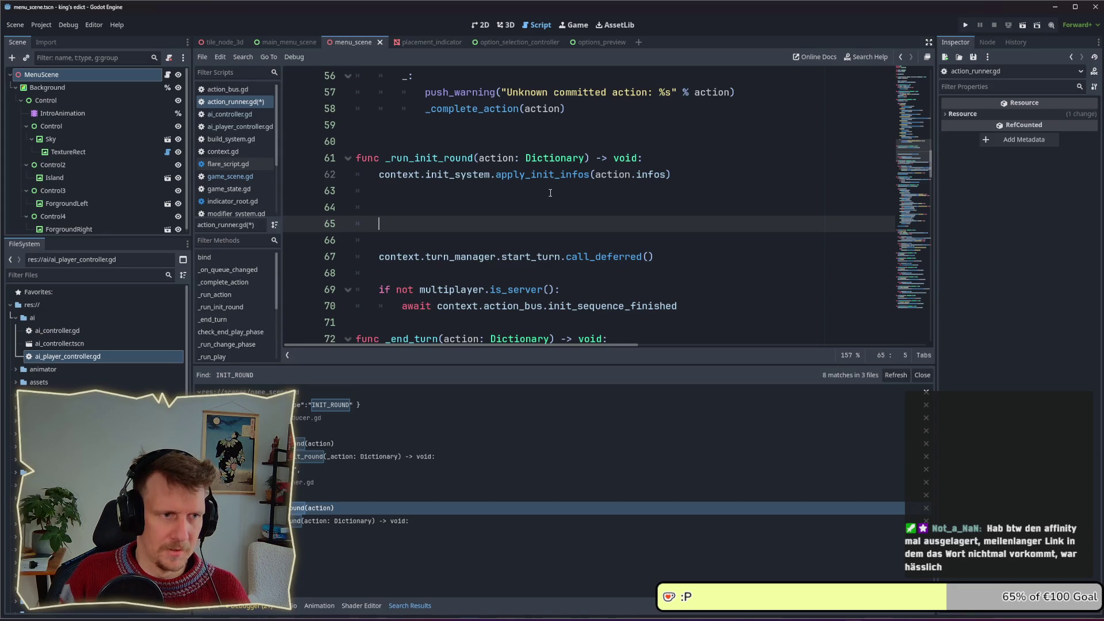
key(BackSpace)
key(BackSpace)
key(BackSpace)
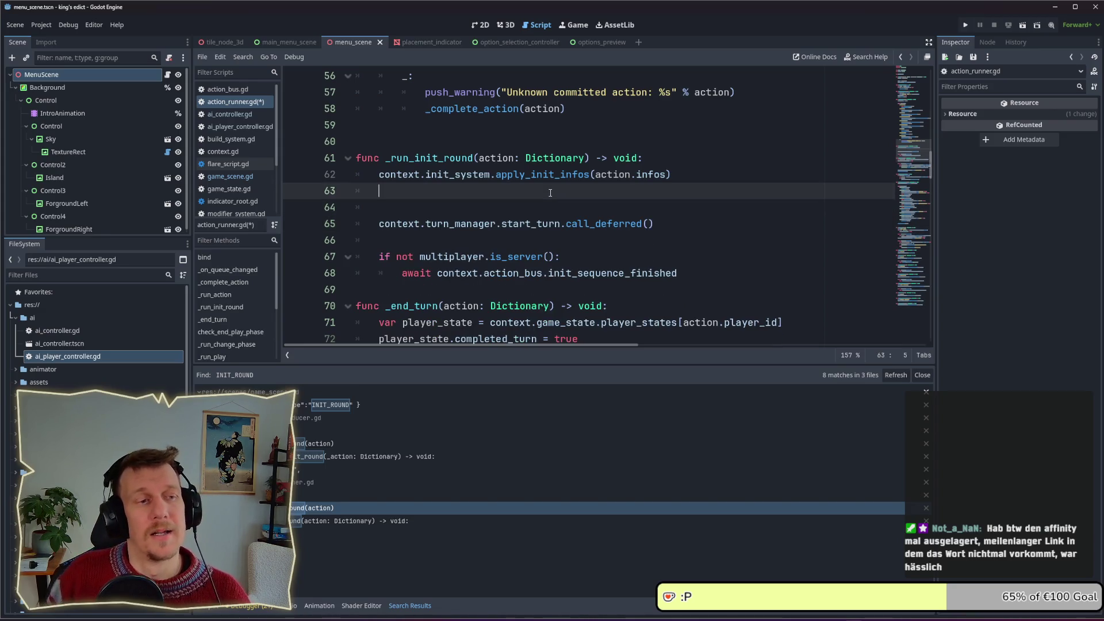
key(ctrl+z)
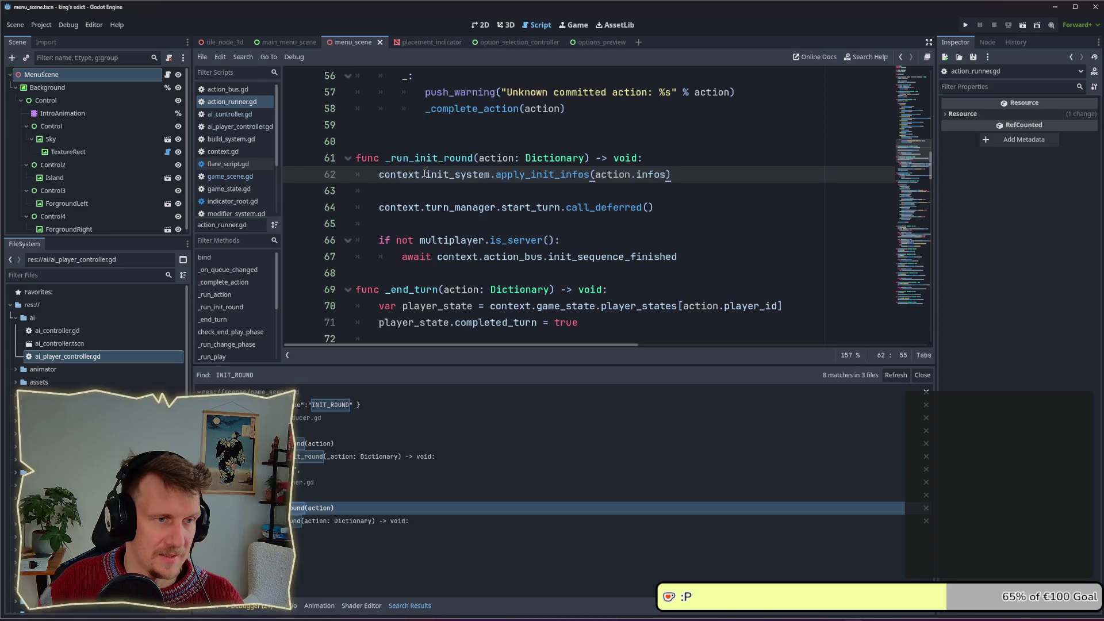
Check the context and ai_controller declarations in game_scene.gd, then return to action_runner.gd
click(230, 176)
scroll(572, 224, up, 5)
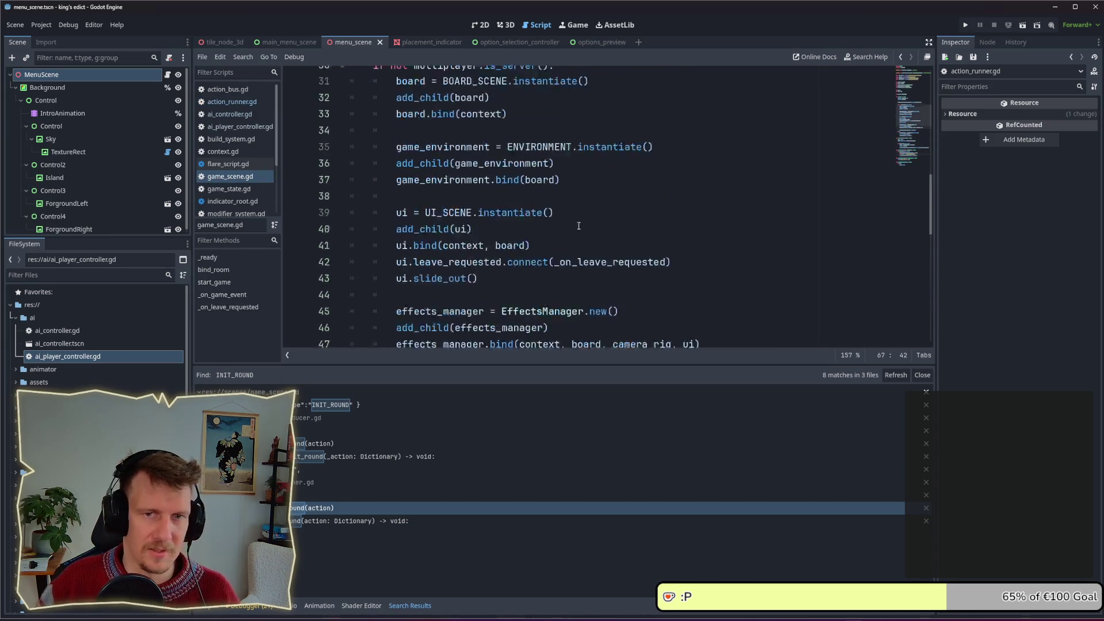
scroll(572, 224, up, 1)
drag(932, 198, 932, 124)
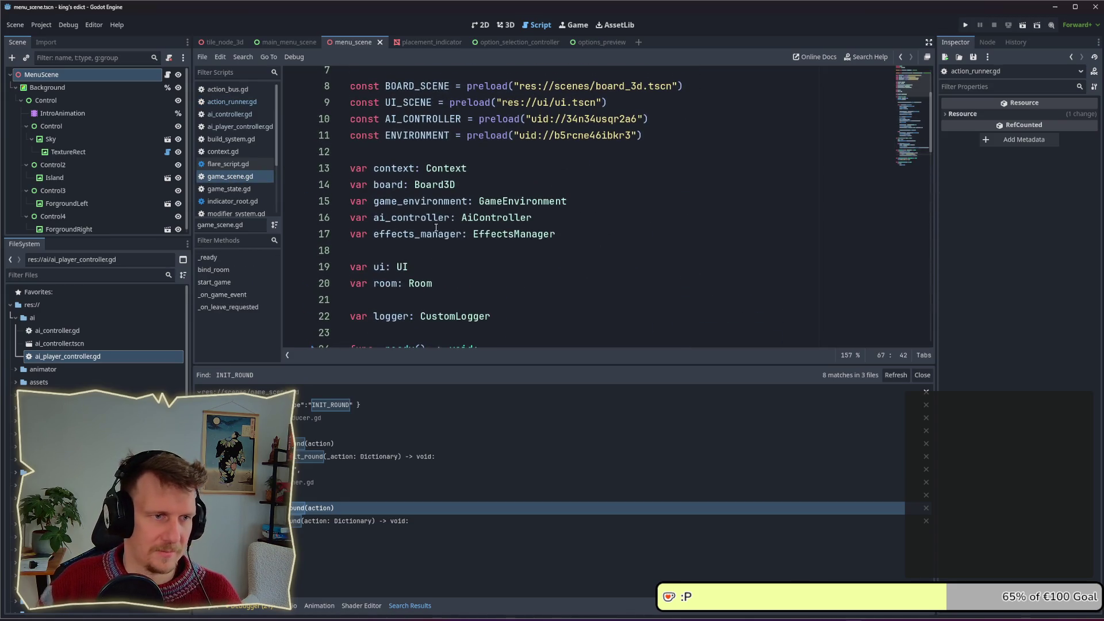
drag(467, 168, 373, 168)
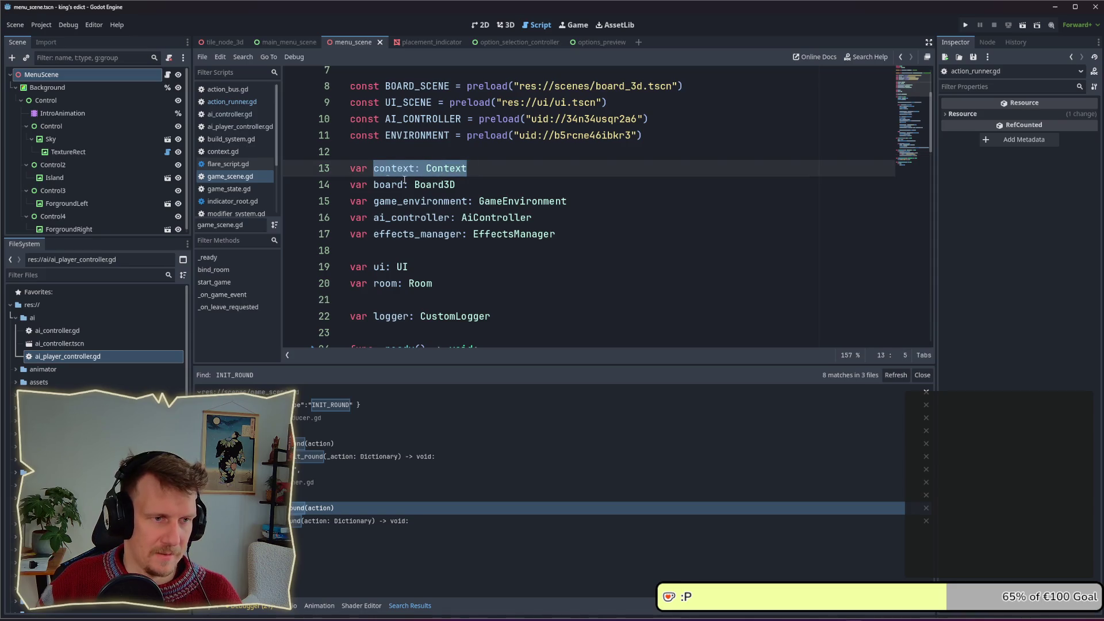
click(533, 218)
scroll(529, 220, up, 2)
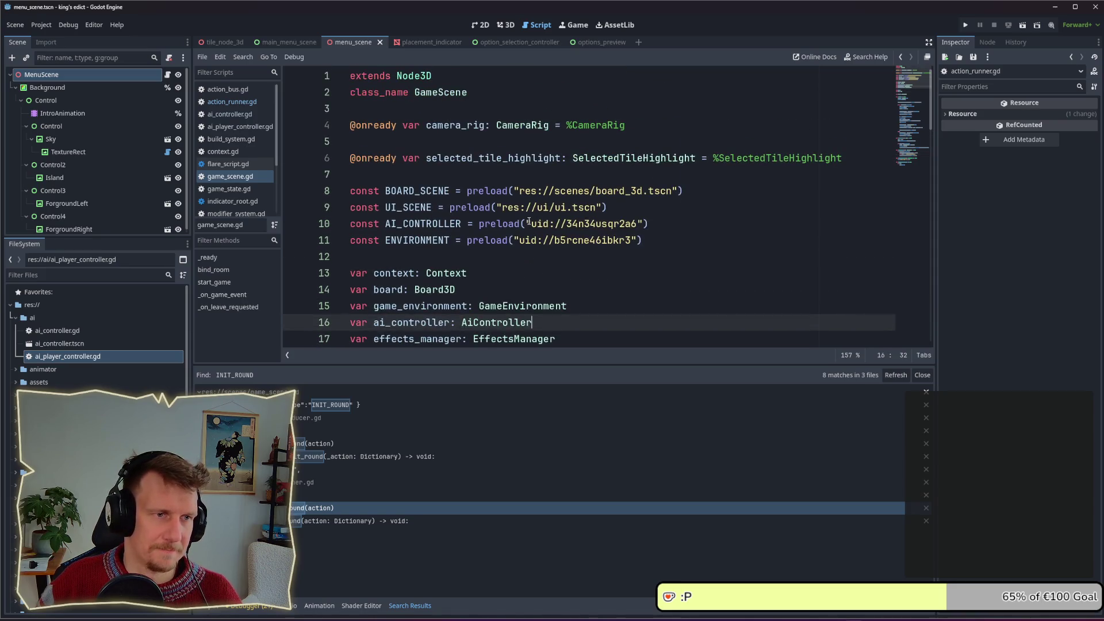
scroll(480, 196, down, 4)
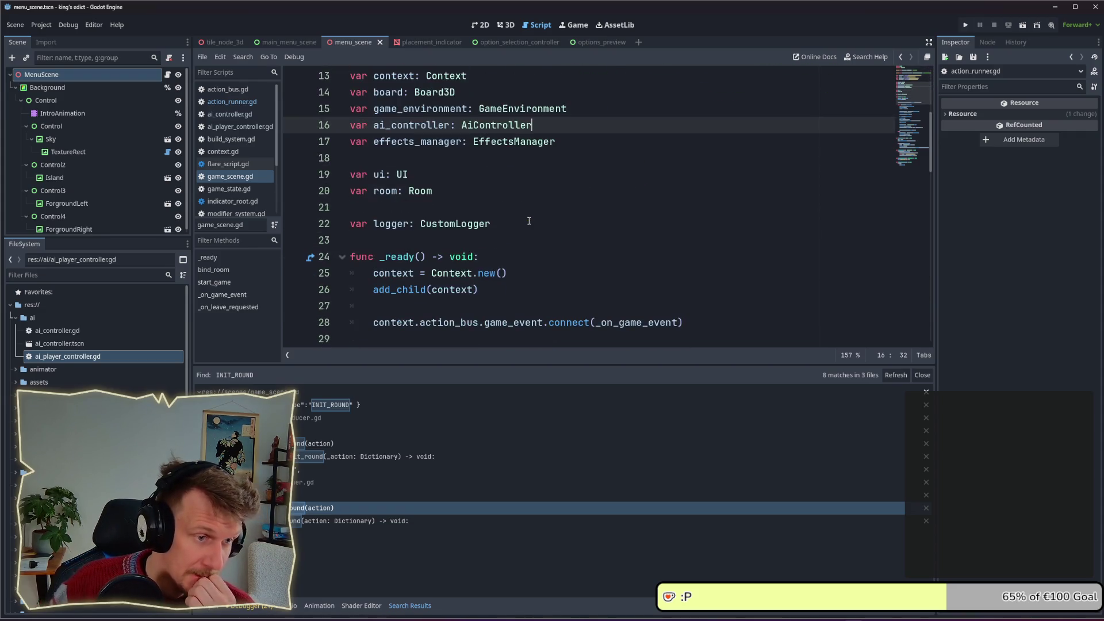
click(232, 102)
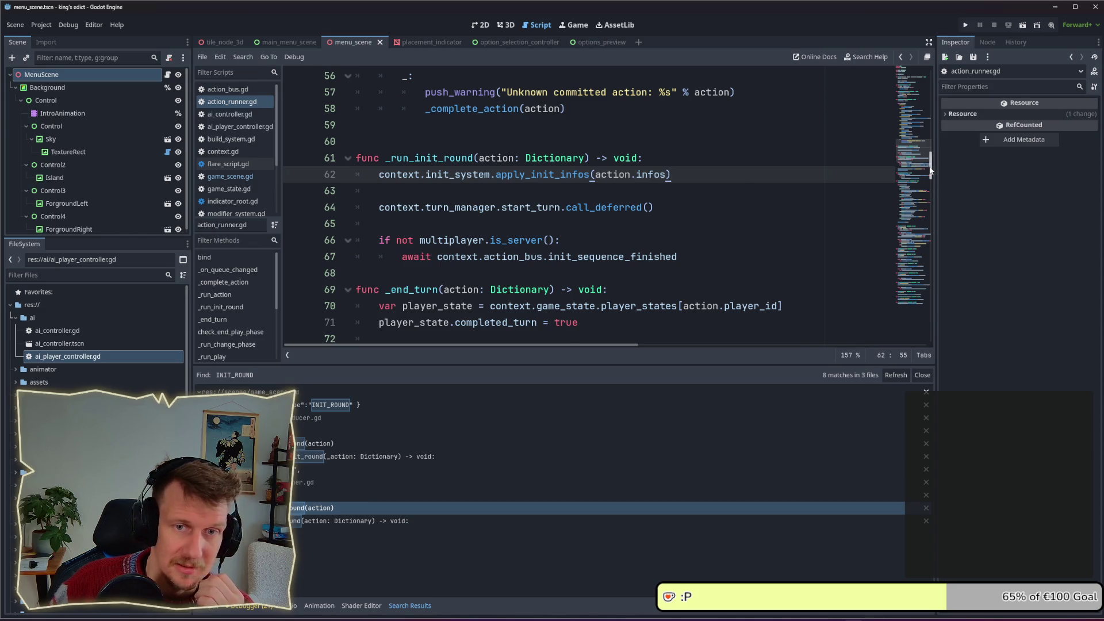
Scroll action_runner.gd to the top and lower the Search Results splitter to enlarge the code area
drag(930, 171, 934, 80)
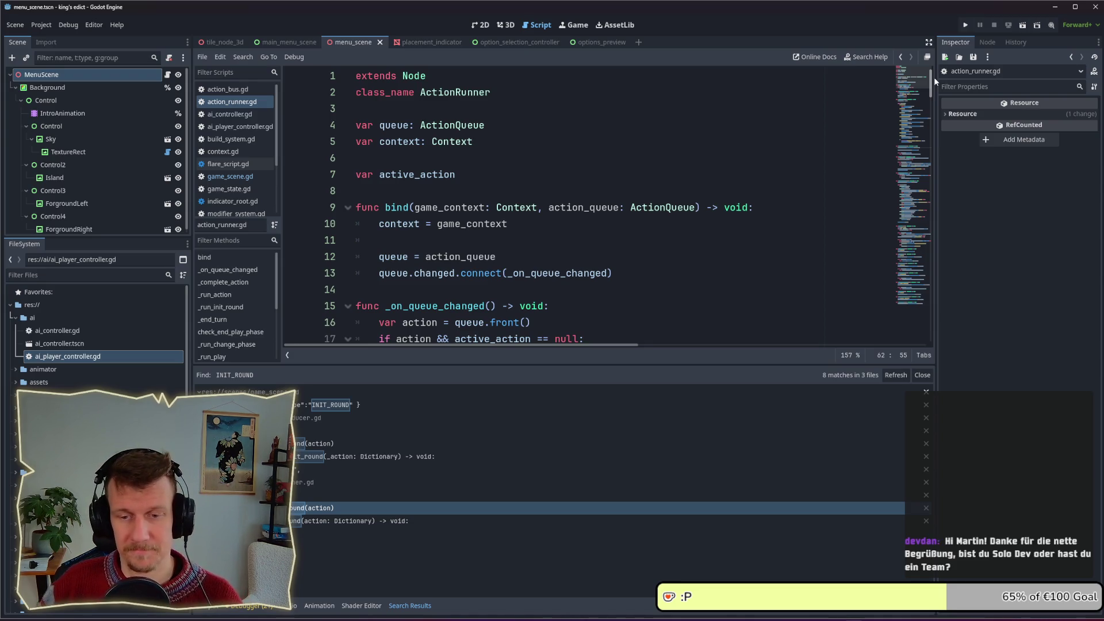
drag(933, 82, 932, 89)
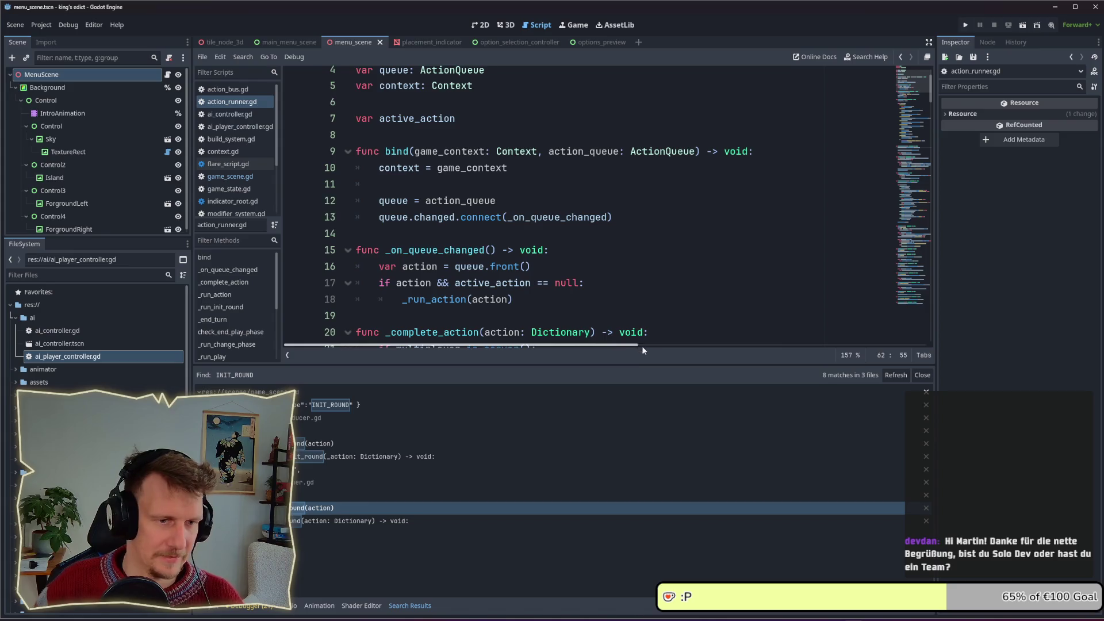
drag(656, 365, 647, 381)
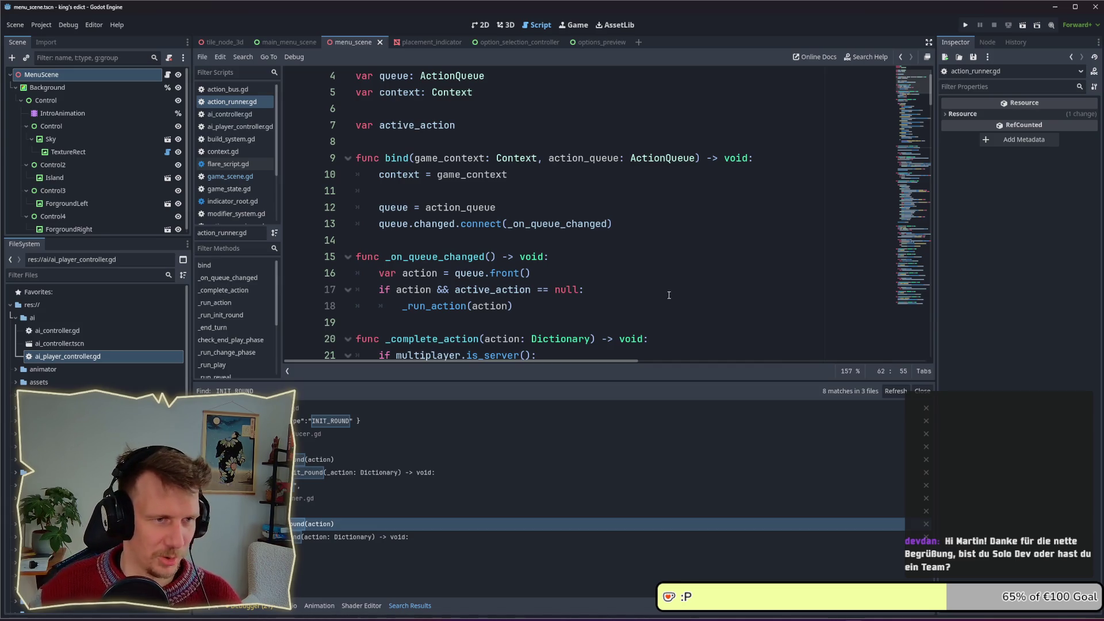
scroll(667, 297, down, 1)
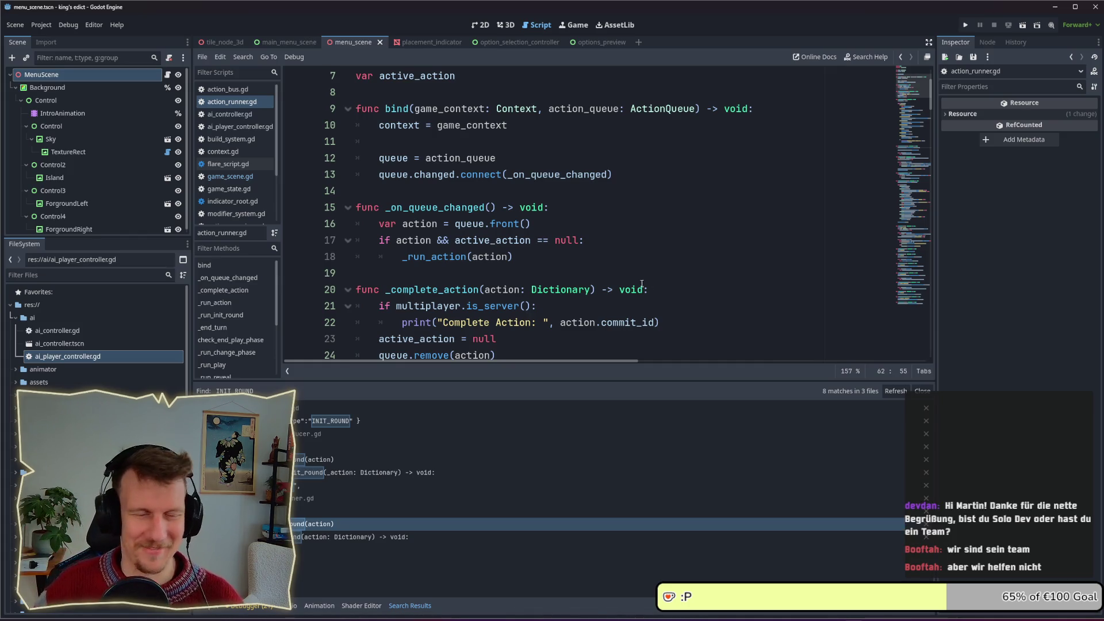
scroll(605, 276, down, 1)
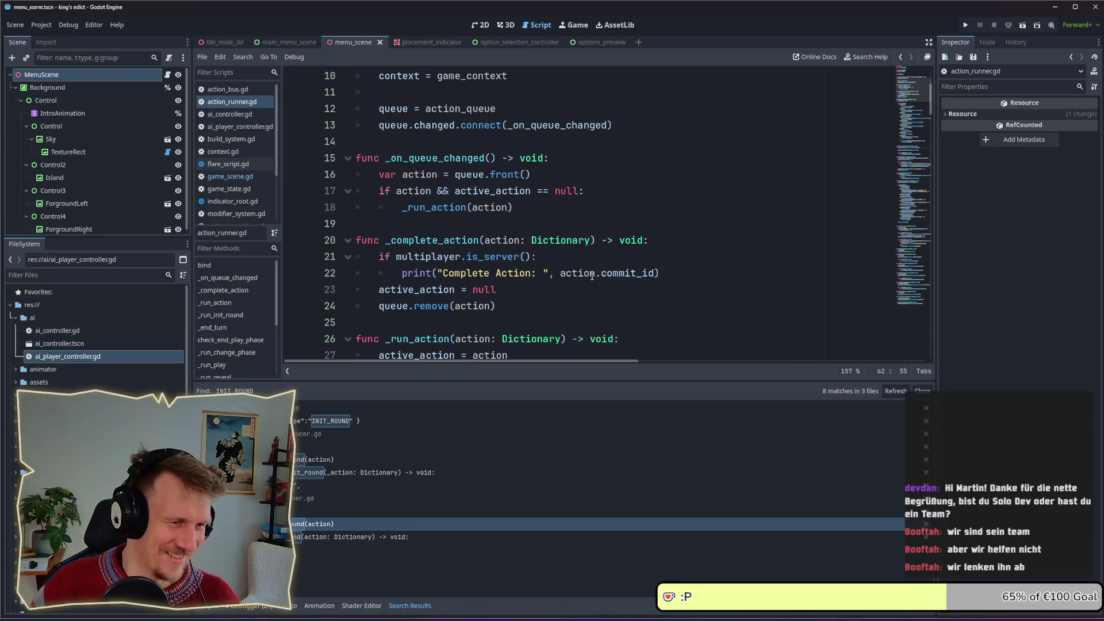
Go through game_scene.gd's _ready down to the ai_controller bind call on line 53
click(236, 177)
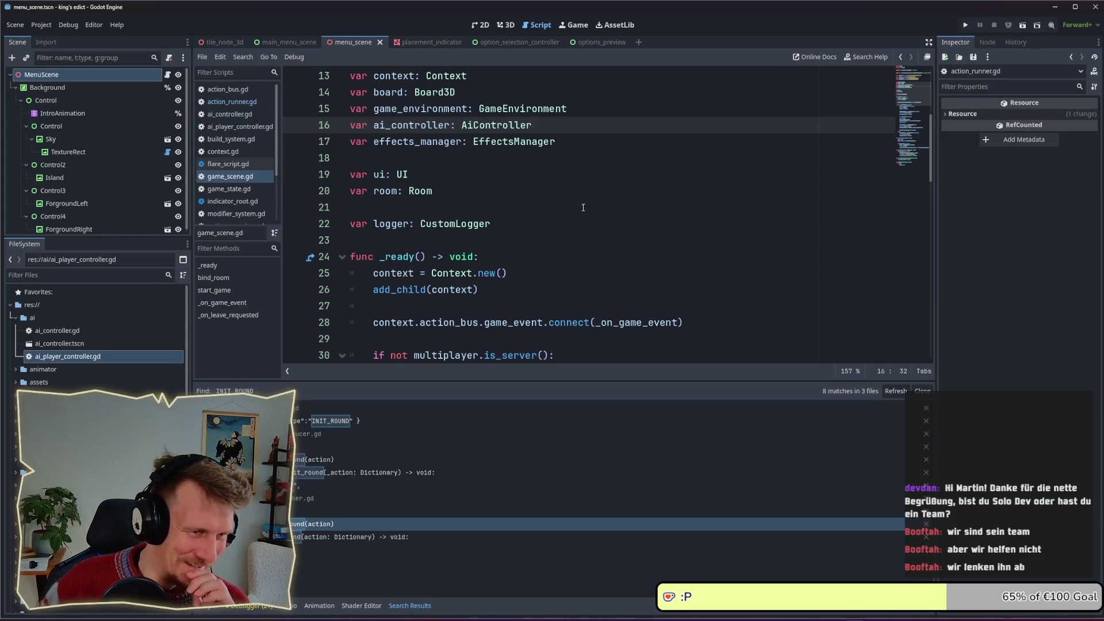
scroll(583, 208, down, 1)
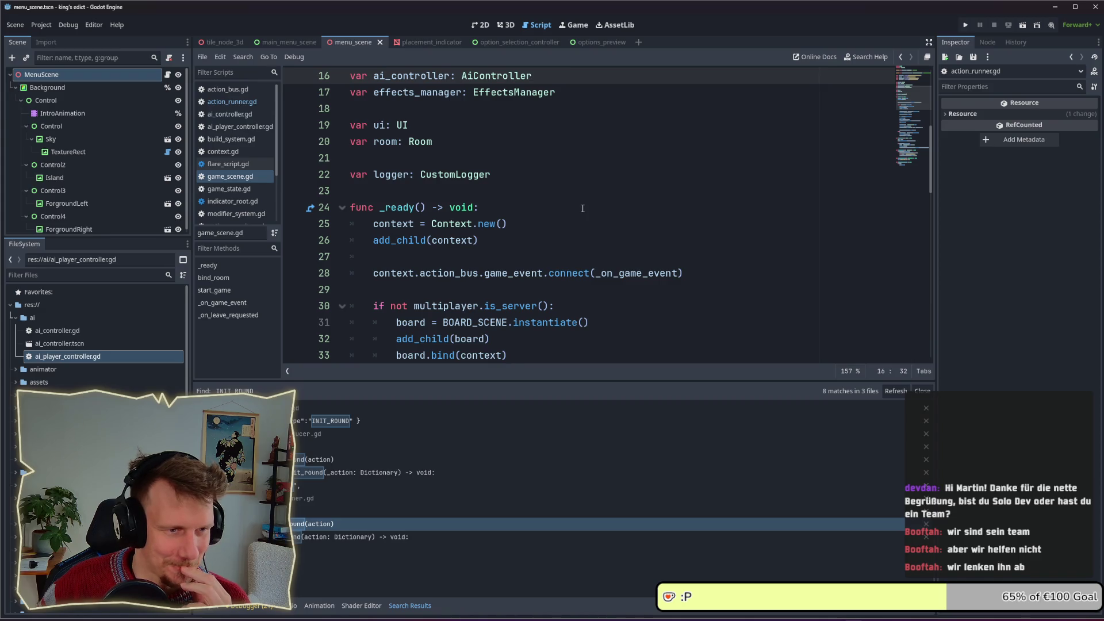
scroll(583, 208, down, 1)
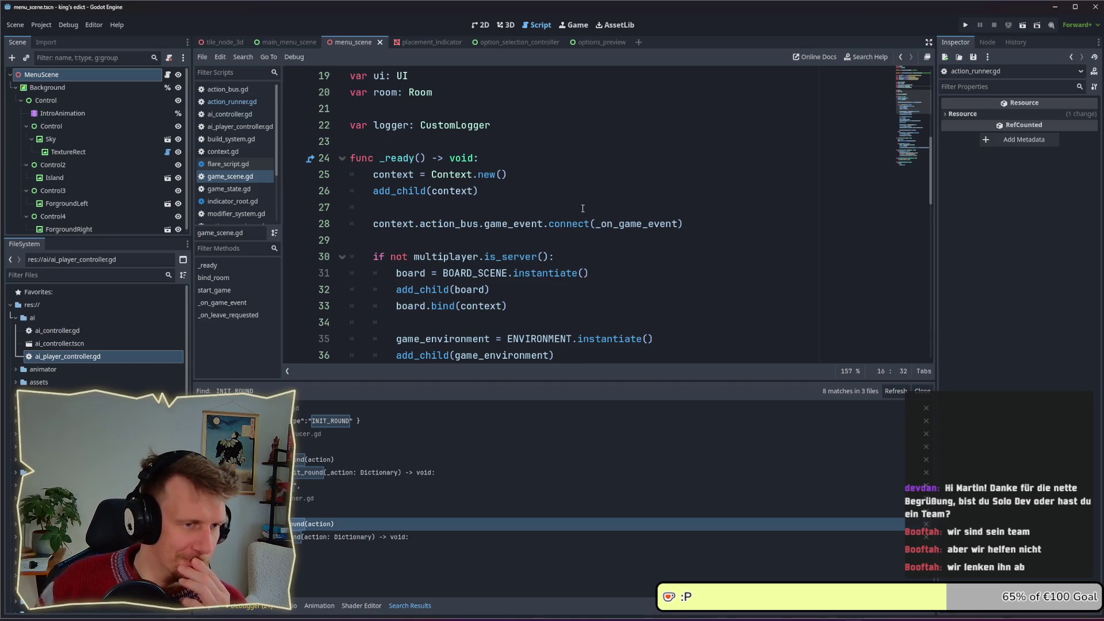
scroll(583, 208, down, 1)
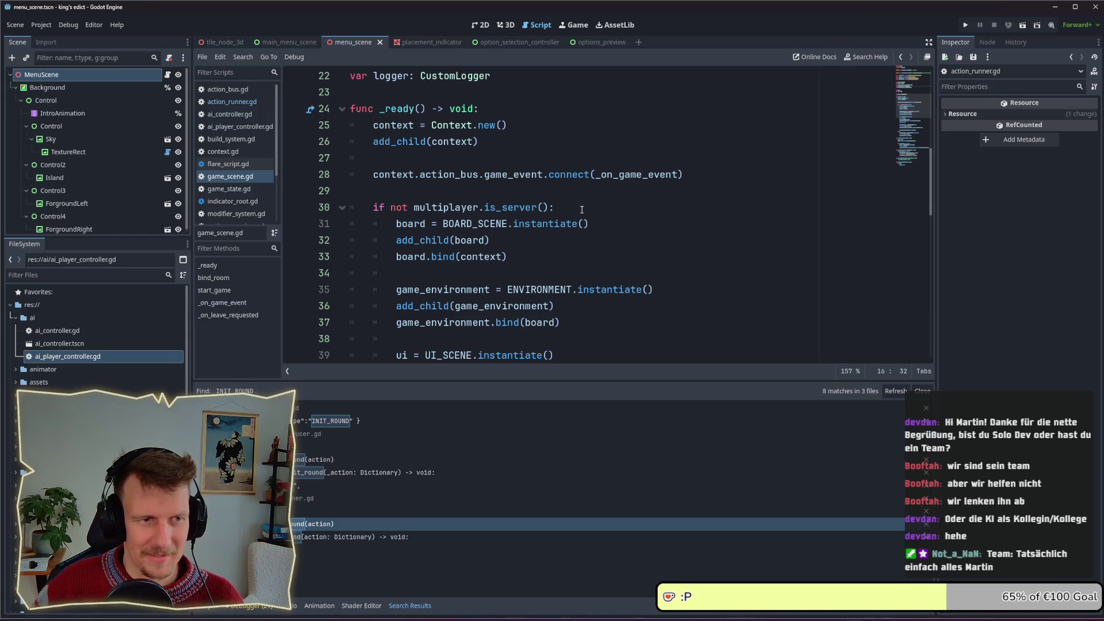
scroll(581, 209, down, 1)
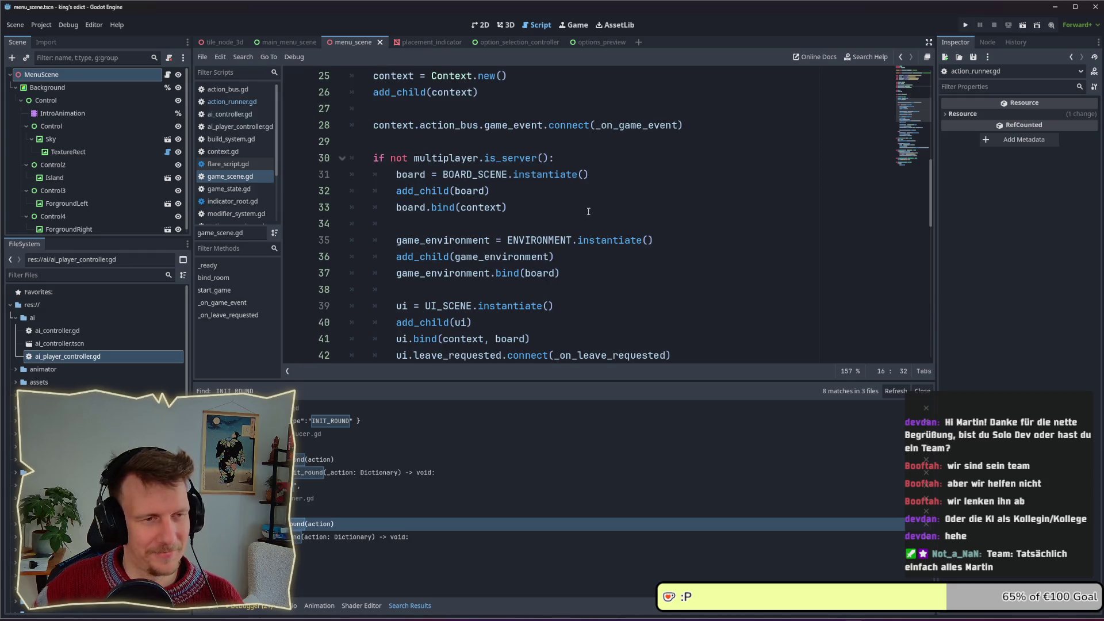
scroll(579, 207, down, 1)
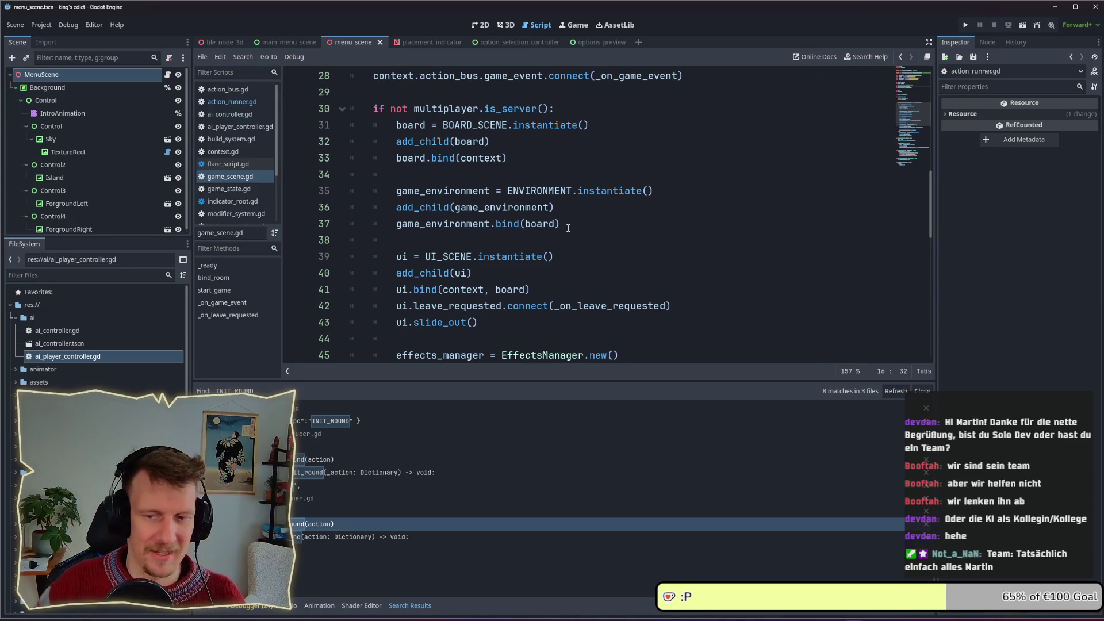
scroll(569, 228, down, 1)
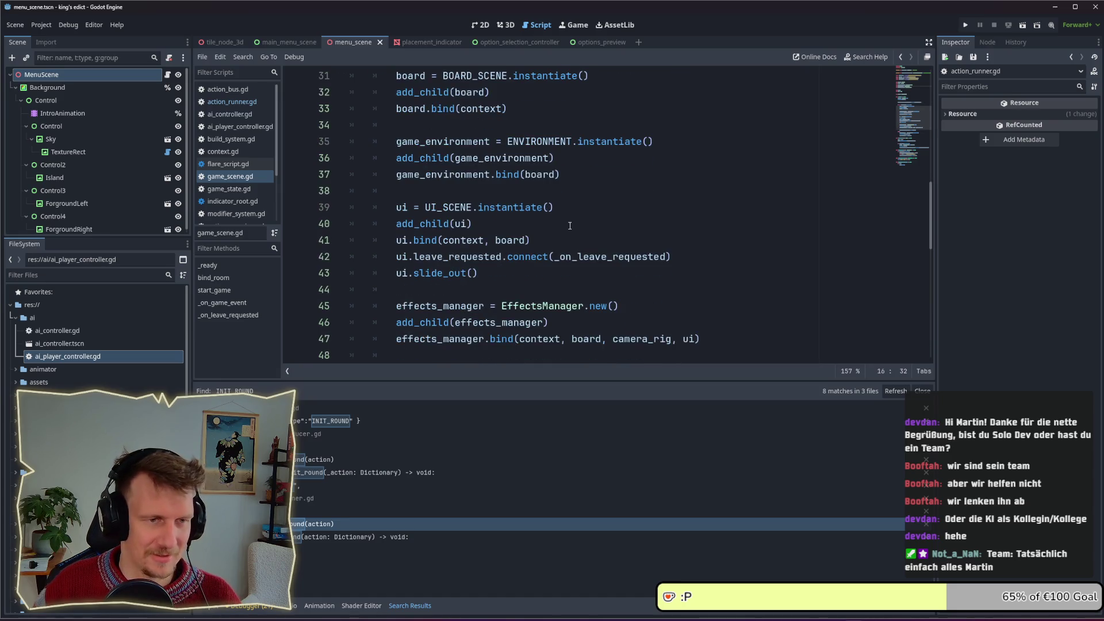
scroll(569, 226, down, 1)
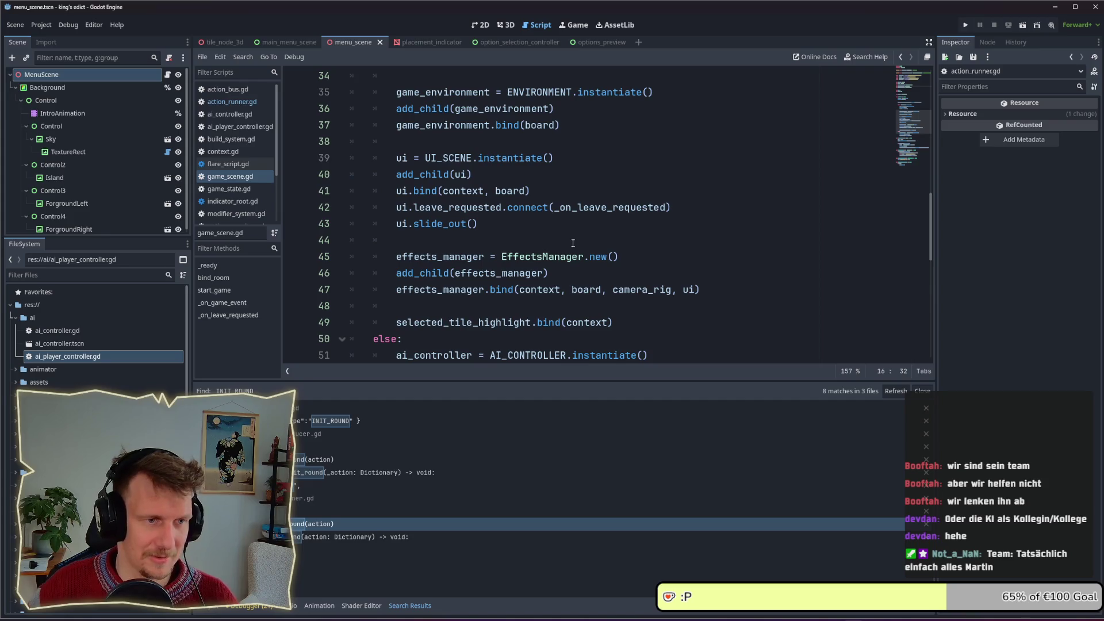
scroll(571, 235, down, 2)
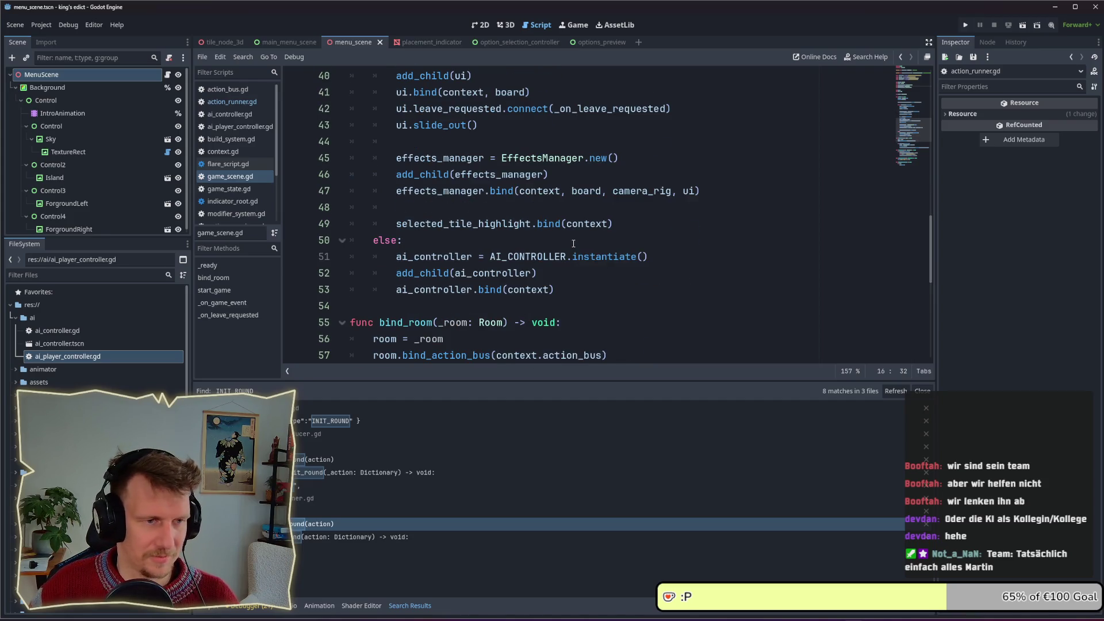
scroll(573, 244, down, 1)
click(573, 243)
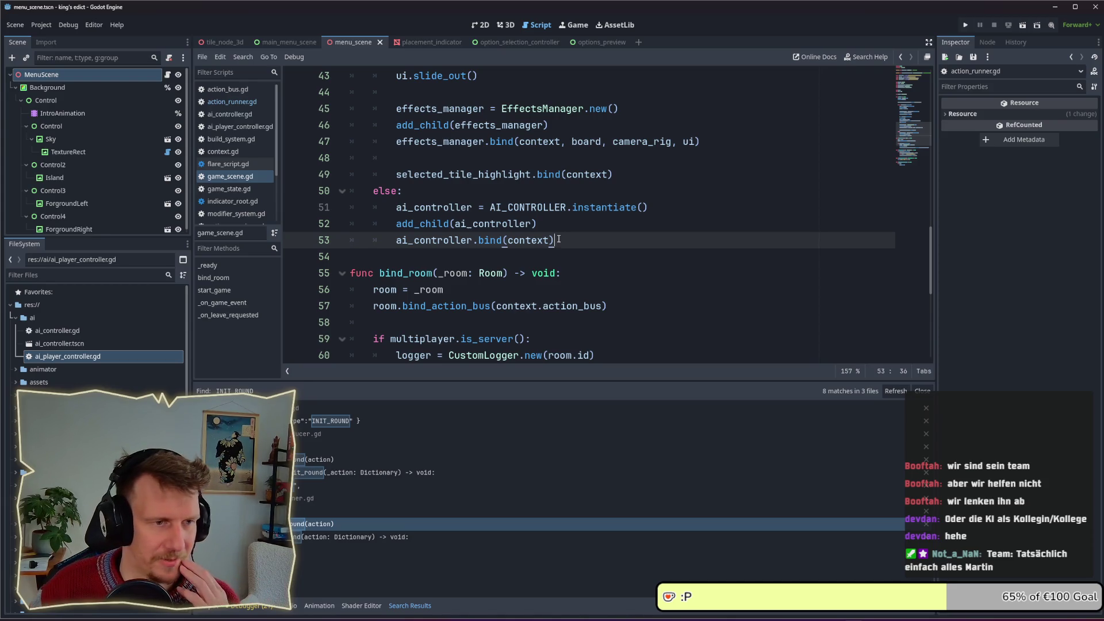
scroll(558, 238, down, 1)
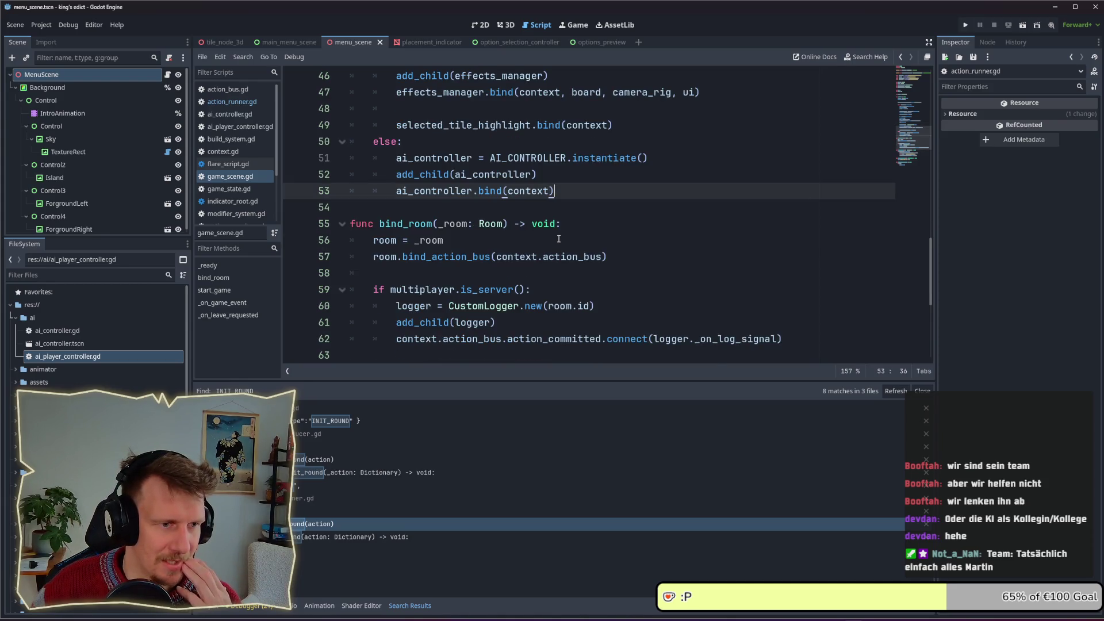
scroll(558, 239, down, 1)
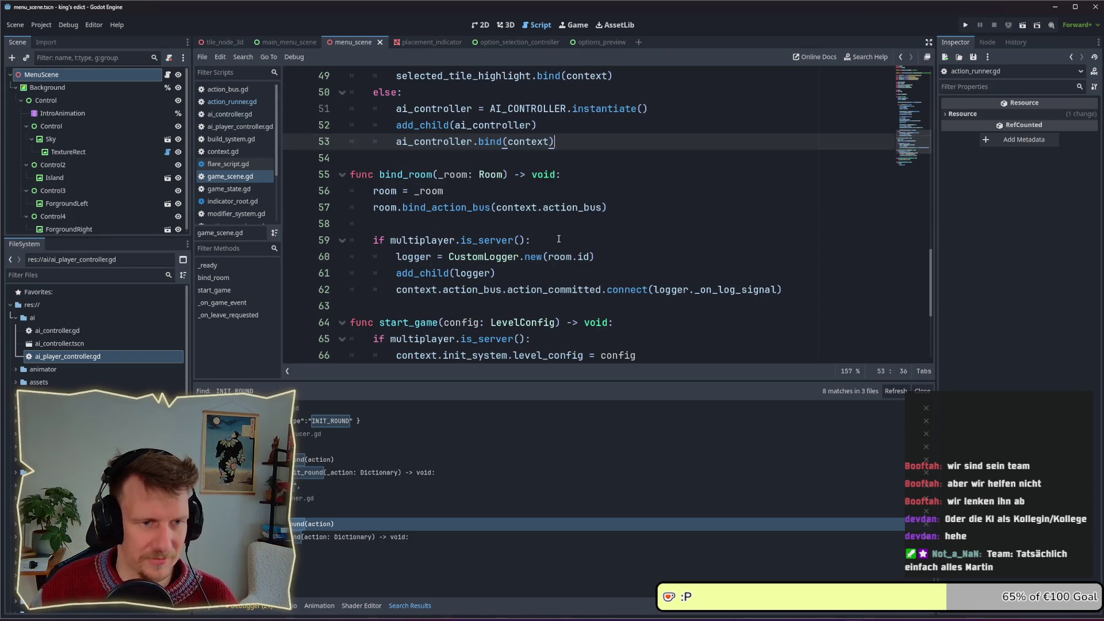
scroll(558, 238, down, 1)
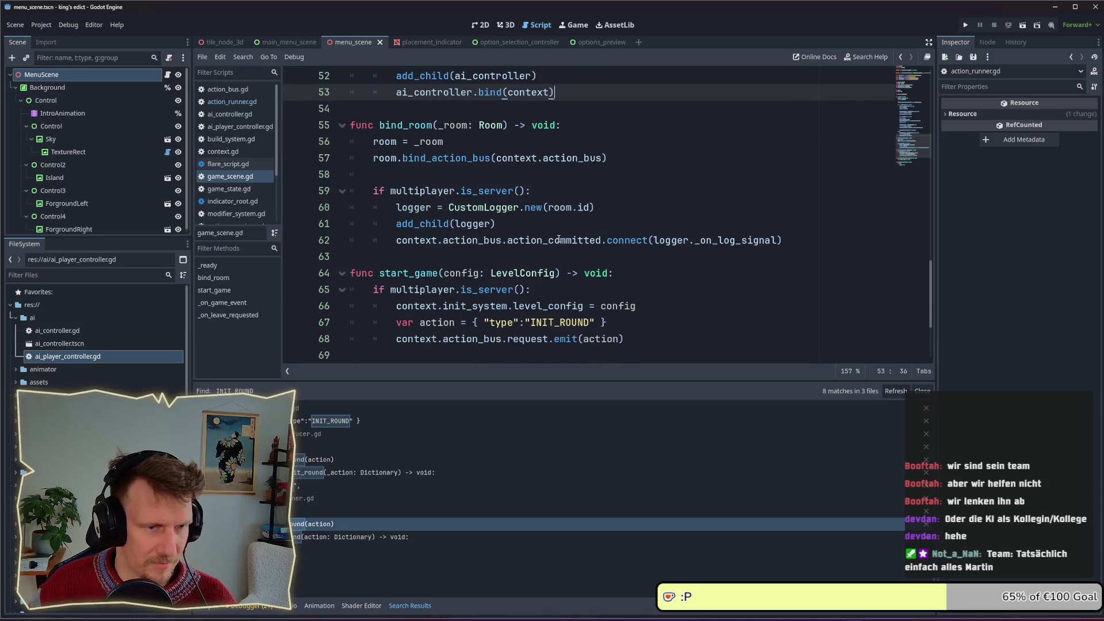
scroll(558, 238, down, 1)
scroll(559, 239, down, 1)
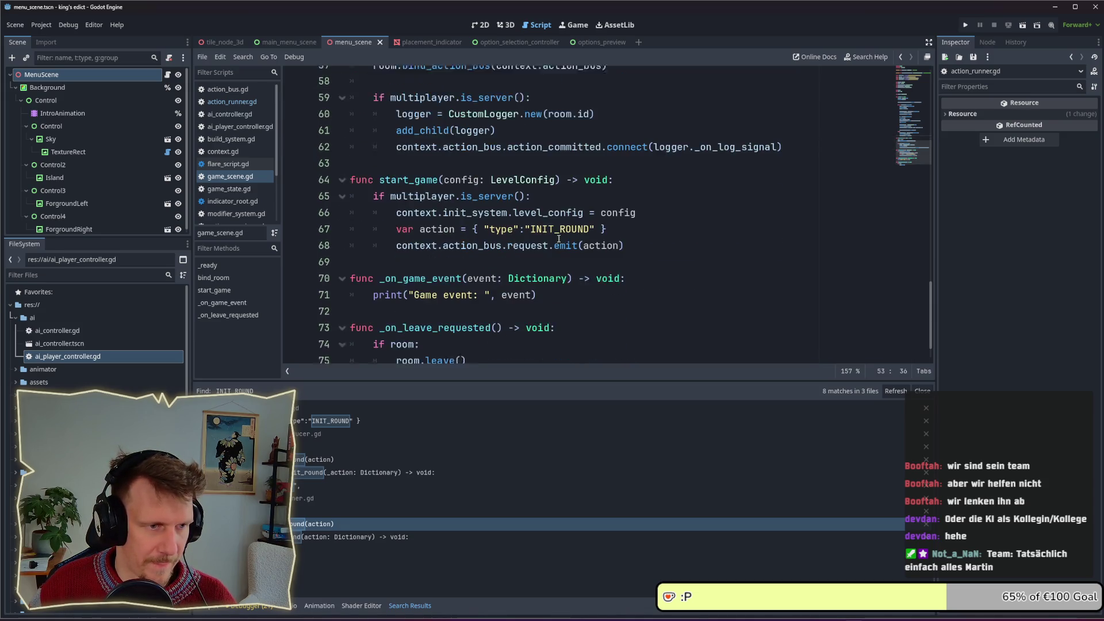
scroll(558, 238, down, 1)
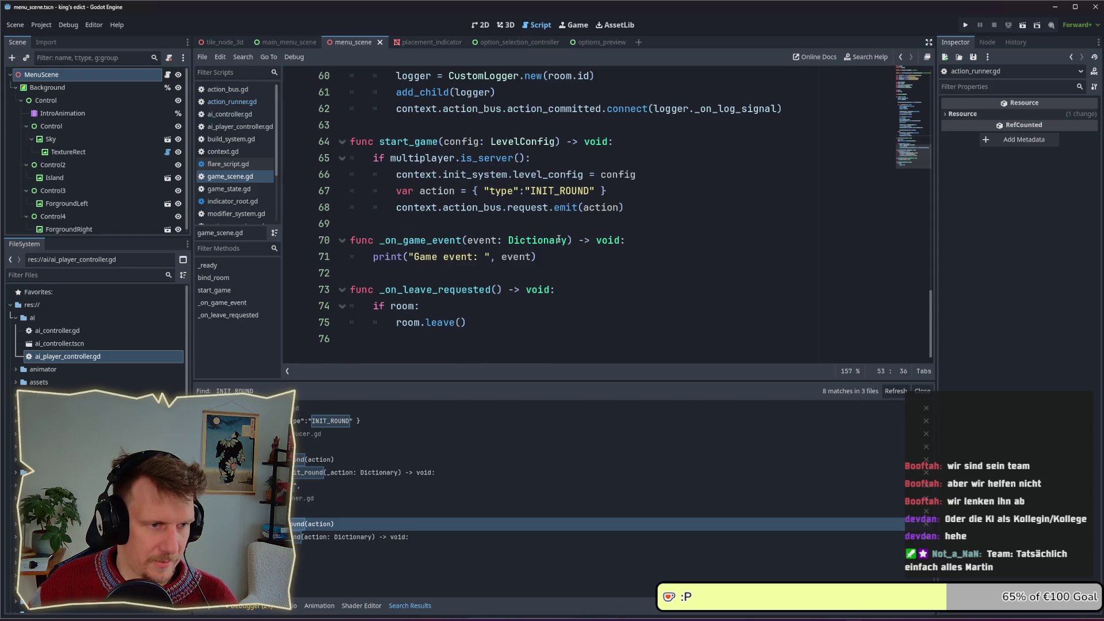
scroll(558, 239, up, 1)
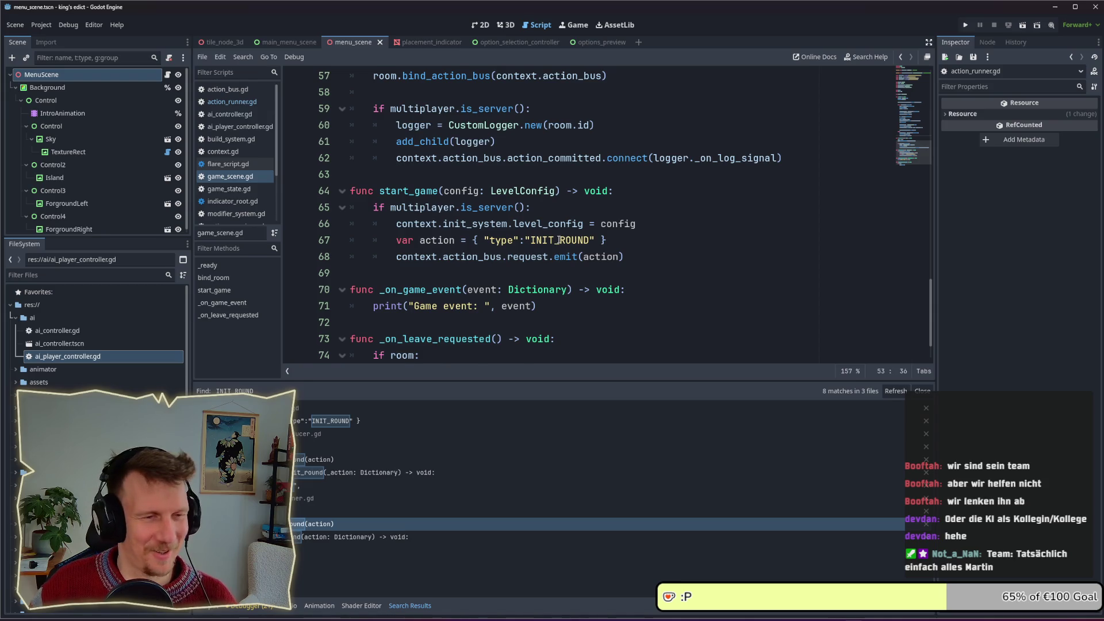
scroll(558, 240, up, 1)
scroll(558, 240, up, 2)
scroll(558, 240, down, 2)
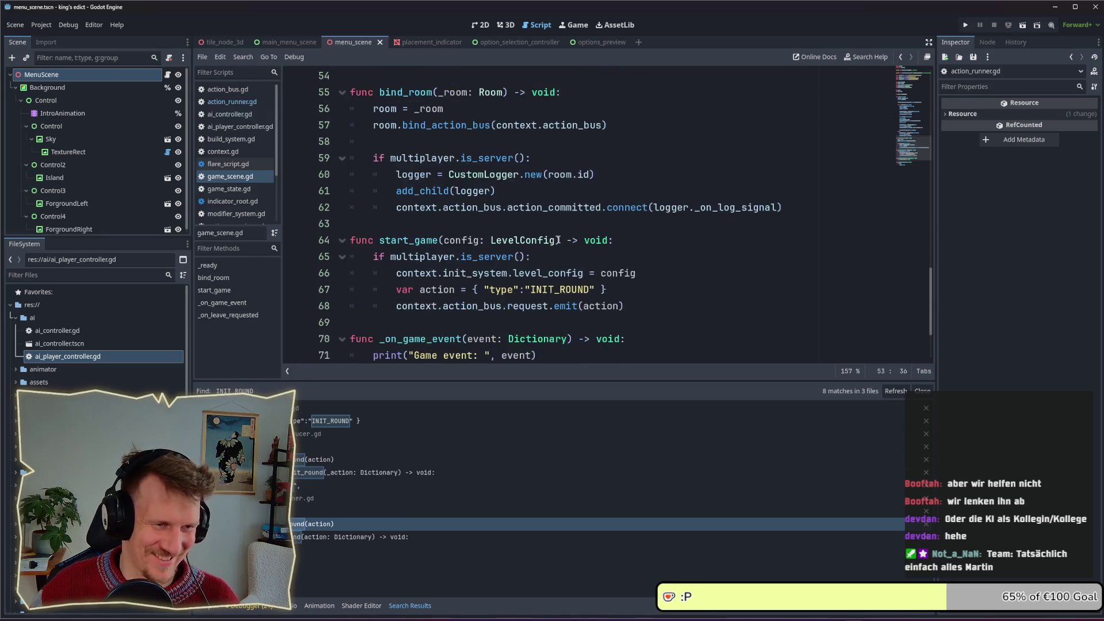
scroll(558, 240, down, 1)
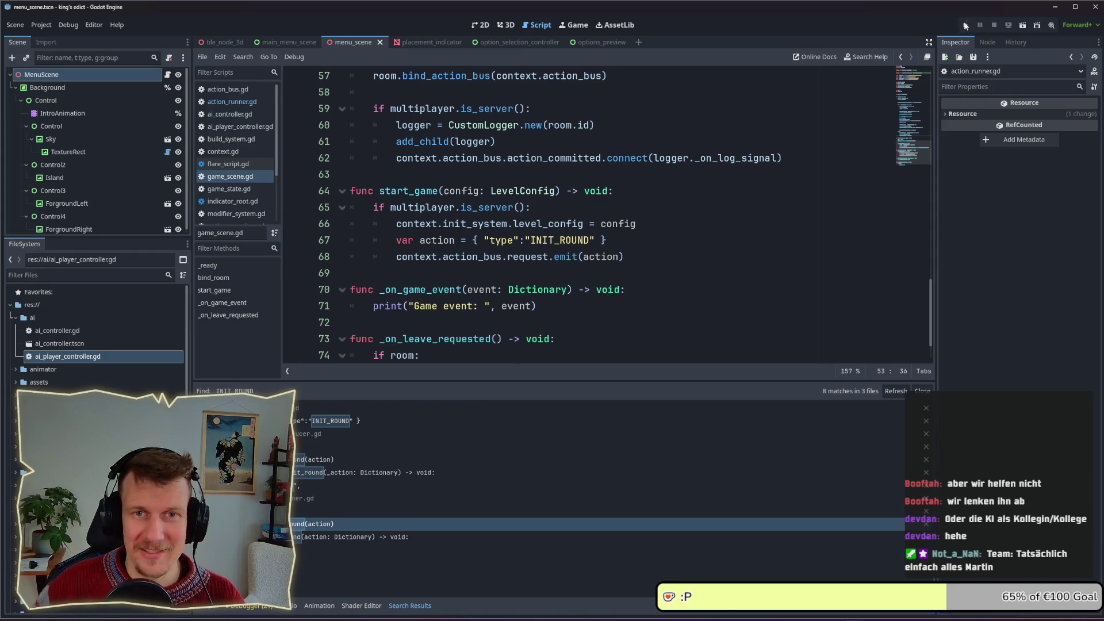
Start a debug run of Kingdom of Krawall with F5
key(F5)
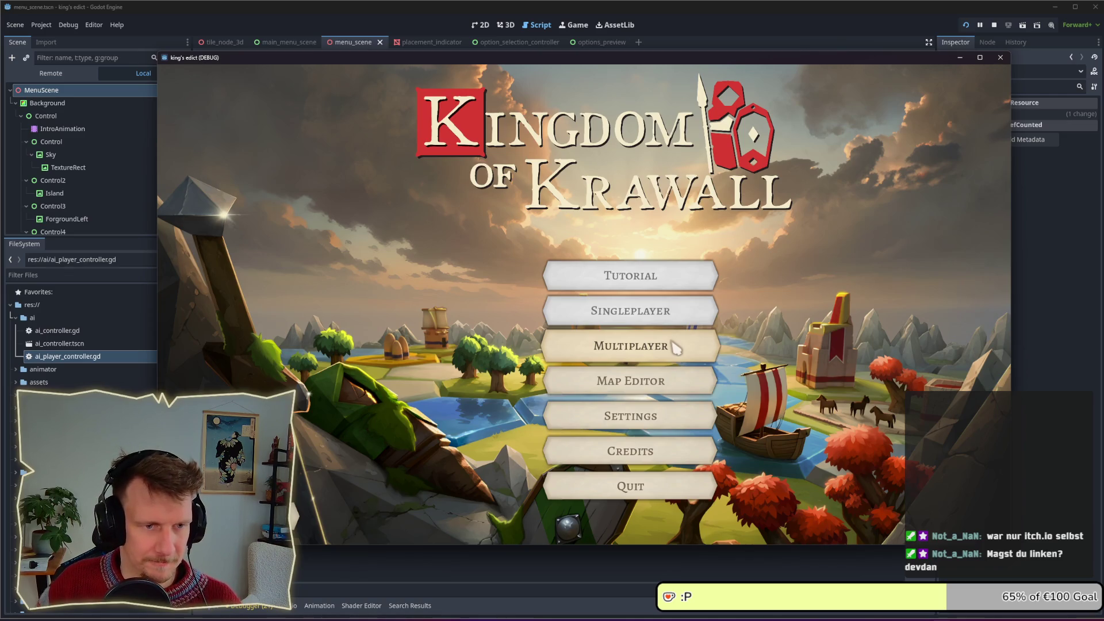
Create a multiplayer game on the Crystals 4 map and start from the red position
click(675, 347)
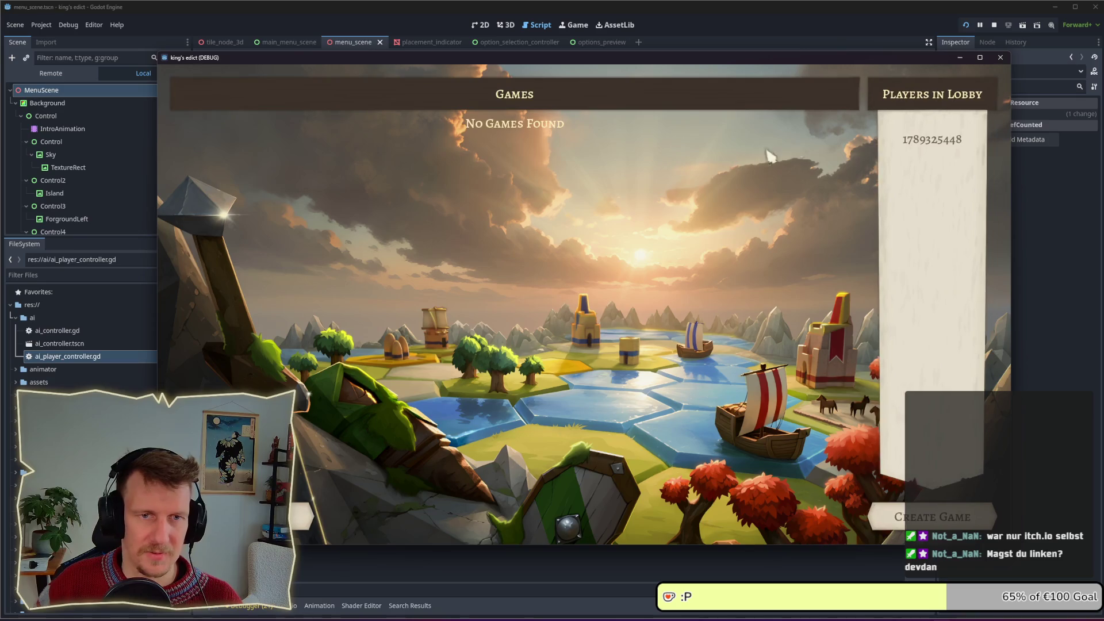
click(932, 517)
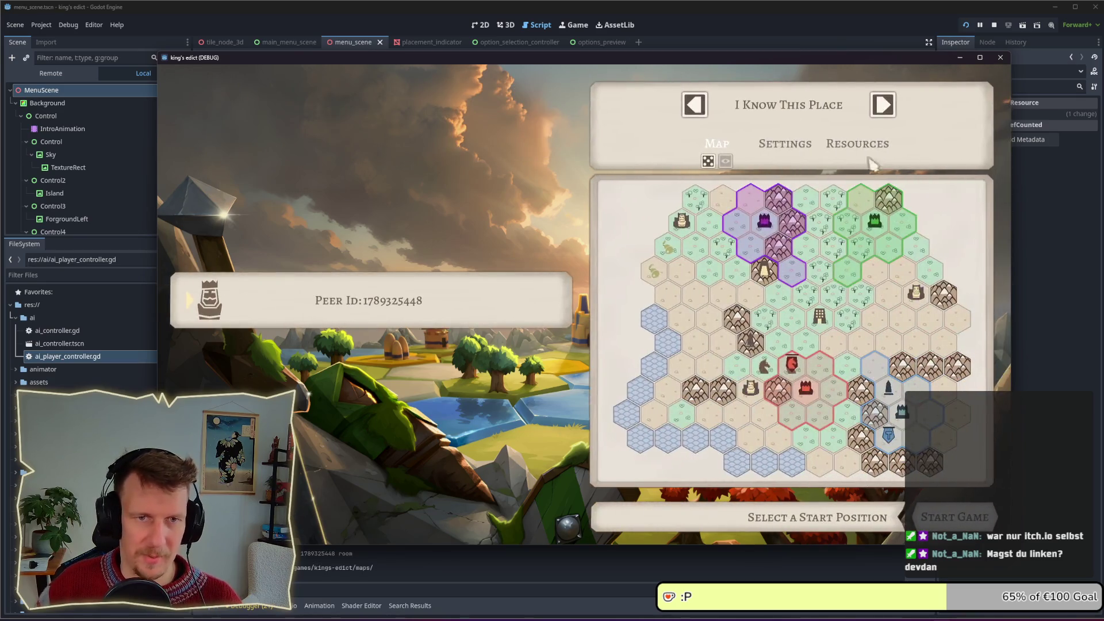
click(816, 115)
click(747, 297)
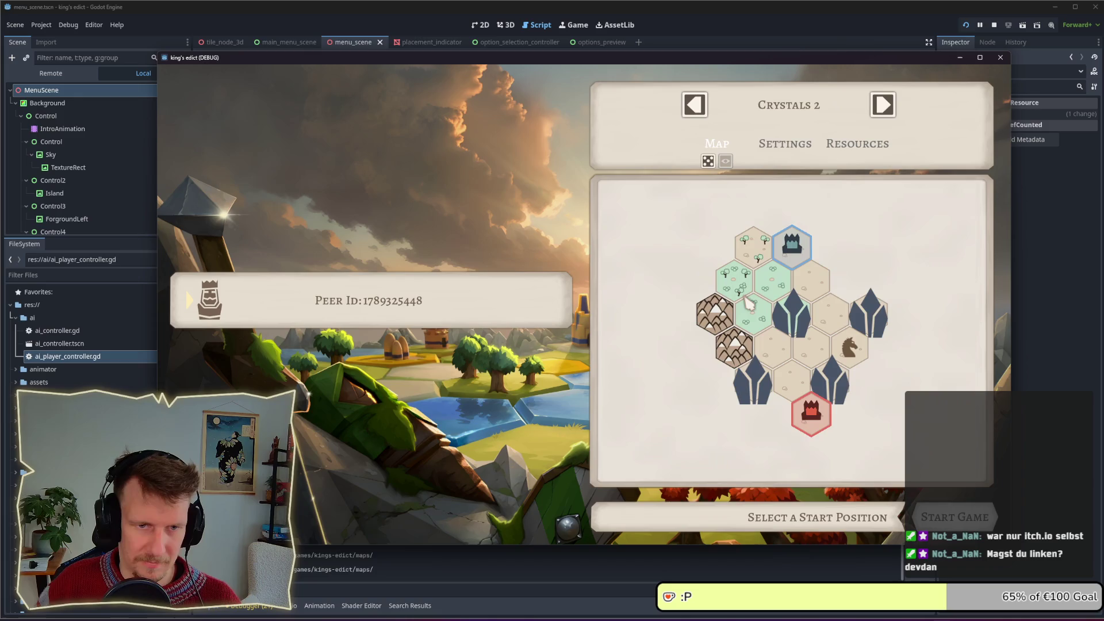
click(796, 112)
click(746, 290)
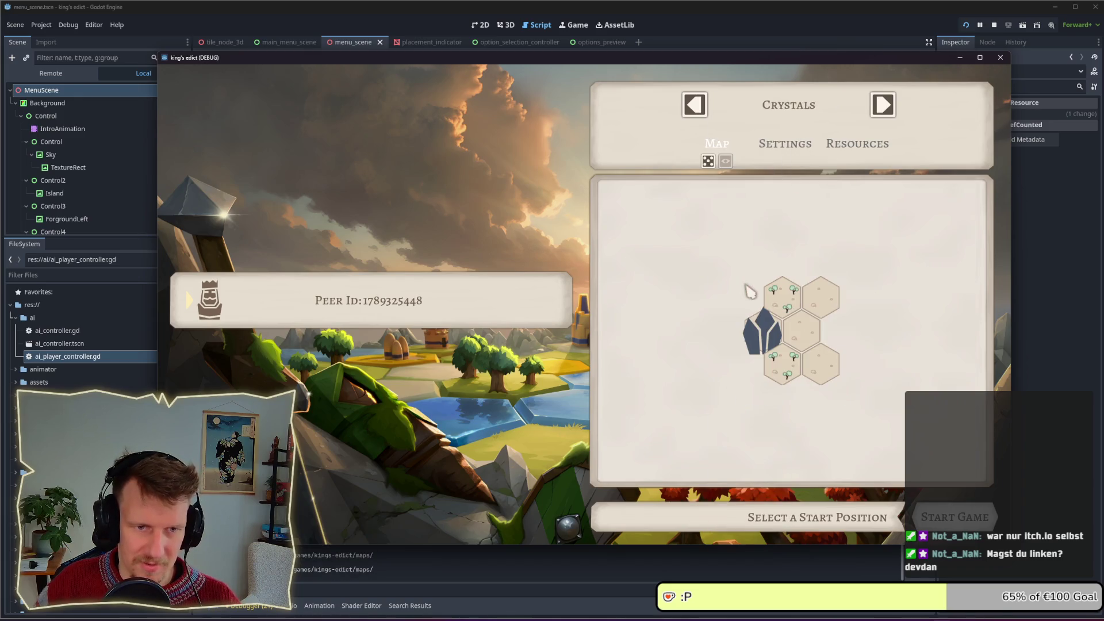
click(799, 112)
click(746, 321)
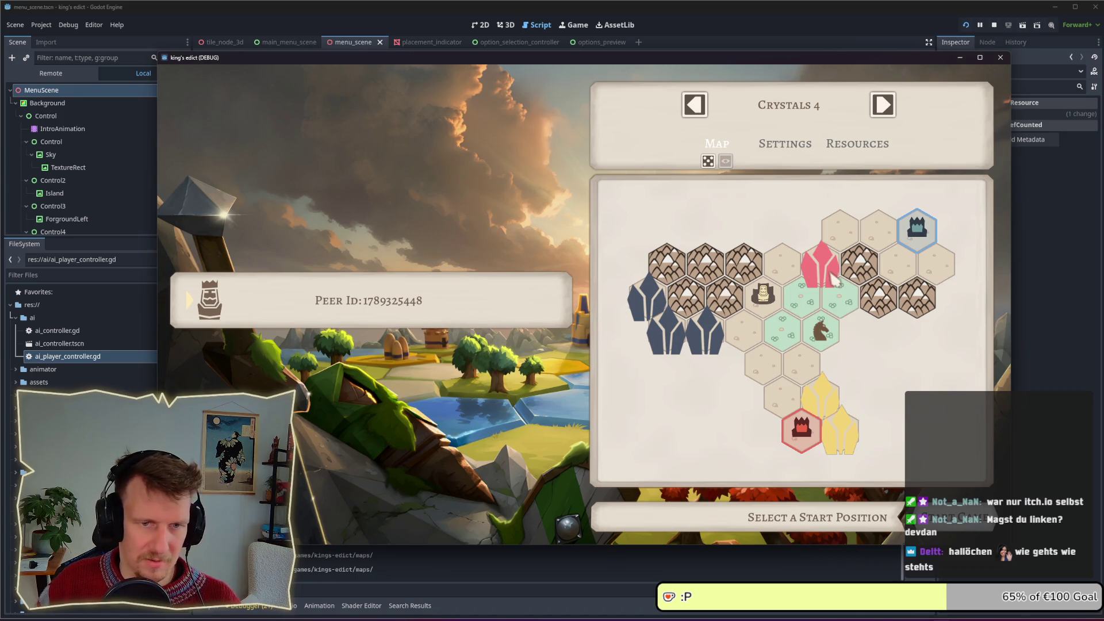
click(802, 447)
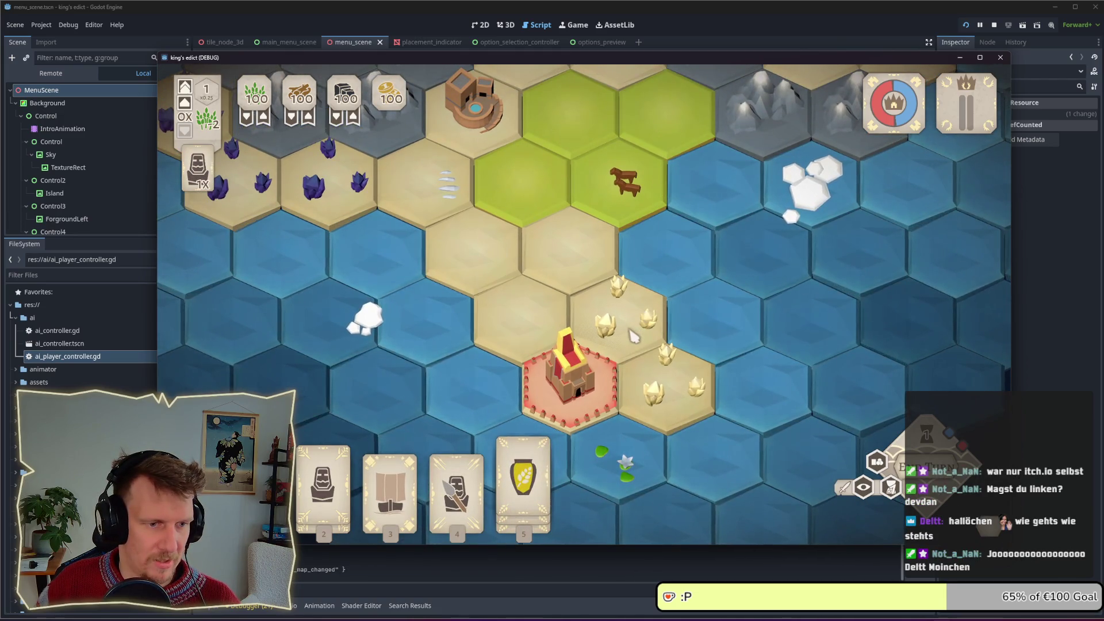
scroll(625, 312, down, 3)
Pan the map and inspect the wheat tile beside the castle, then deselect it
scroll(596, 338, up, 3)
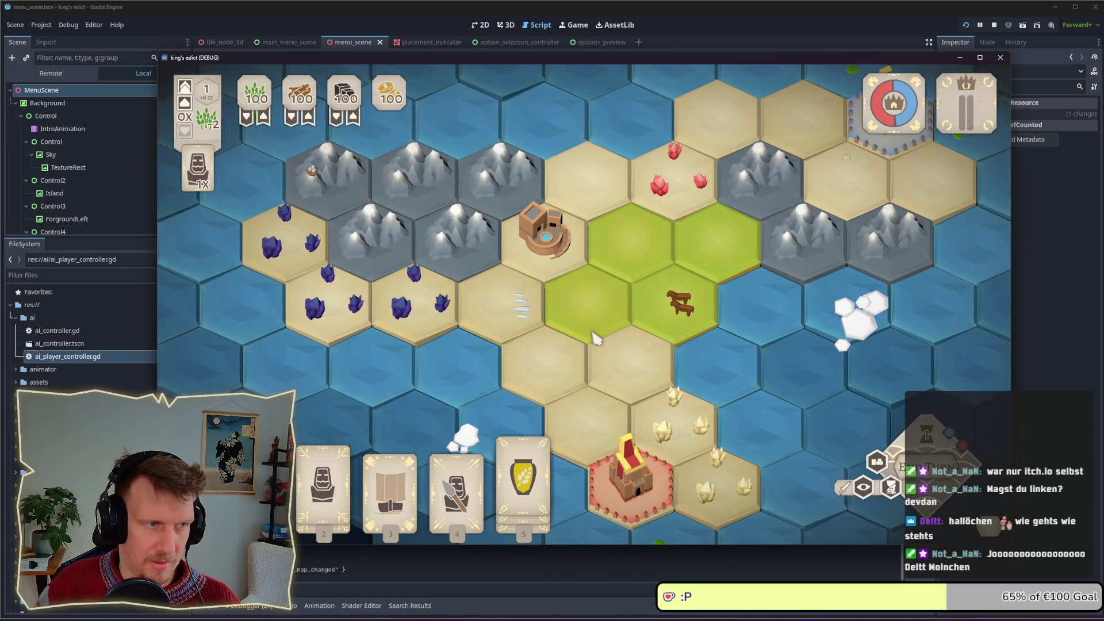
key(s)
key(d)
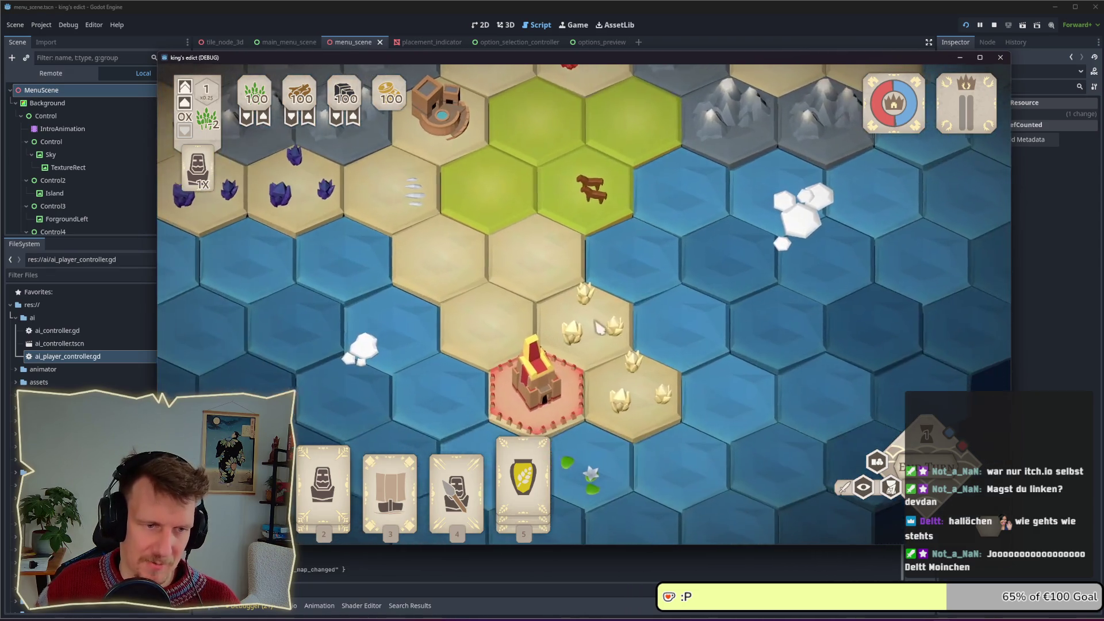
scroll(599, 327, down, 3)
scroll(579, 315, up, 2)
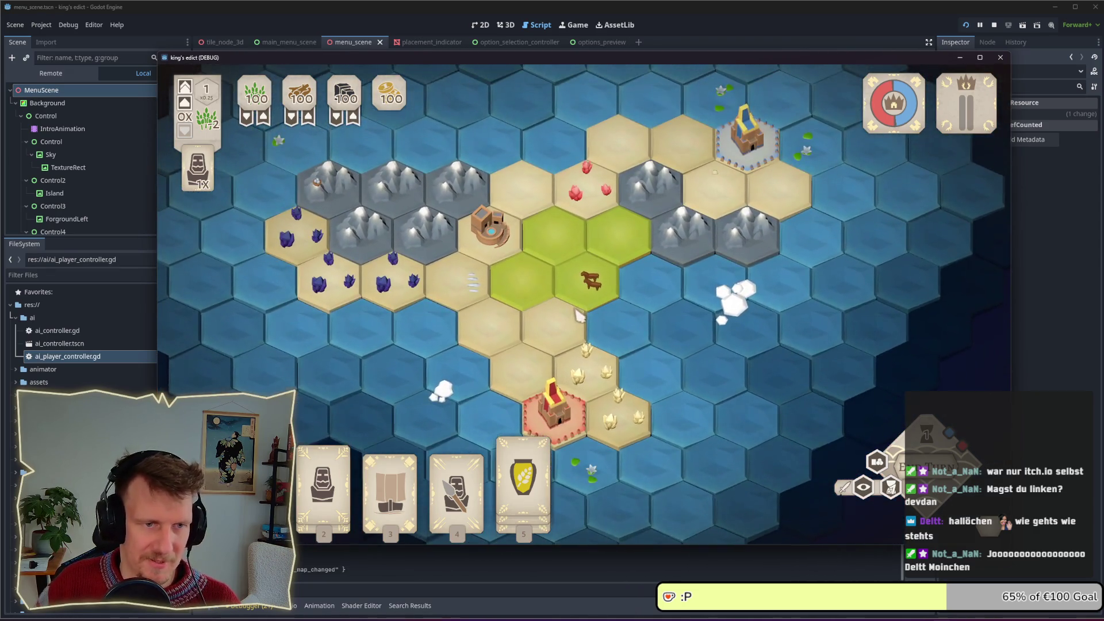
click(584, 365)
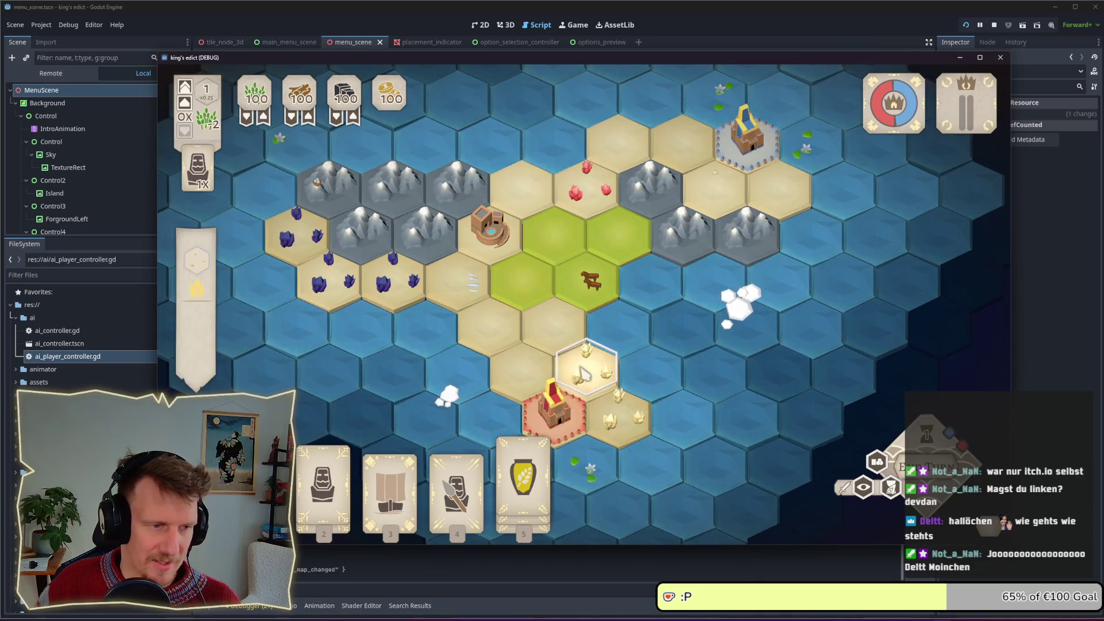
mouse_move(194, 290)
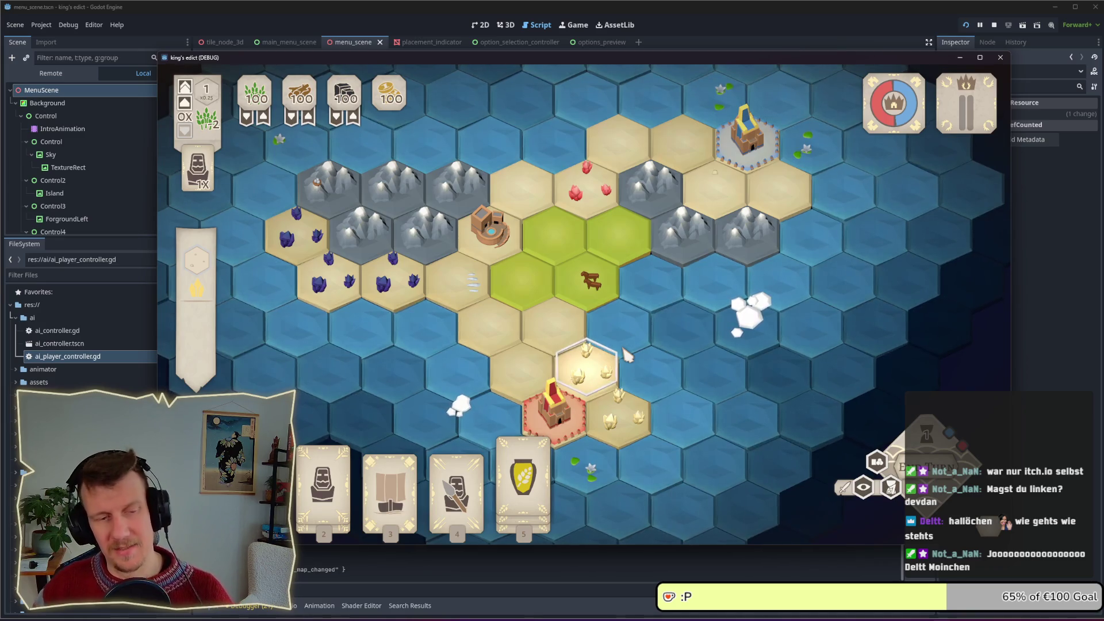
click(589, 374)
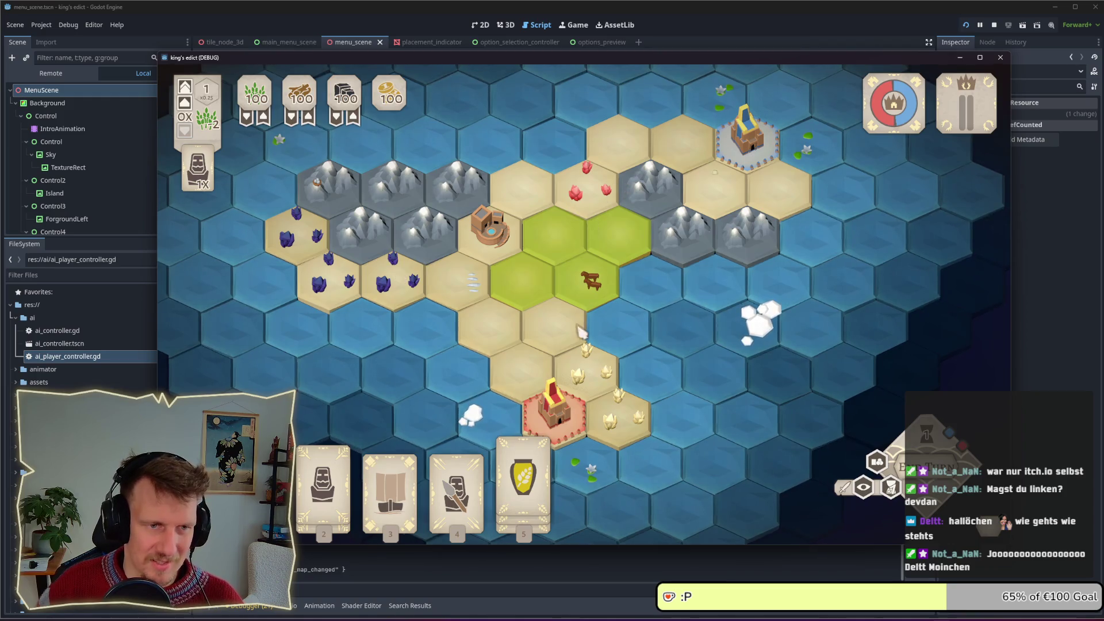
Play the Spearmen card onto the red castle tile, then stop the game
mouse_move(456, 481)
scroll(586, 460, up, 3)
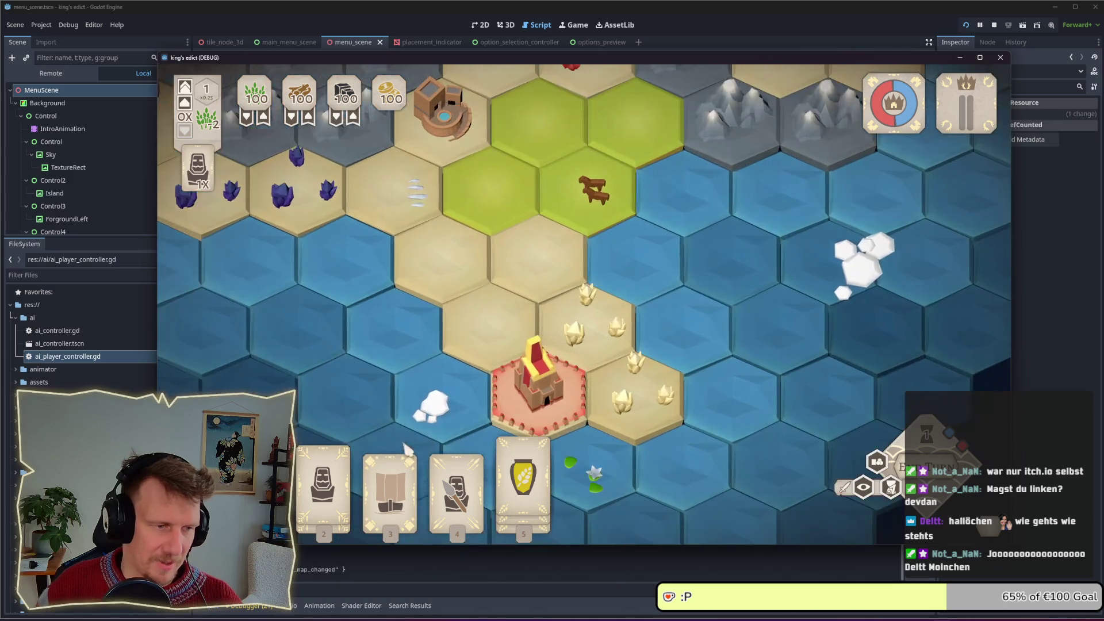
mouse_move(327, 486)
mouse_move(327, 486)
mouse_down()
mouse_move(505, 276)
mouse_move(480, 369)
mouse_up()
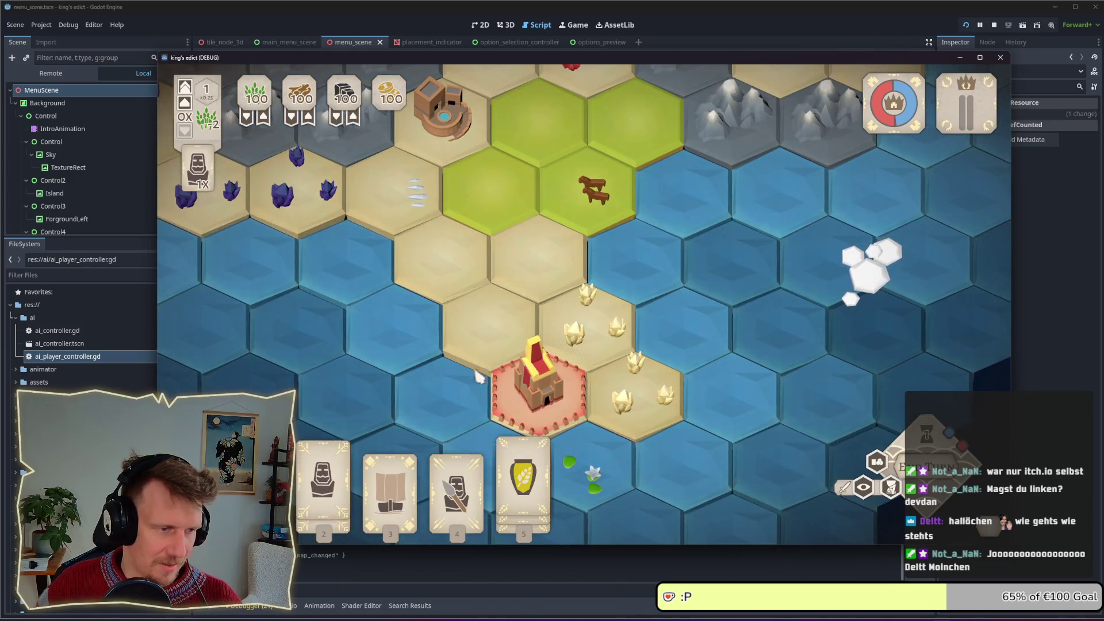
mouse_move(391, 495)
click(323, 477)
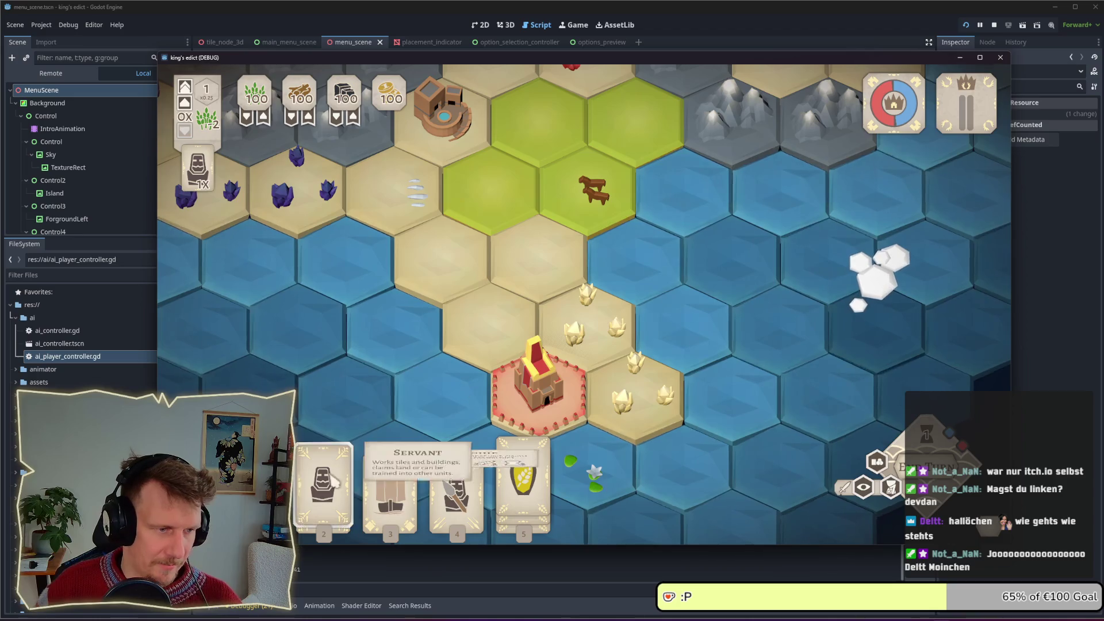
click(456, 489)
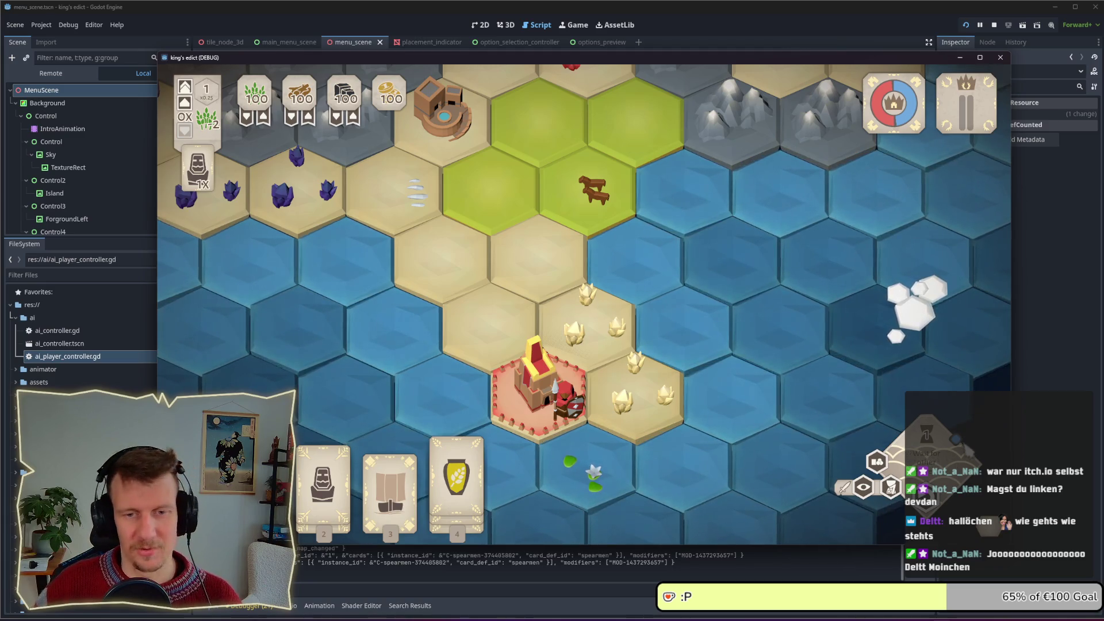
key(w)
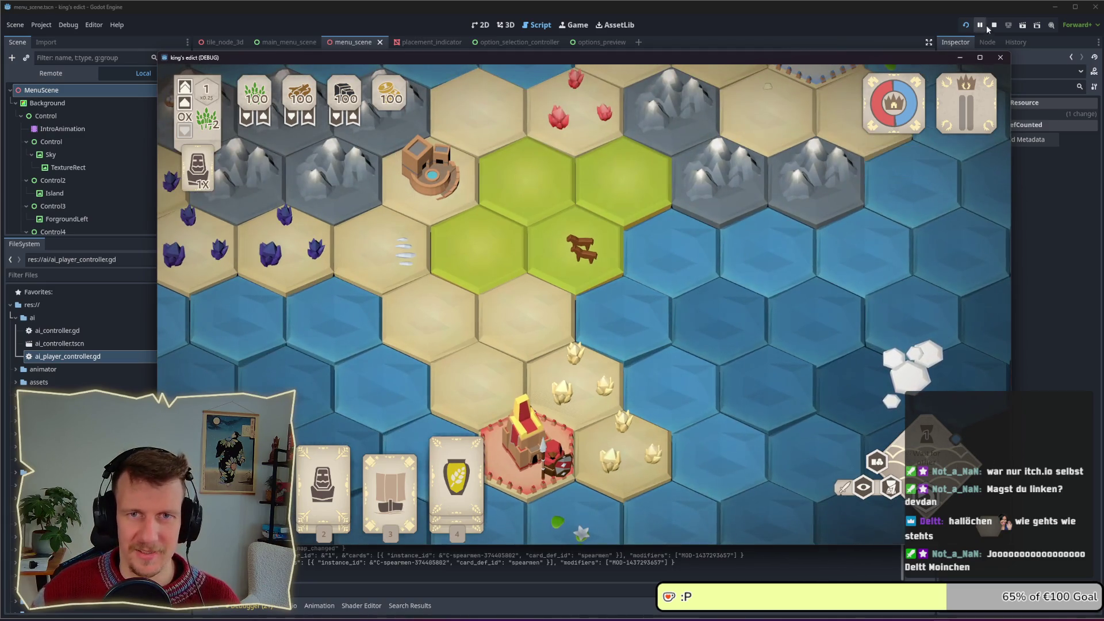
click(994, 25)
Stop the debug run and put the caret at the ends of lines 68 and 67 in start_game
click(630, 246)
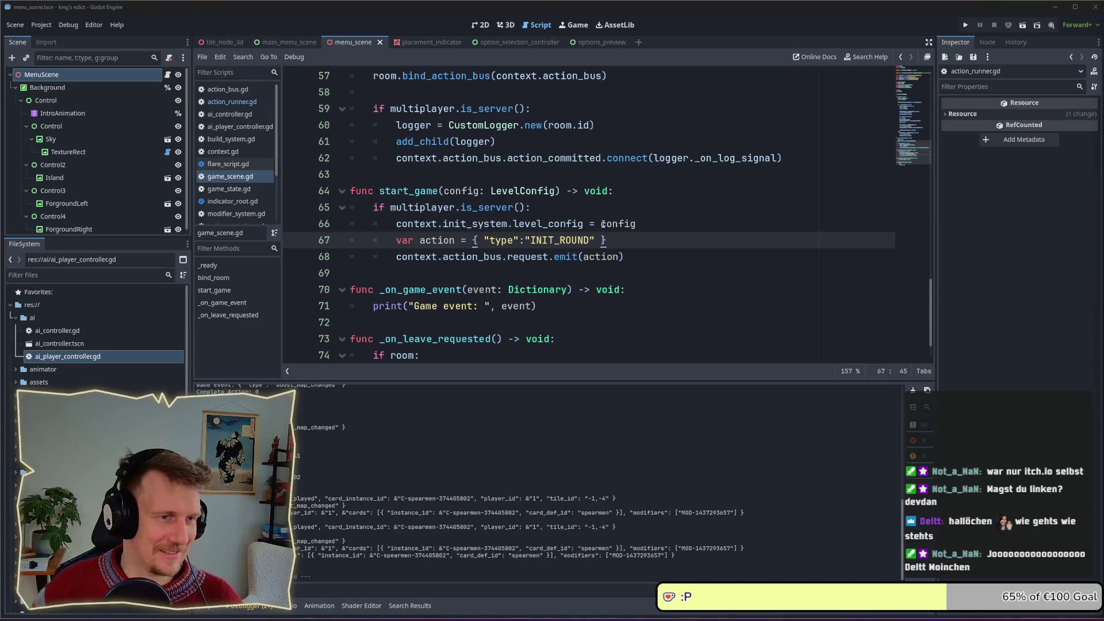
scroll(603, 224, up, 2)
scroll(615, 241, down, 2)
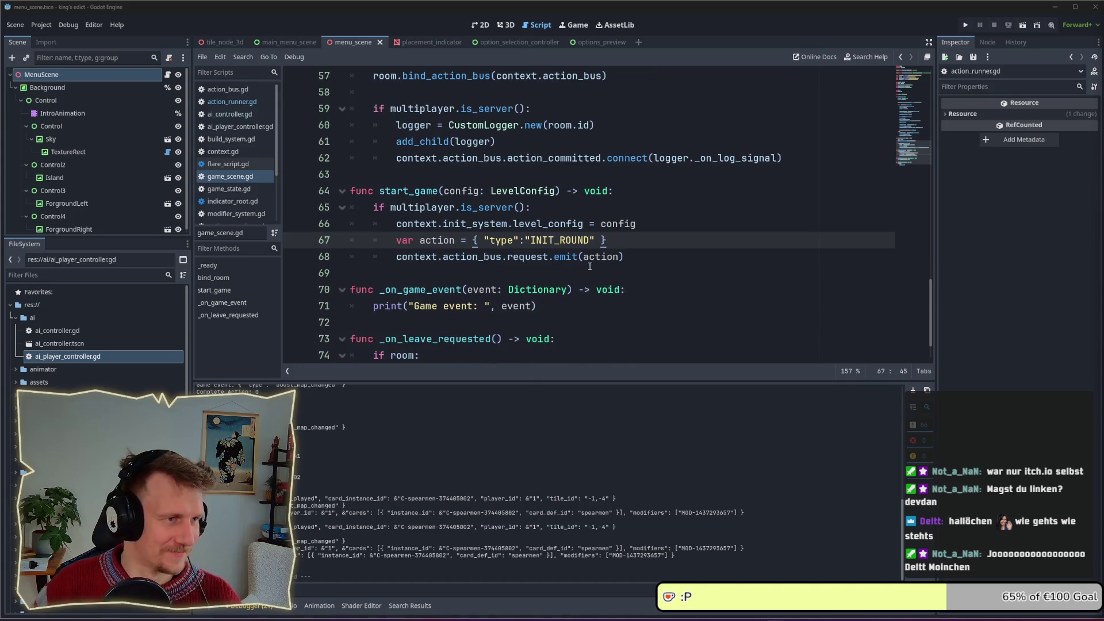
click(624, 253)
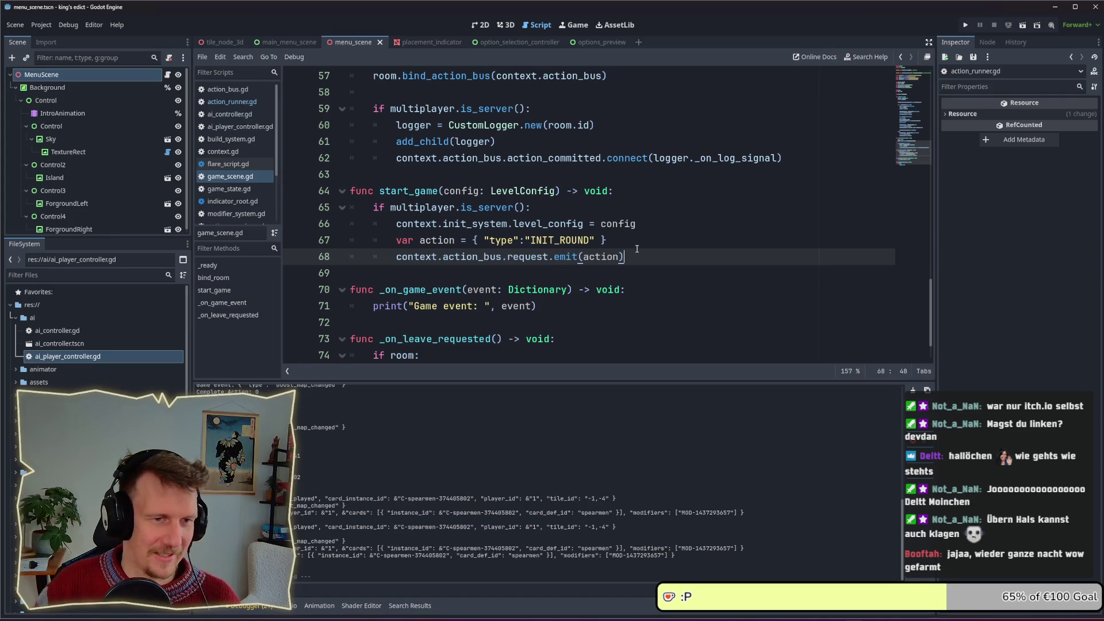
click(630, 240)
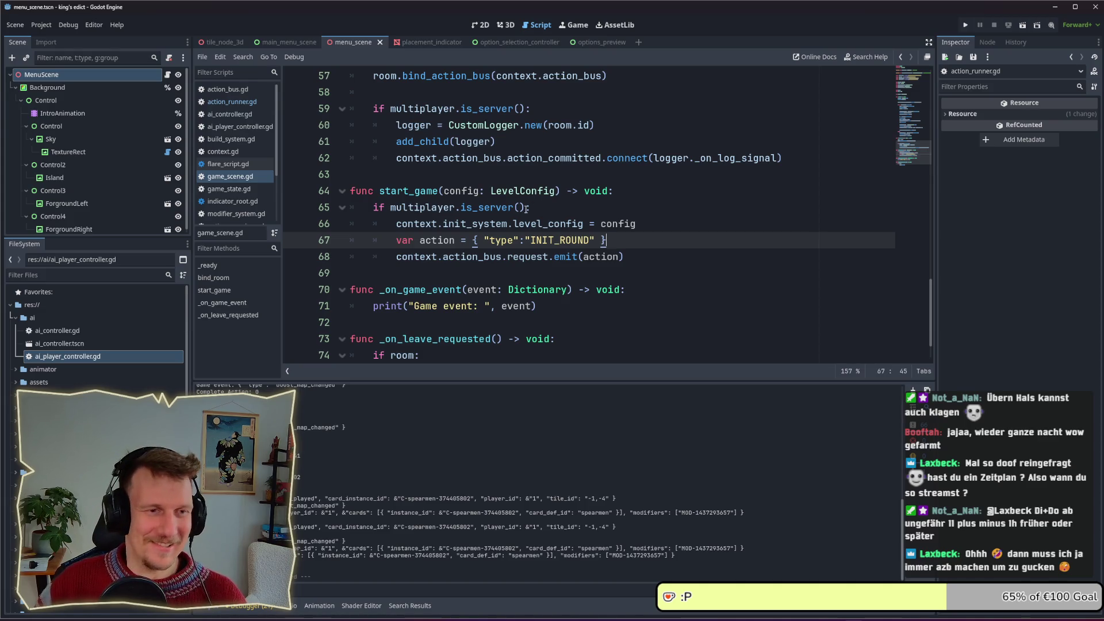
click(556, 211)
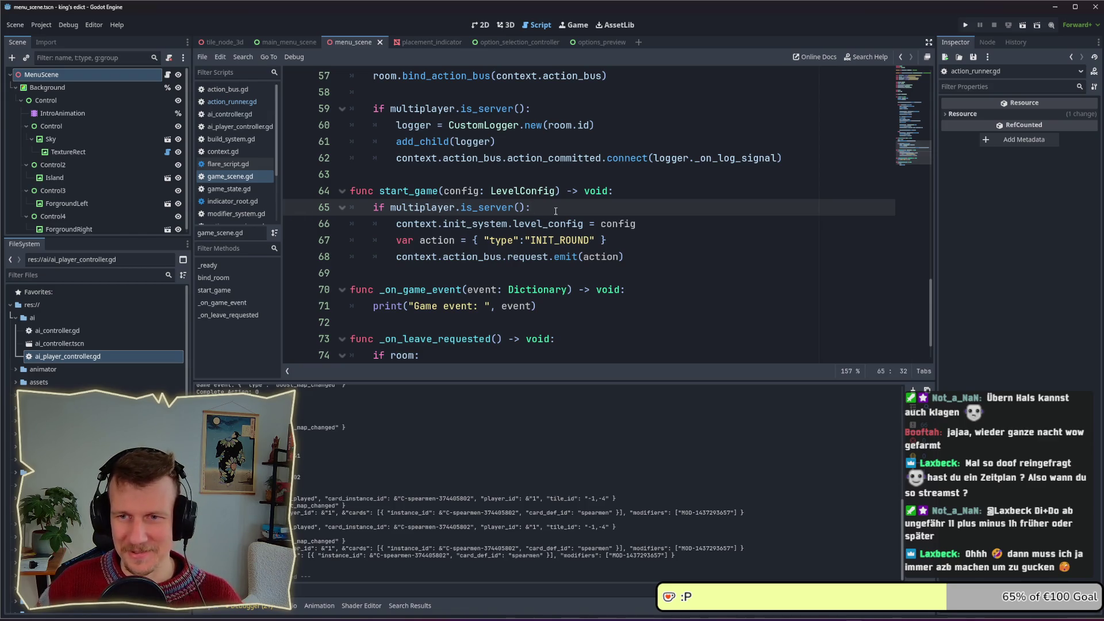
scroll(549, 208, up, 1)
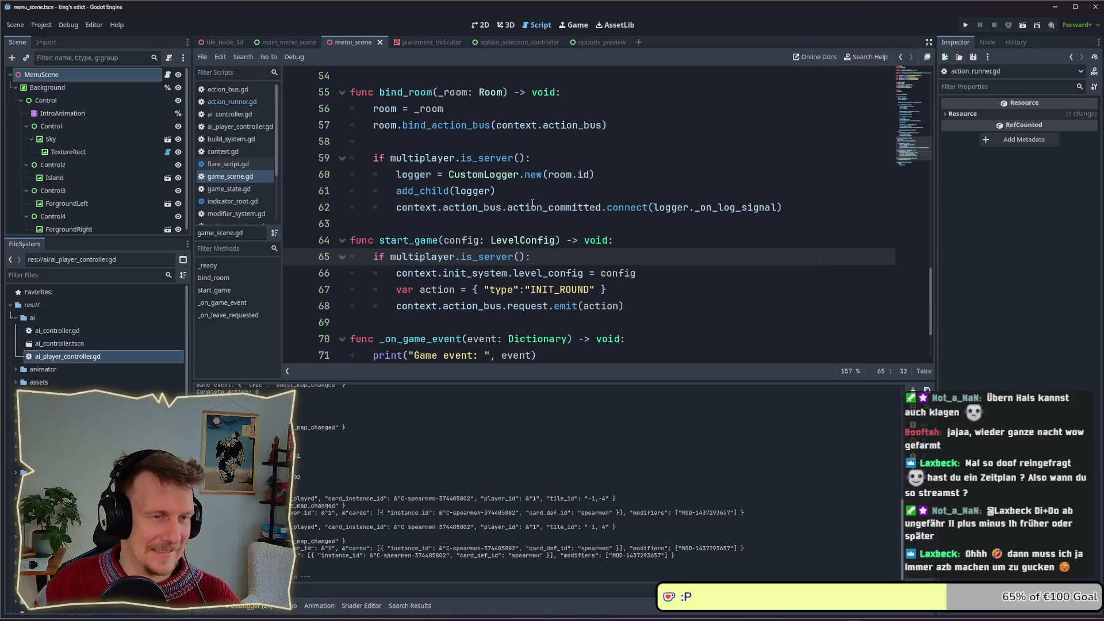
click(528, 225)
scroll(527, 231, down, 1)
click(540, 212)
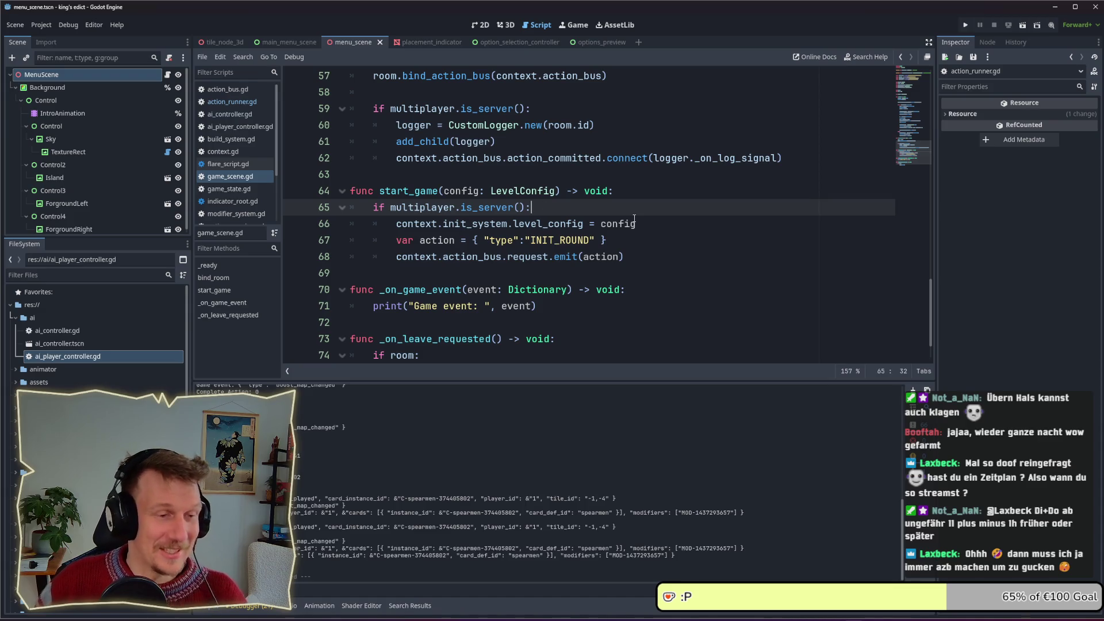
mouse_move(633, 215)
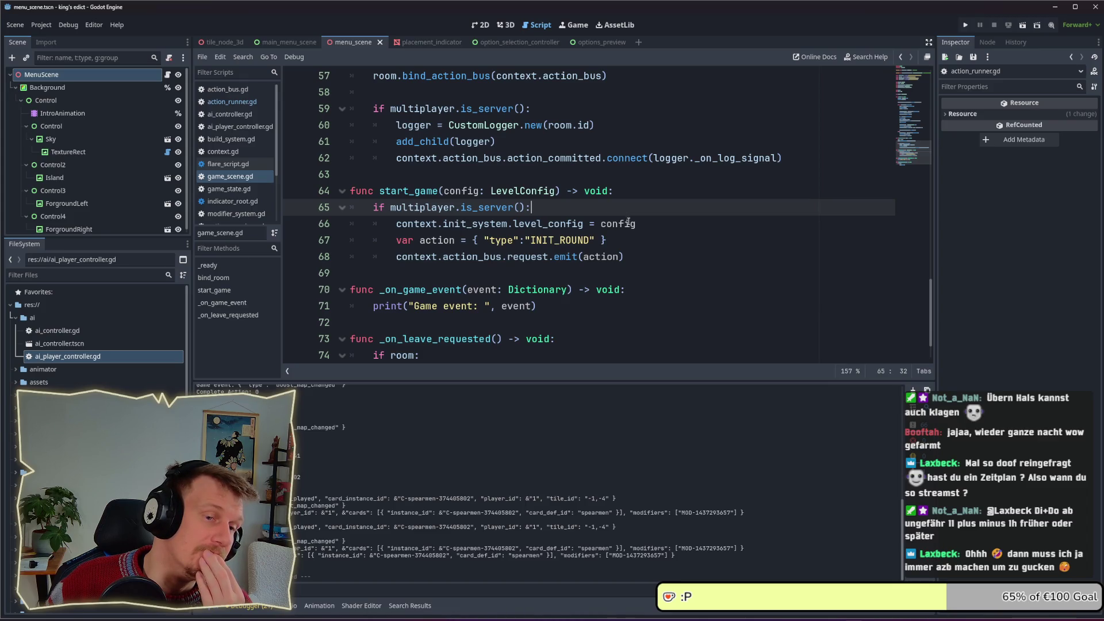
click(620, 235)
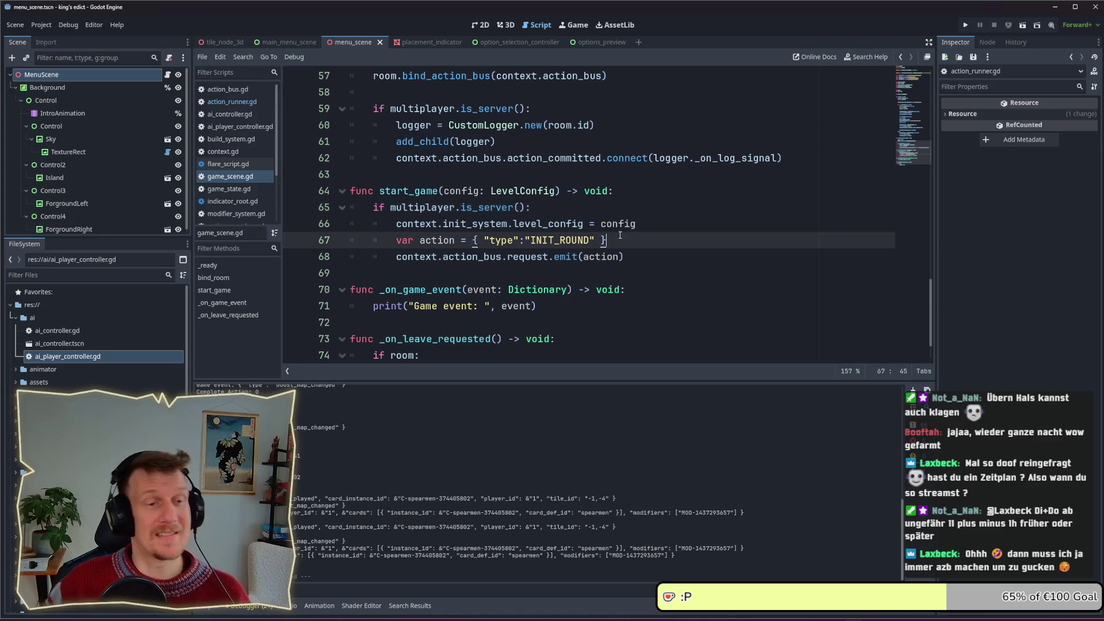
click(665, 223)
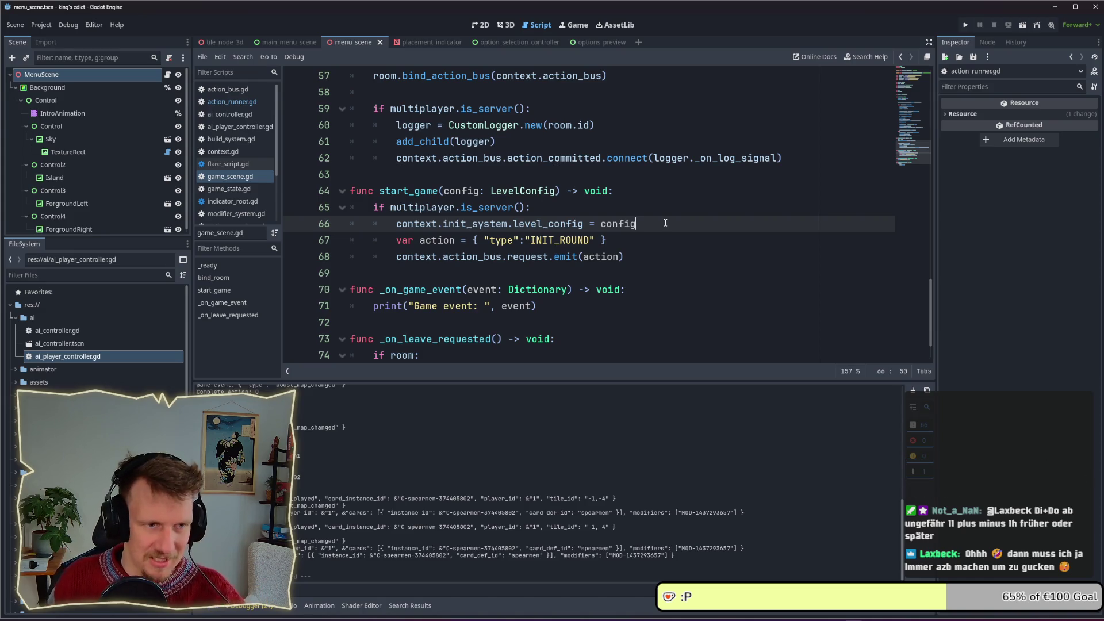
scroll(666, 223, up, 7)
scroll(564, 223, down, 8)
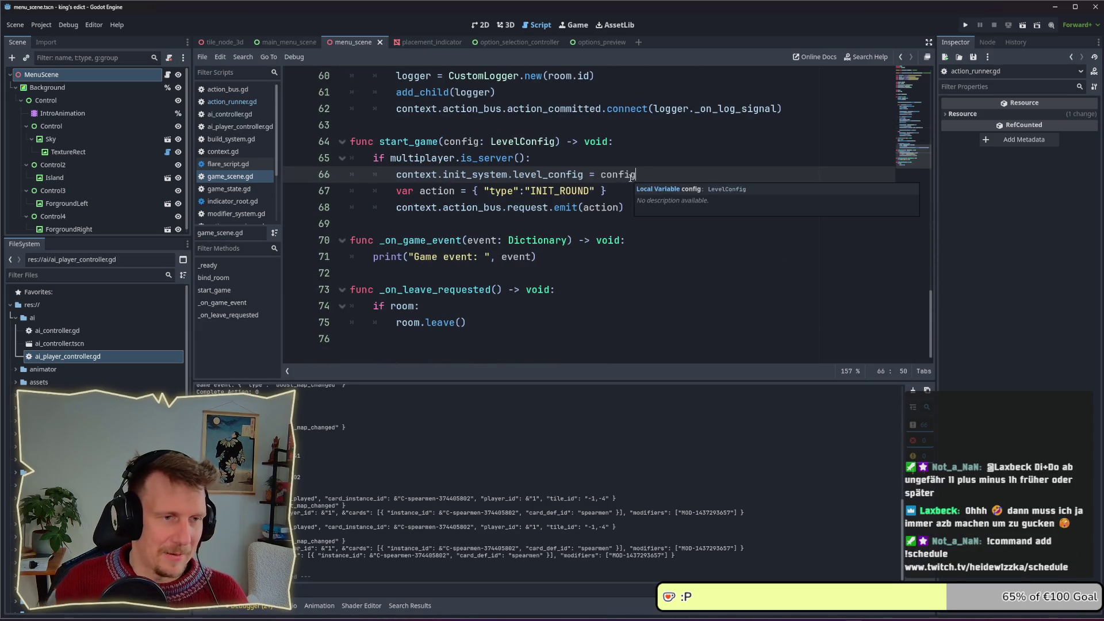
key(Down)
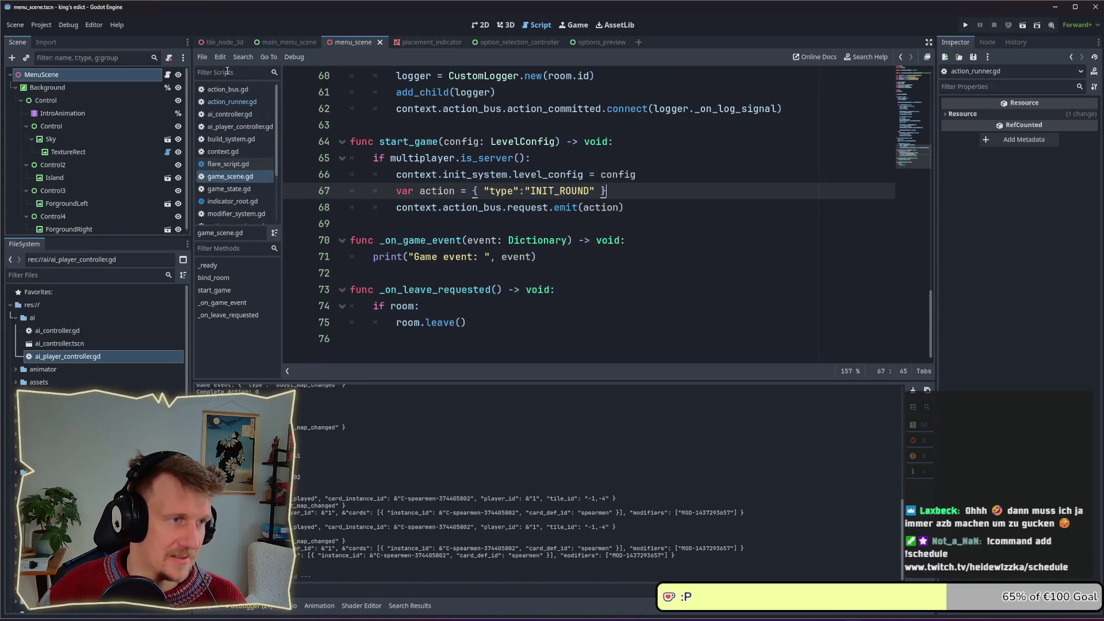
Filter the FileSystem for 'init' and open init_system.gd
click(227, 71)
text(ini)
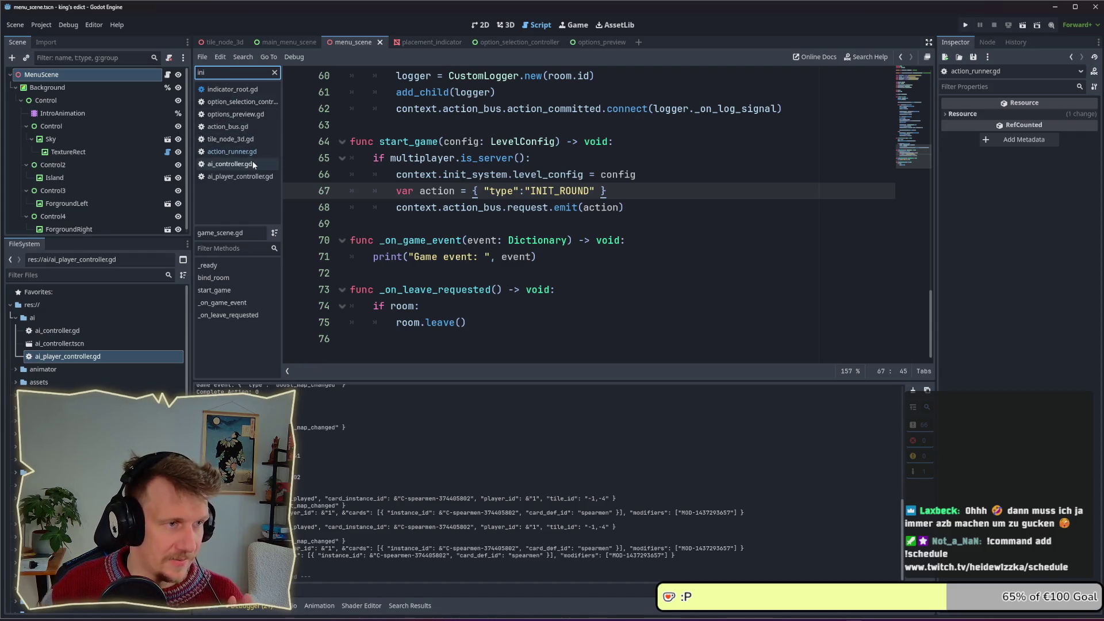
key(BackSpace)
key(BackSpace)
key(BackSpace)
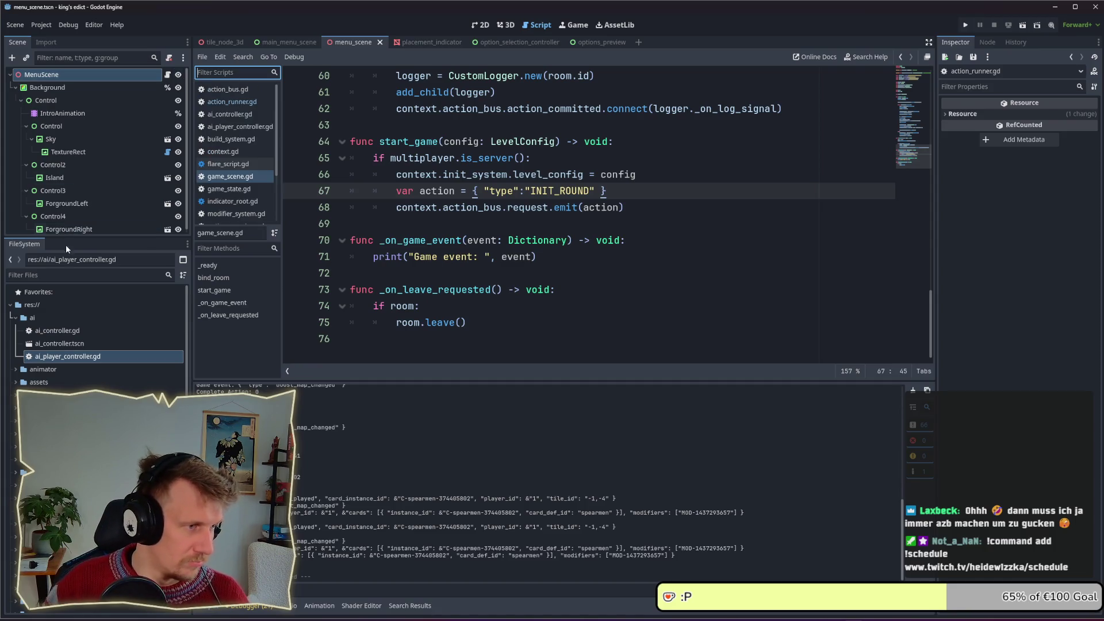
click(63, 276)
text(linit)
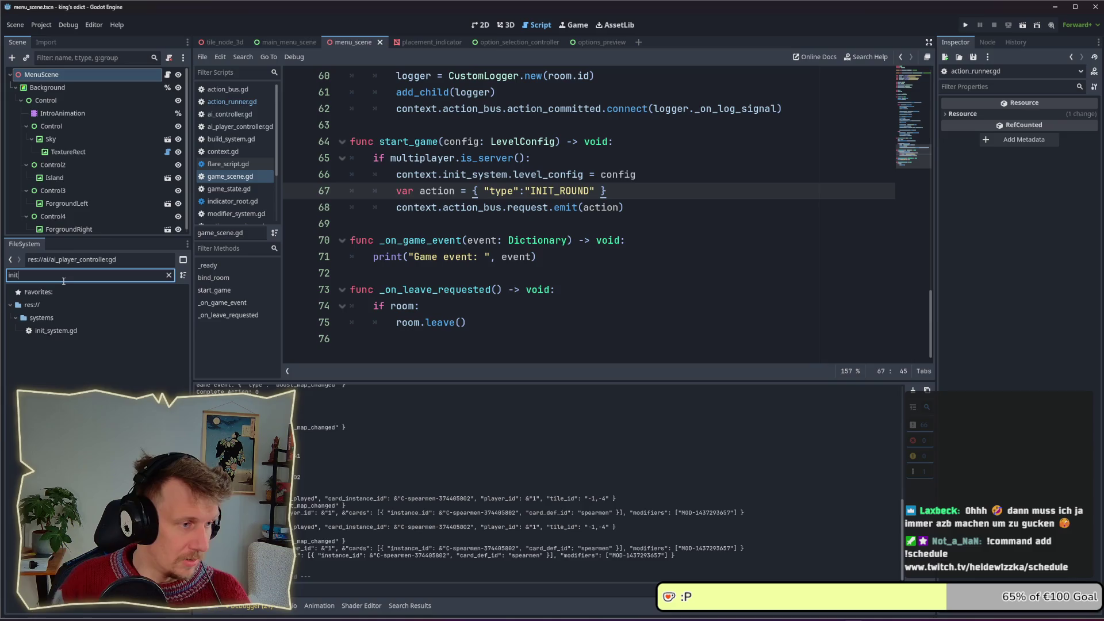
double_click(73, 332)
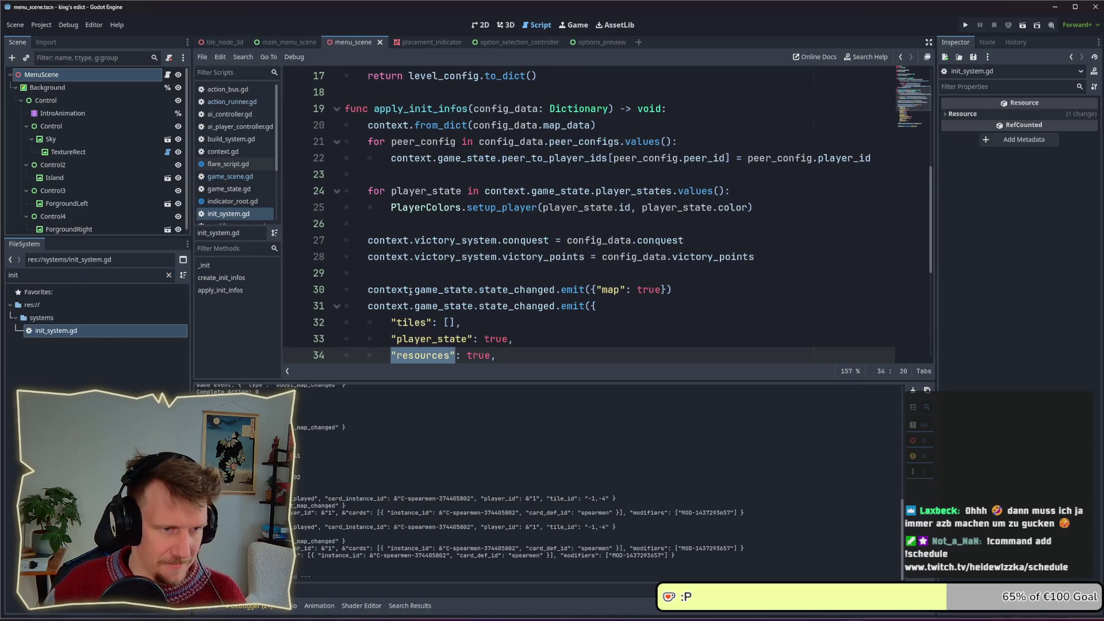
Review init_system.gd's player_state, game_started and state_changed entries, then switch to ai_controller.gd
scroll(457, 260, down, 5)
scroll(457, 260, up, 2)
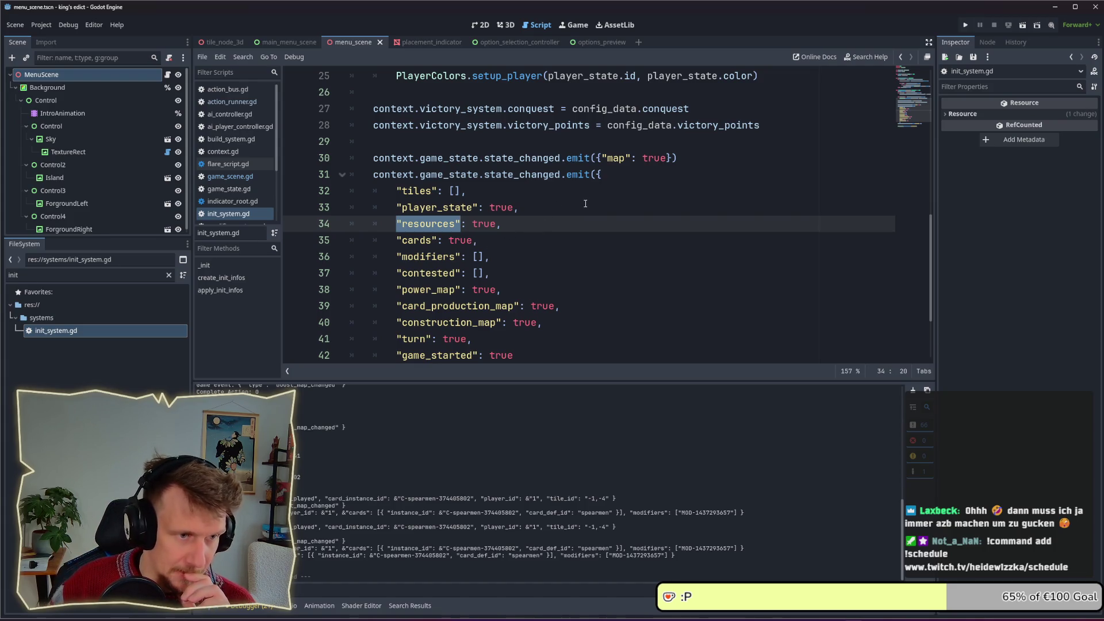
scroll(583, 205, down, 1)
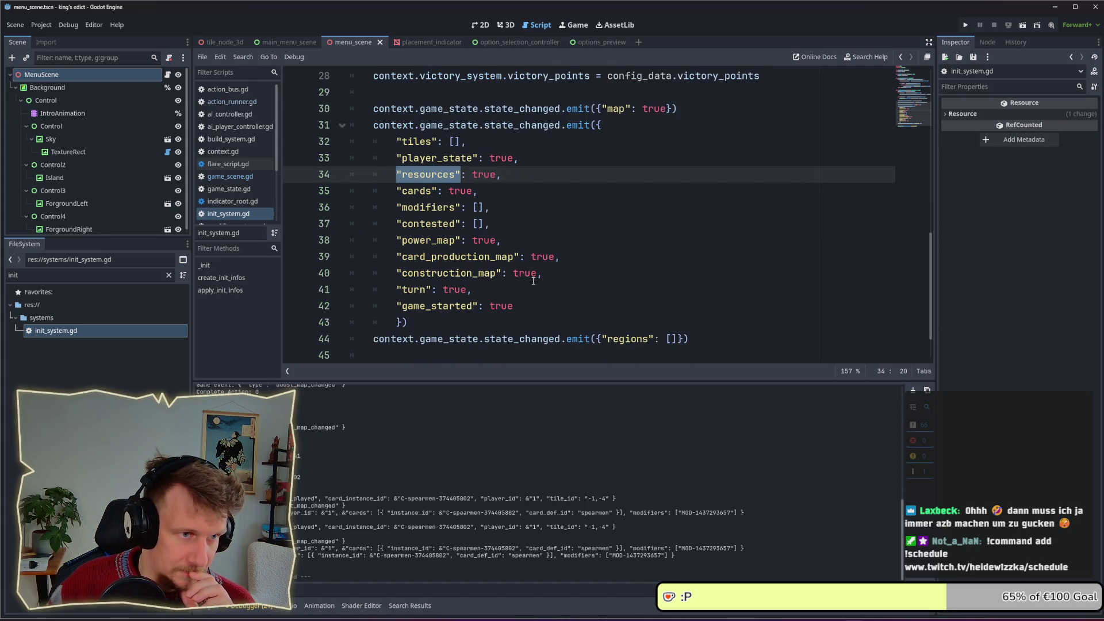
double_click(473, 159)
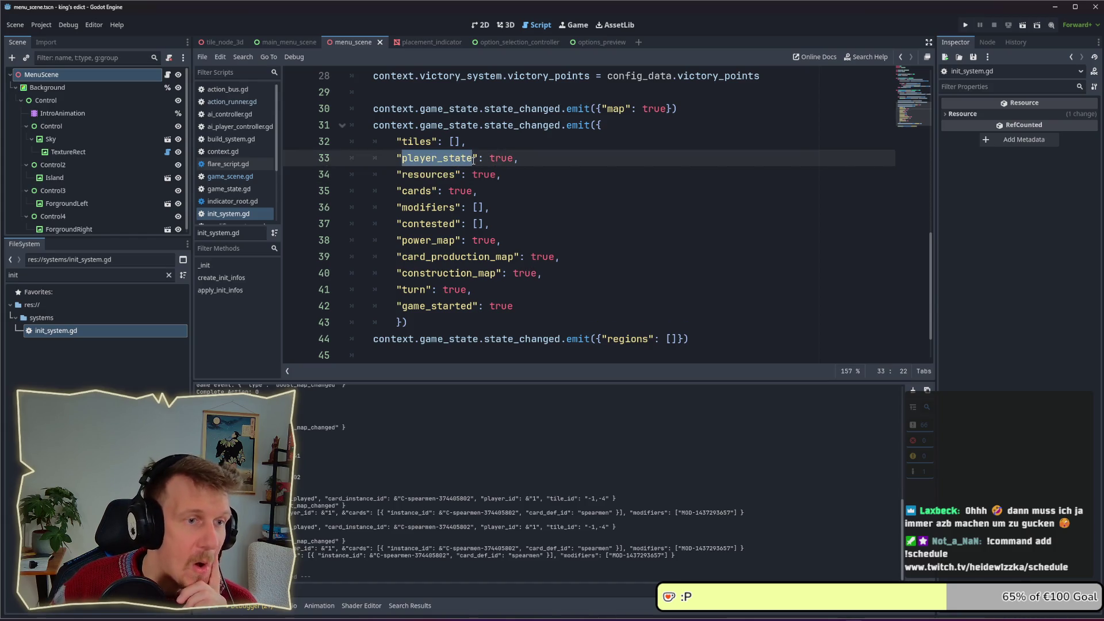
scroll(494, 194, up, 2)
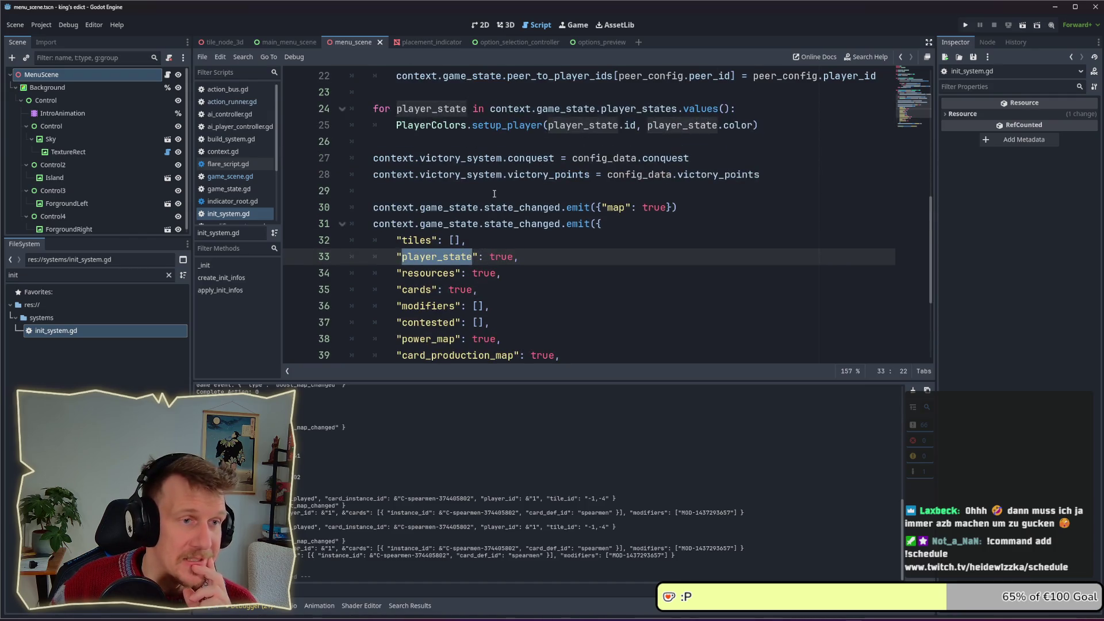
scroll(493, 193, up, 3)
scroll(495, 196, down, 5)
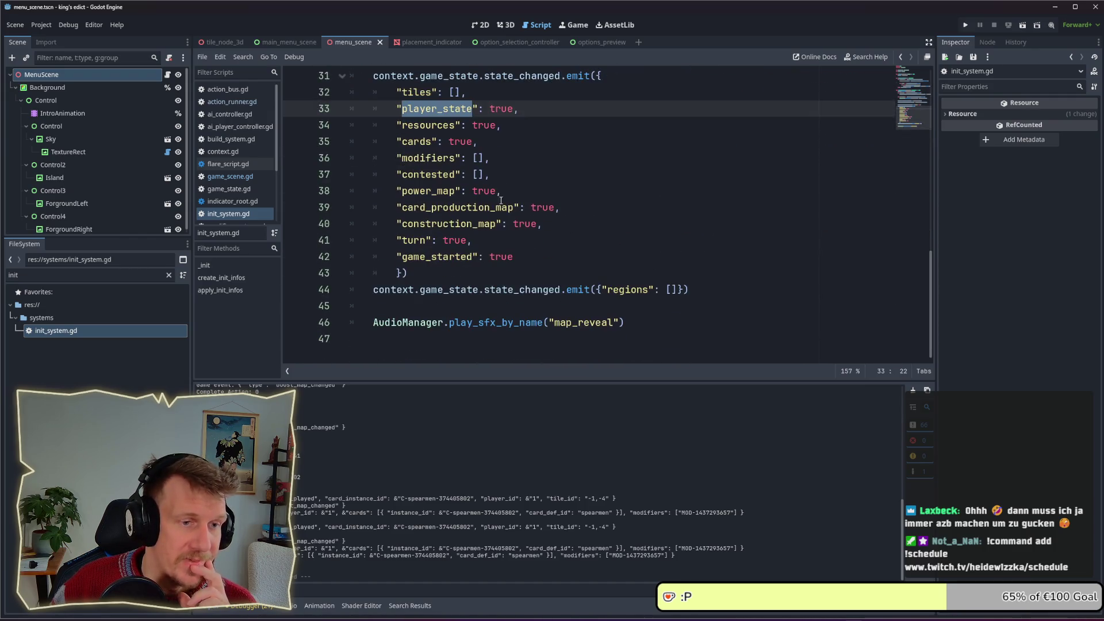
click(557, 255)
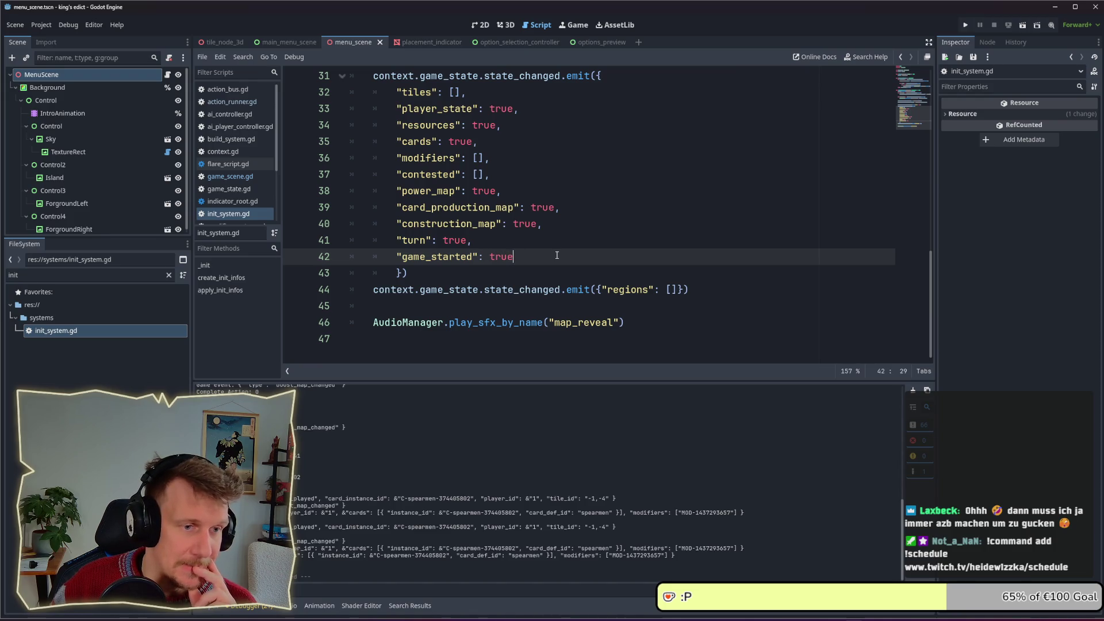
drag(556, 255, 398, 256)
drag(514, 257, 396, 257)
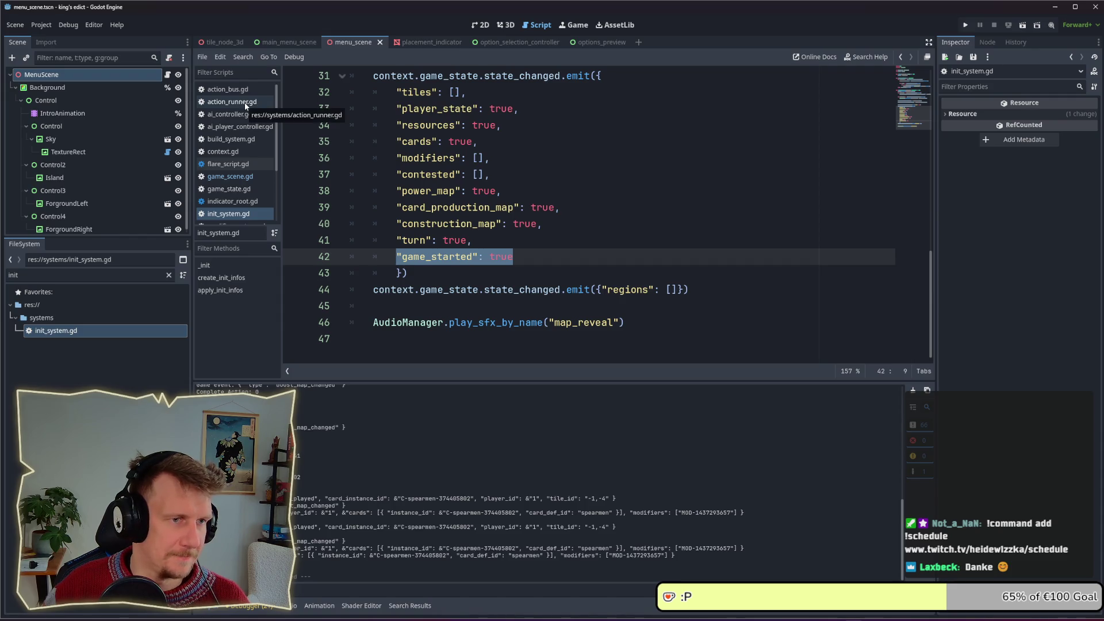
scroll(536, 124, up, 1)
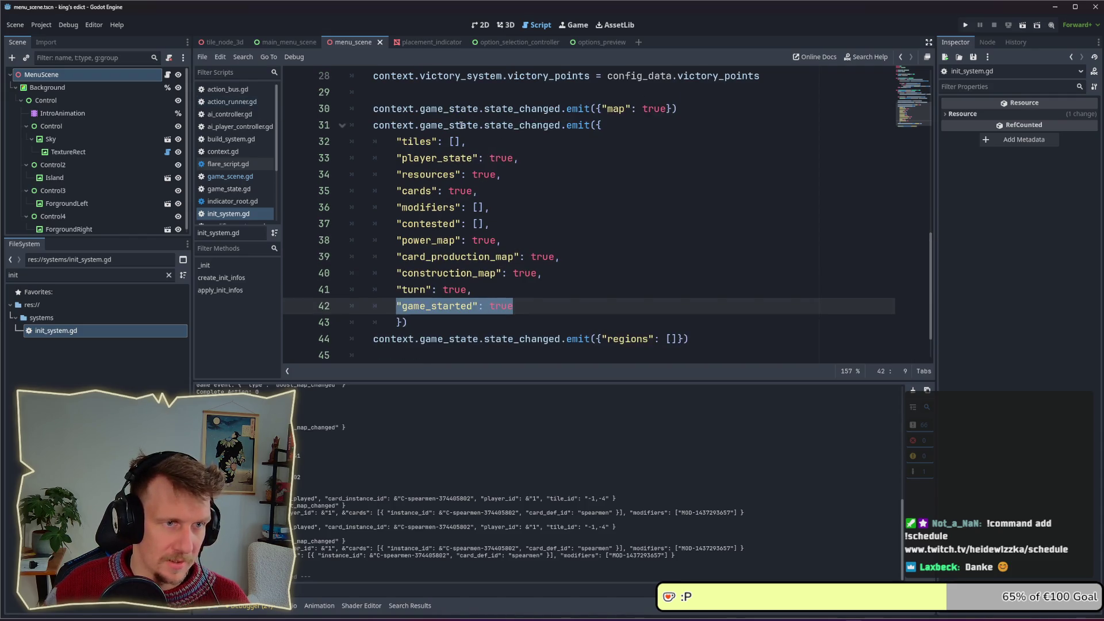
double_click(513, 126)
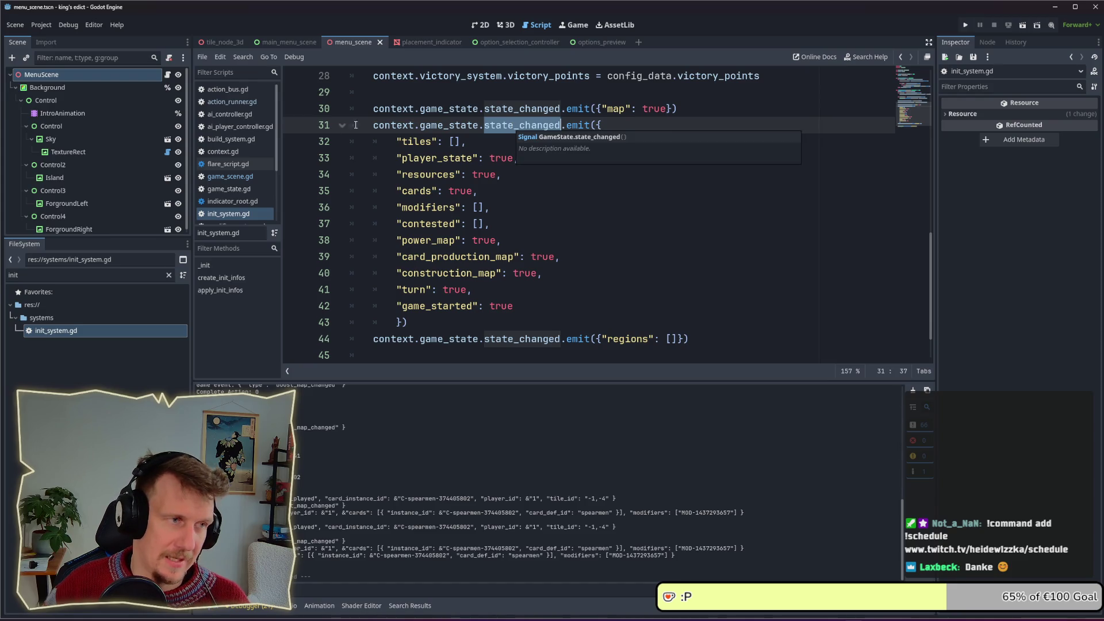
click(233, 117)
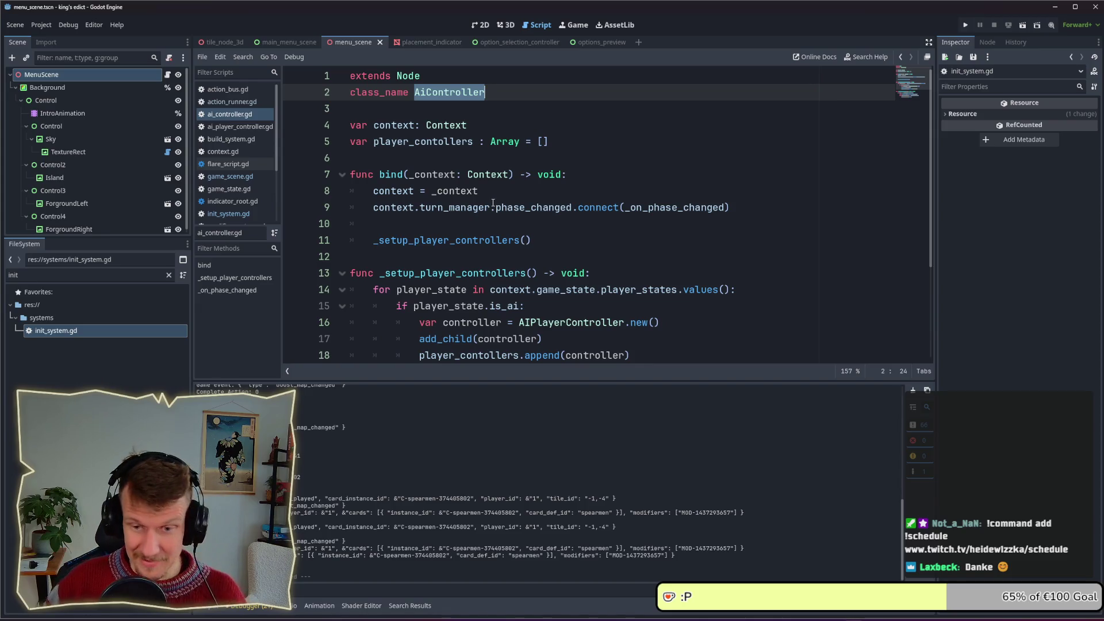
Add an empty line after line 10 in ai_controller.gd's bind function
mouse_move(493, 202)
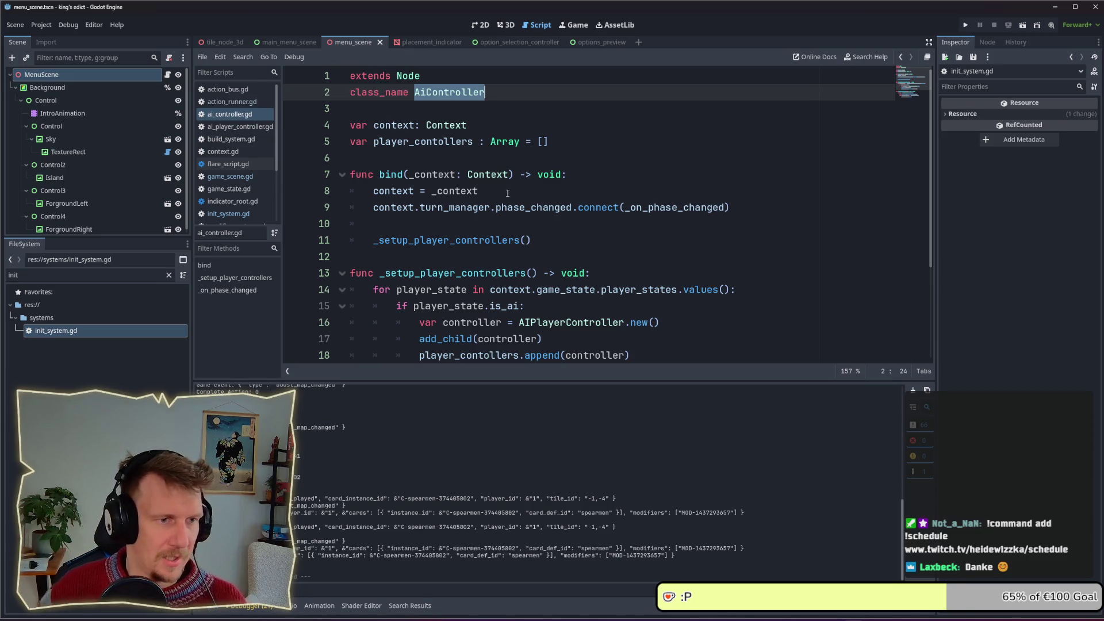
click(514, 225)
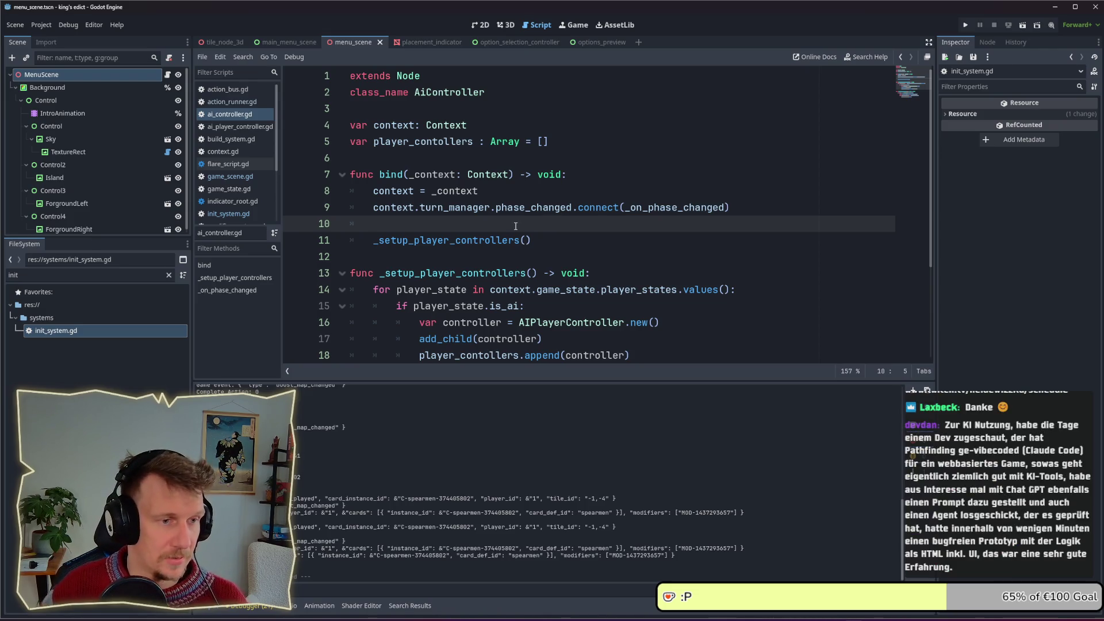
key(Return)
key(Return)
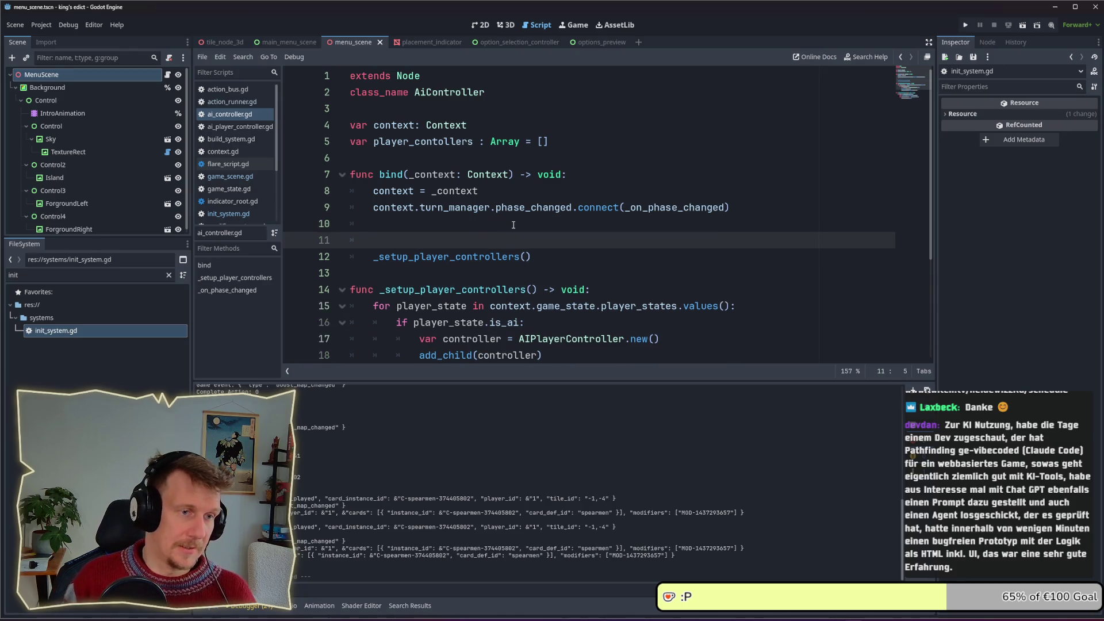
On the new line 11, write context.game_state using autocomplete
click(513, 225)
key(Down)
text(context.)
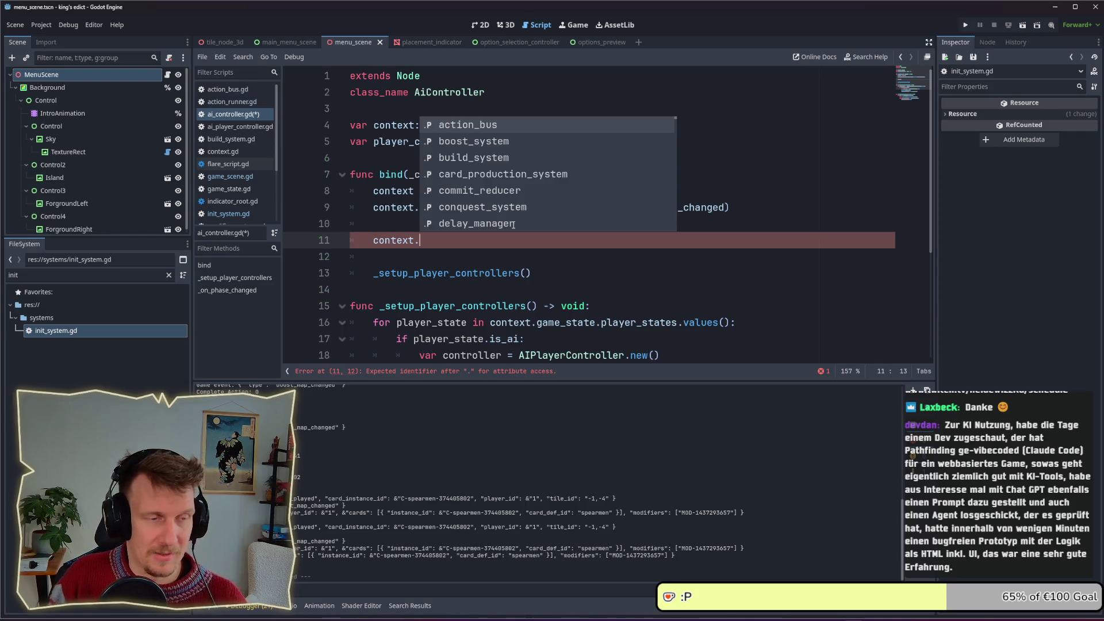
key(Escape)
key(ctrl+space)
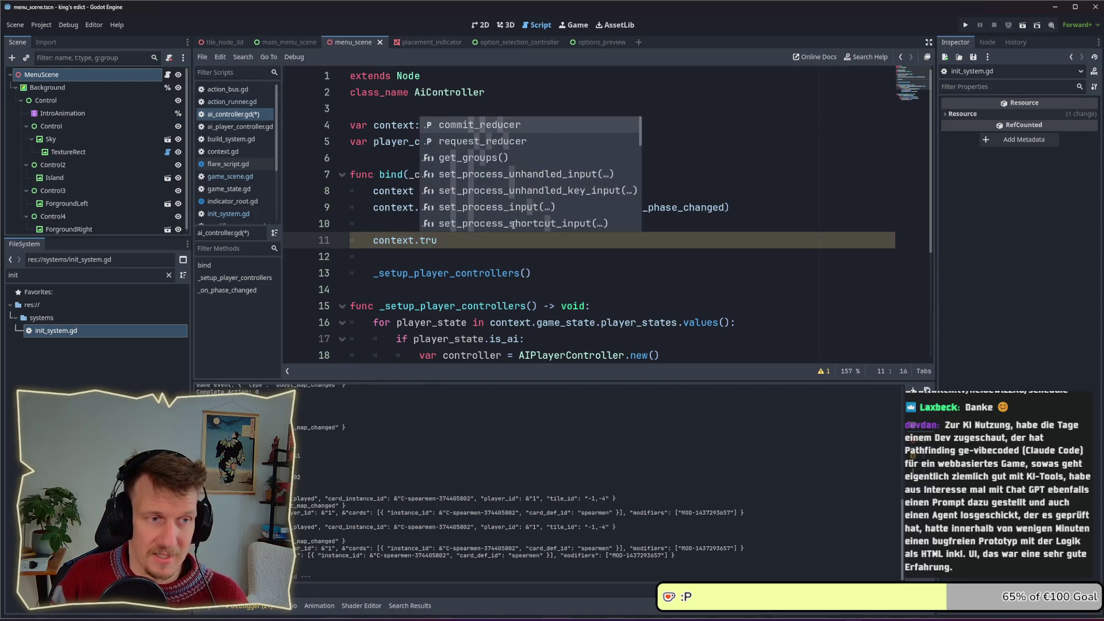
text(turn)
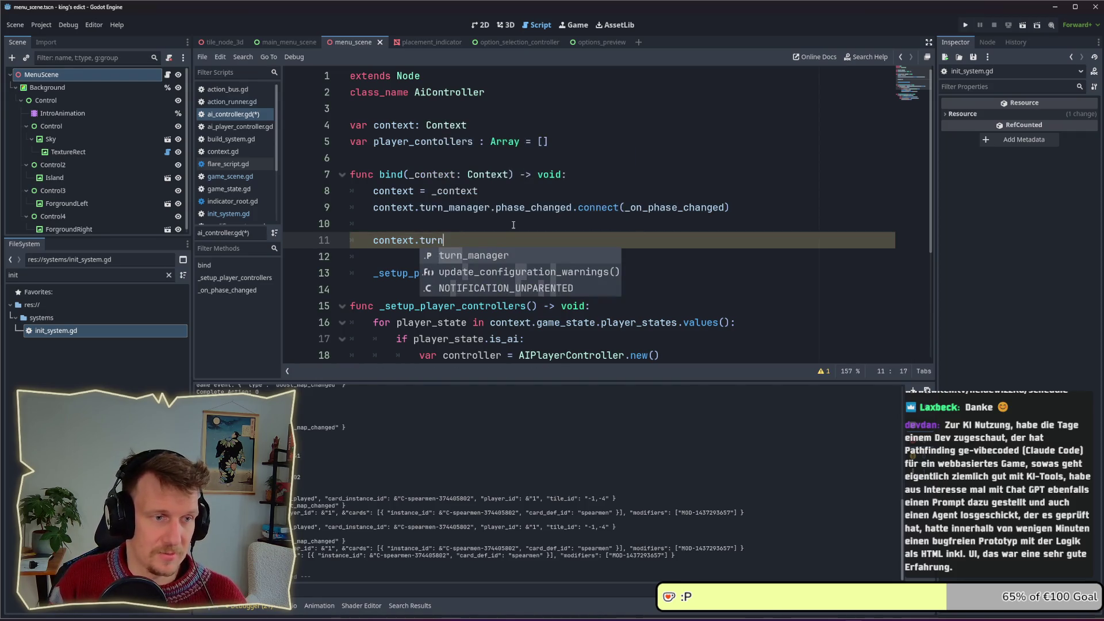
key(BackSpace)
key(BackSpace)
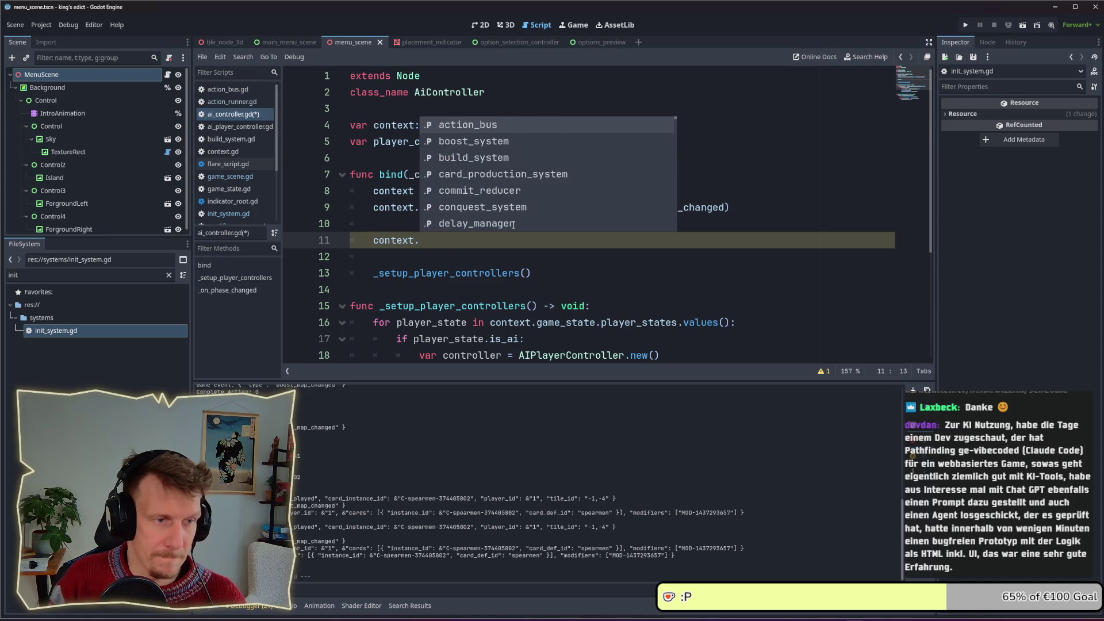
text(game)
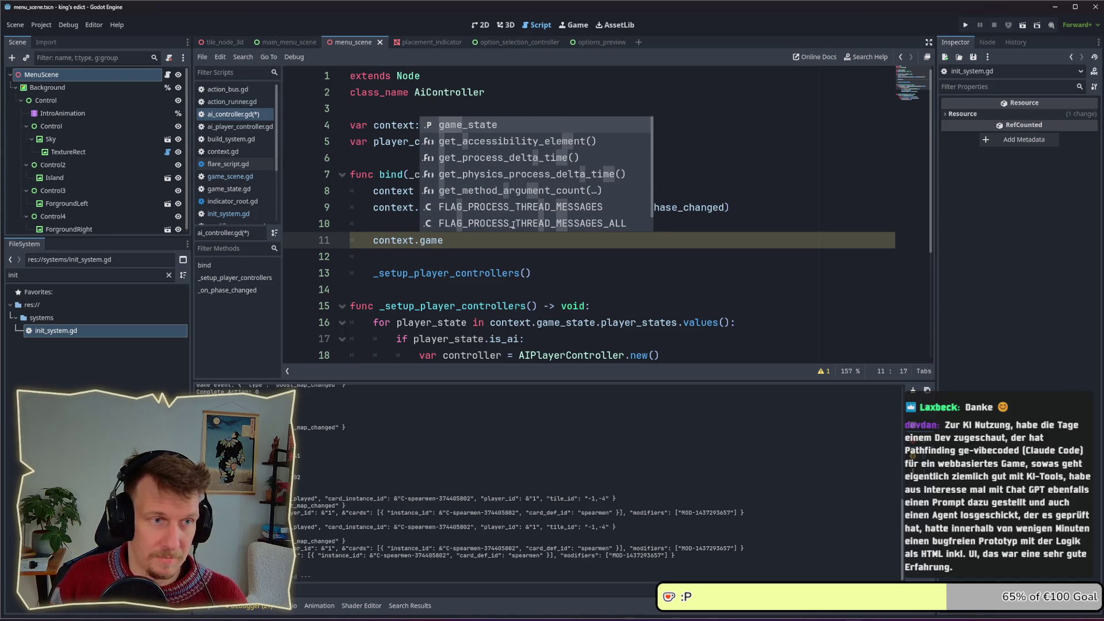
key(Return)
Complete the line as .state_changed.connect(_on_state_changed)
text(.tr)
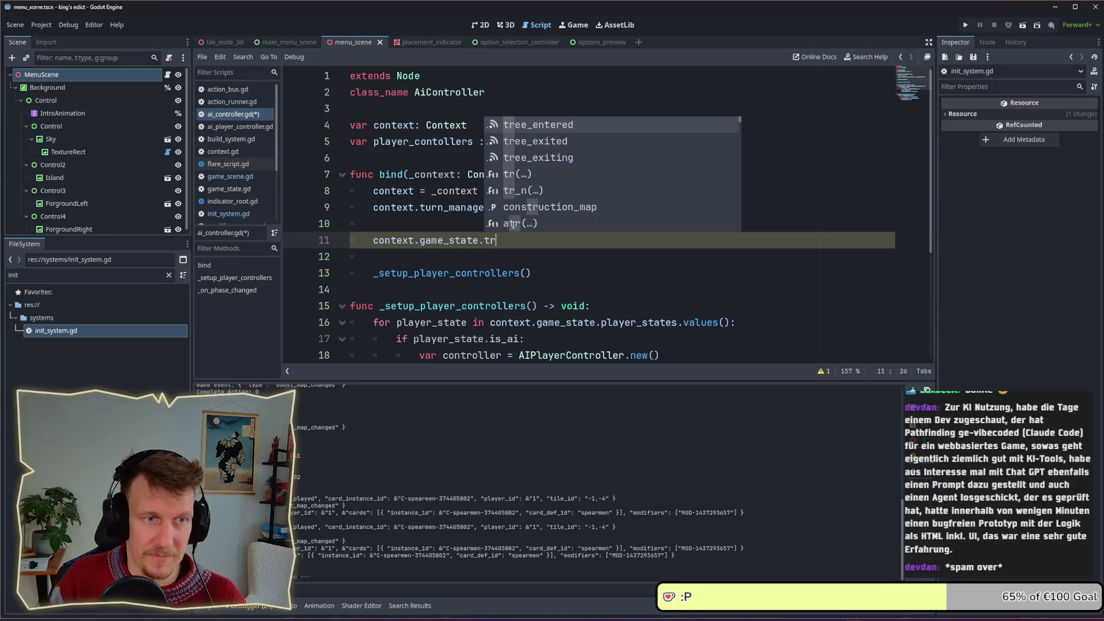
text(a)
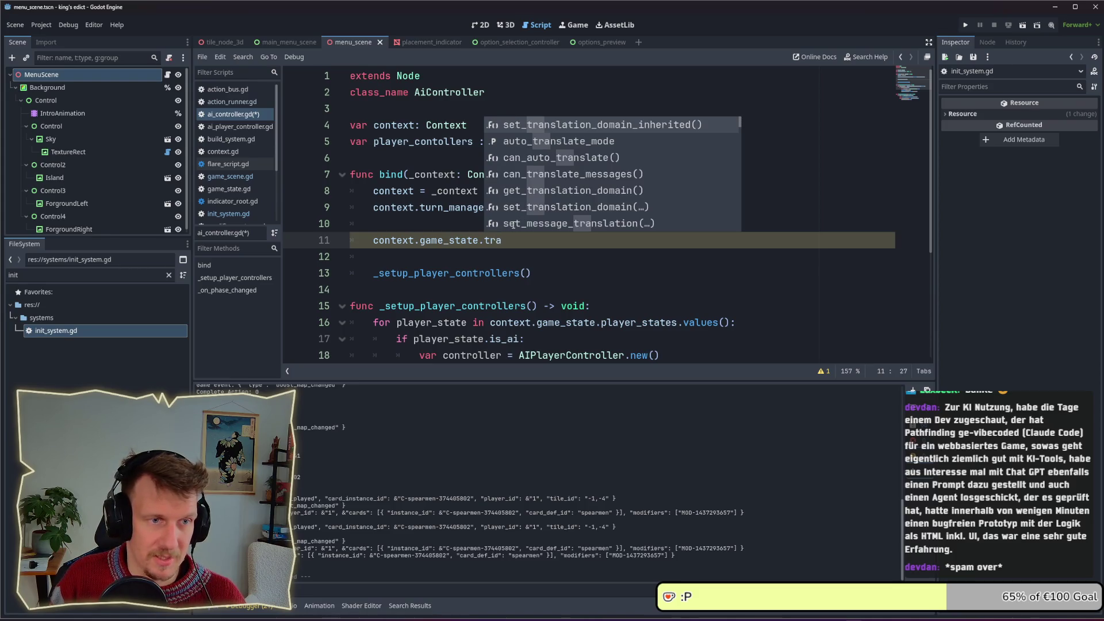
key(BackSpace)
key(BackSpace)
key(BackSpace)
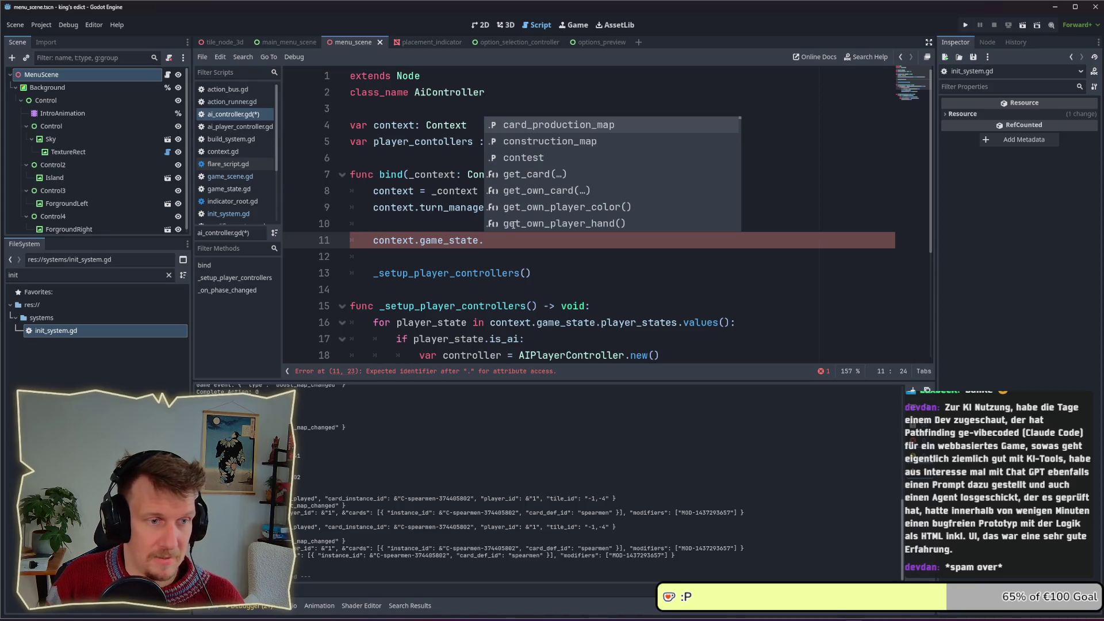
key(Escape)
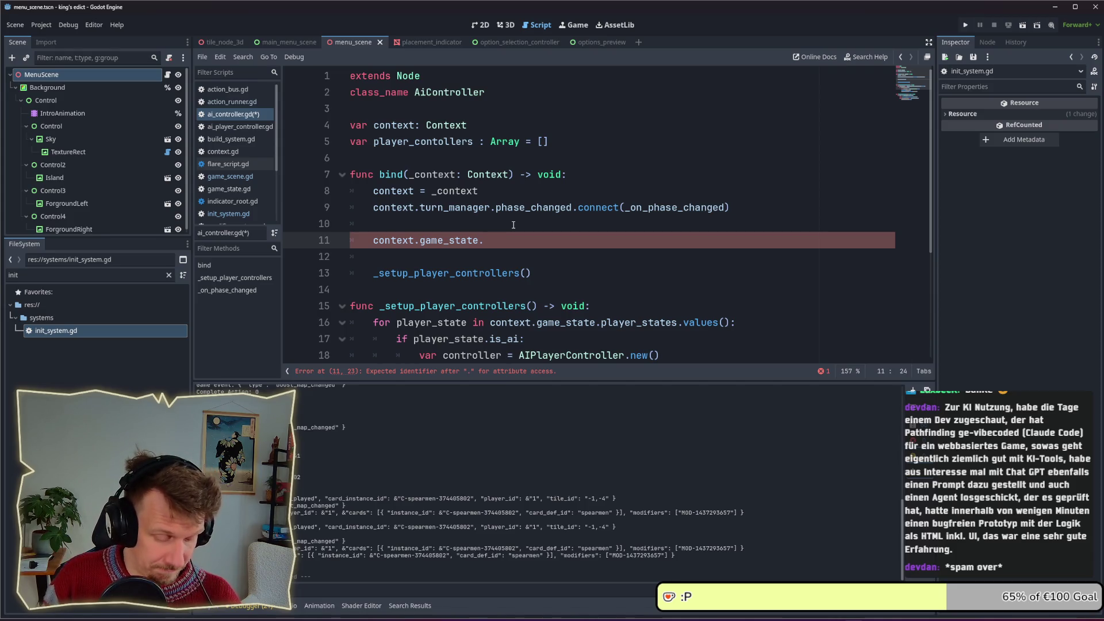
text(state_changed)
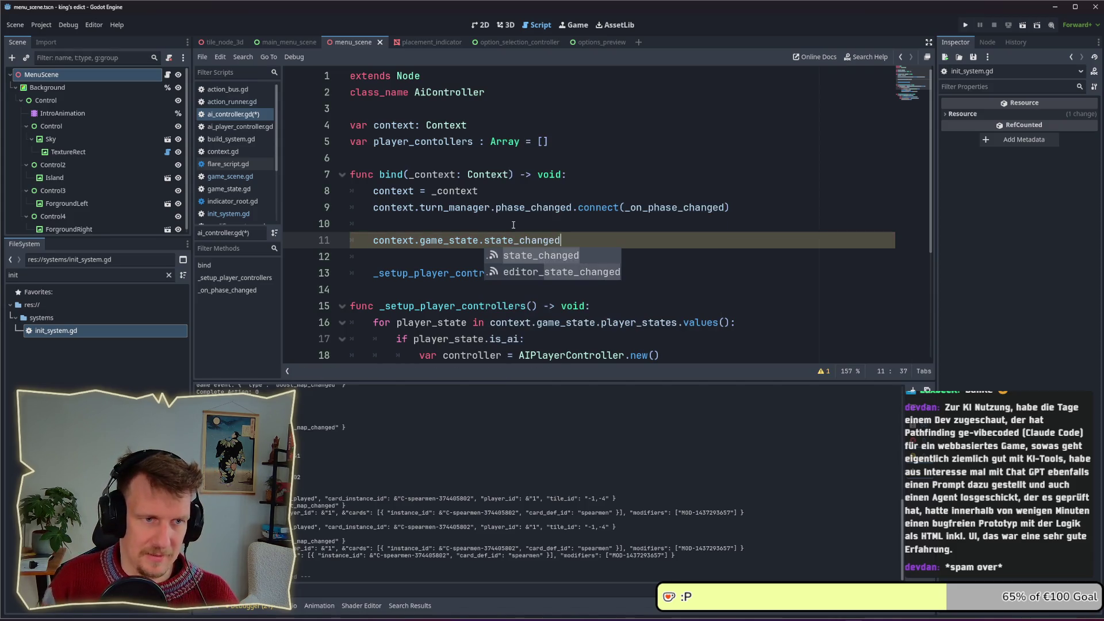
text(.)
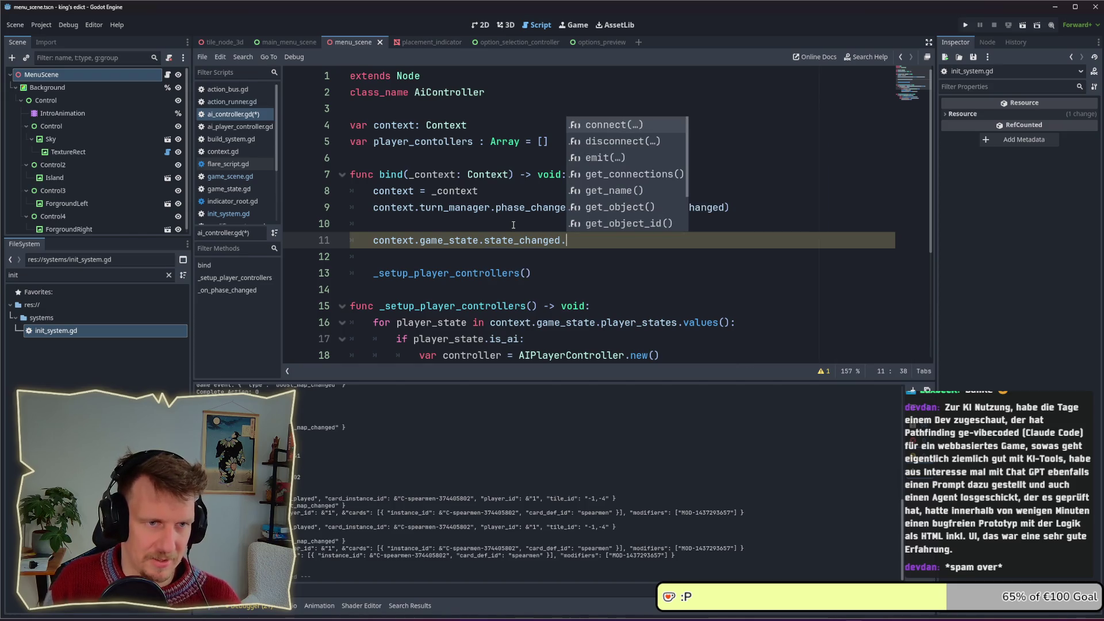
key(Return)
text(_)
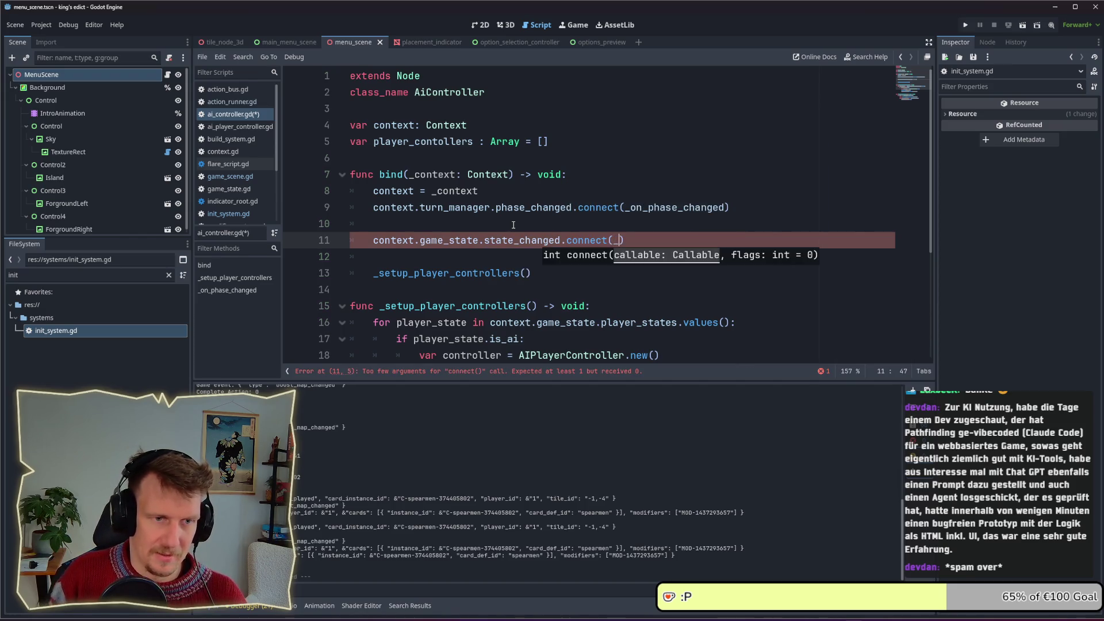
text(on_state)
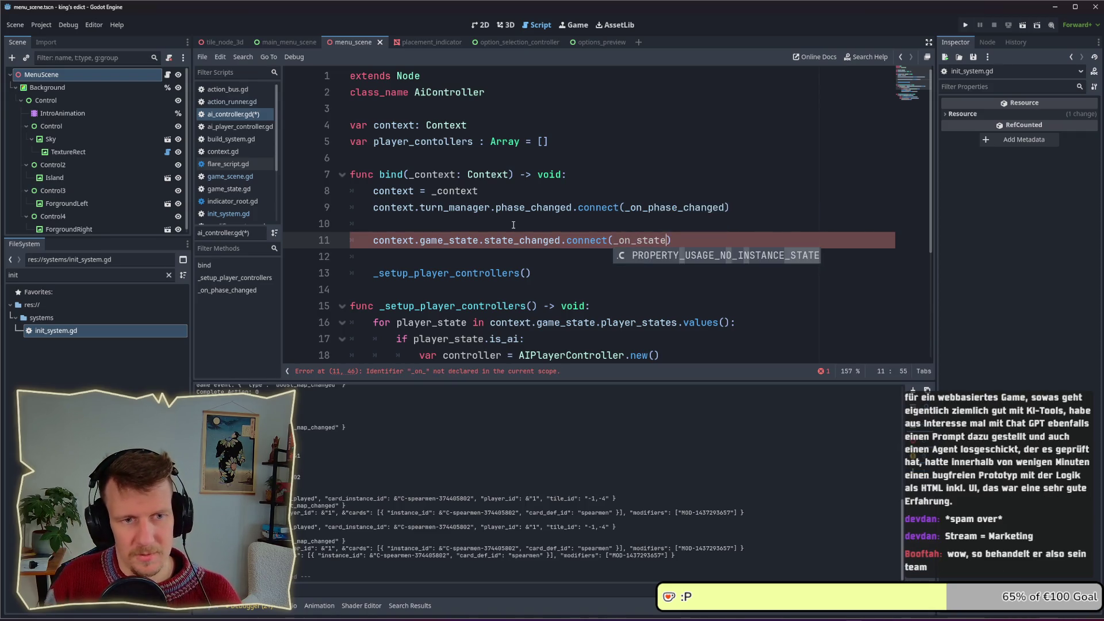
text(_changed)
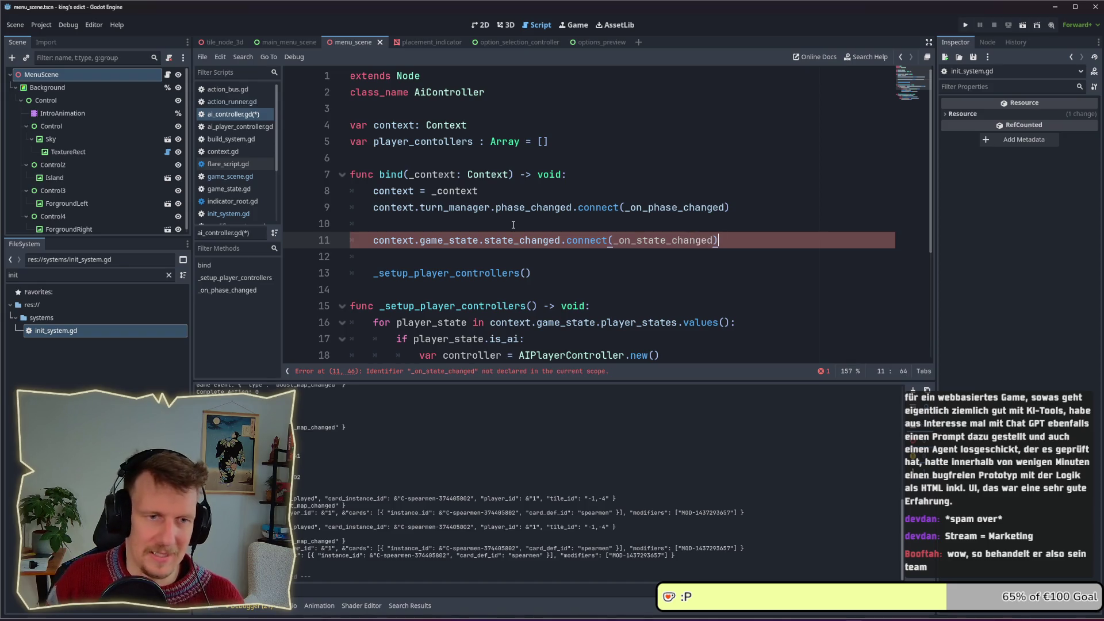
text())
scroll(523, 197, down, 3)
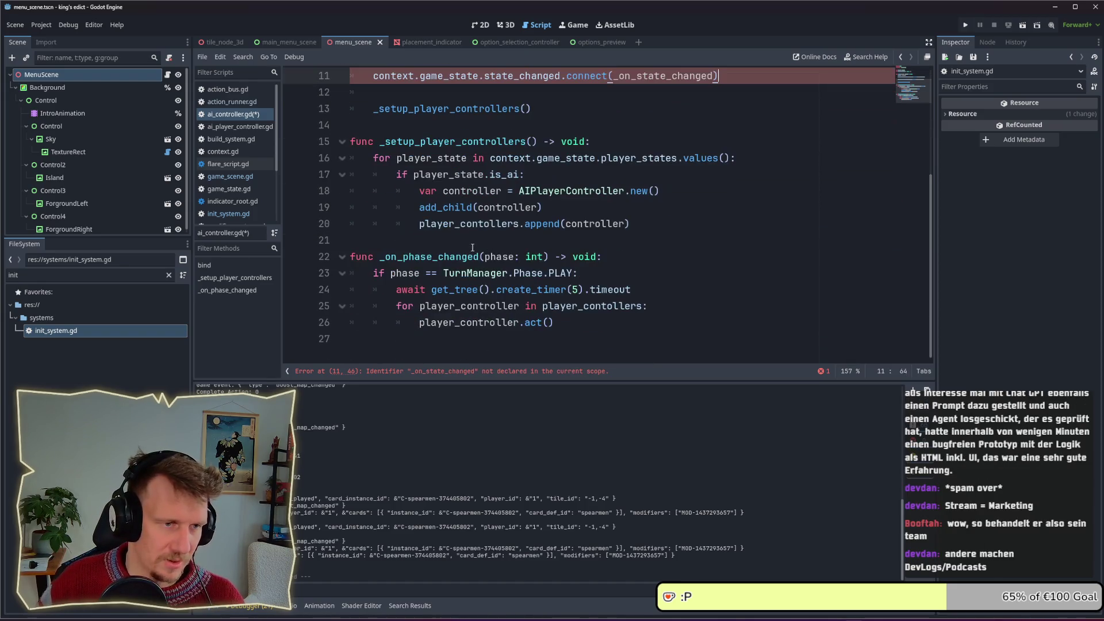
Append the signature func _on_state_change(delta : Dictionary) -> void: at the end of ai_controller.gd
click(367, 354)
key(Return)
key(Return)
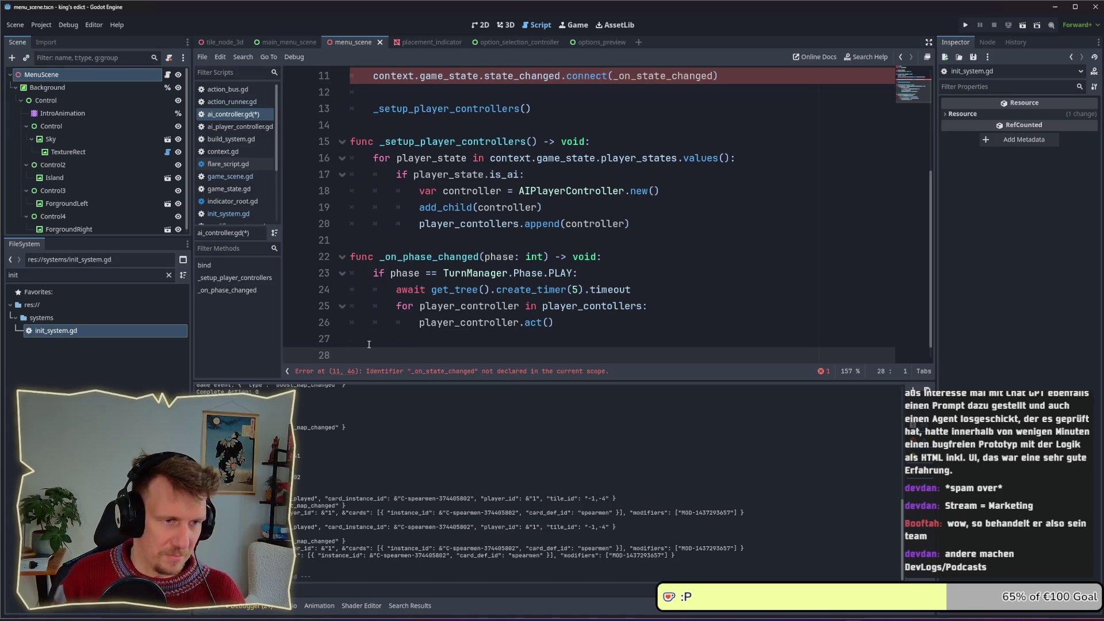
key(Up)
text(func _)
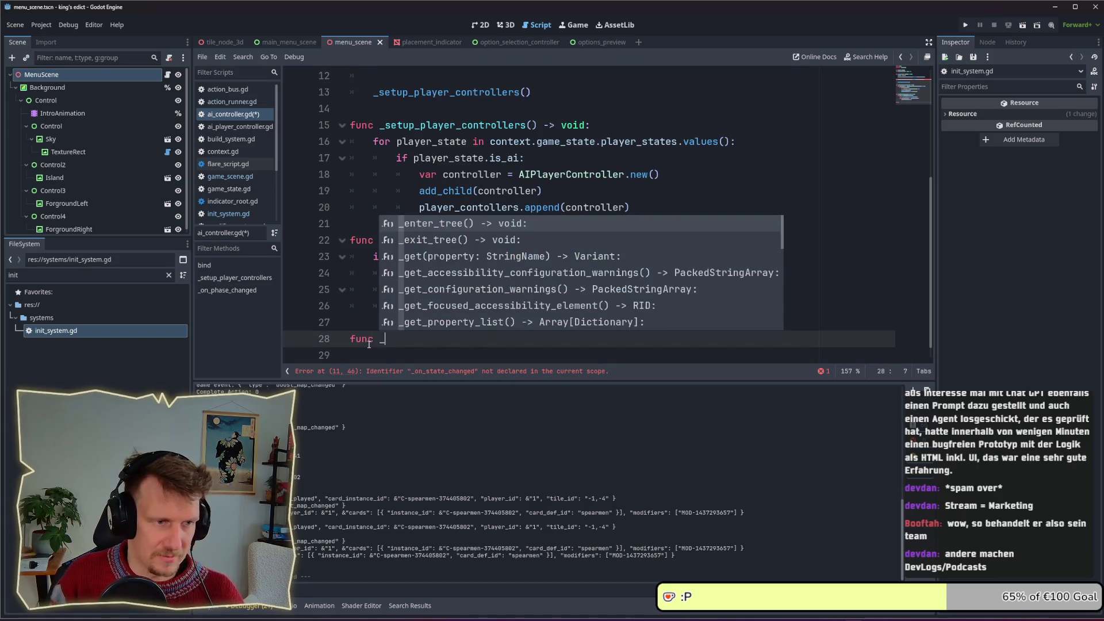
text(on)
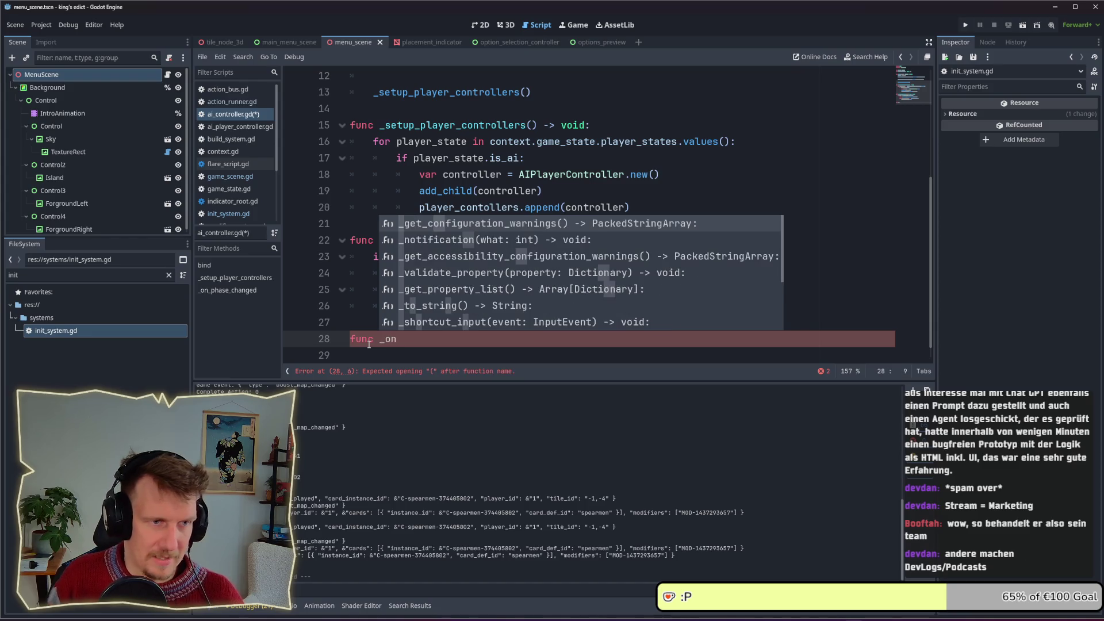
text(_state)
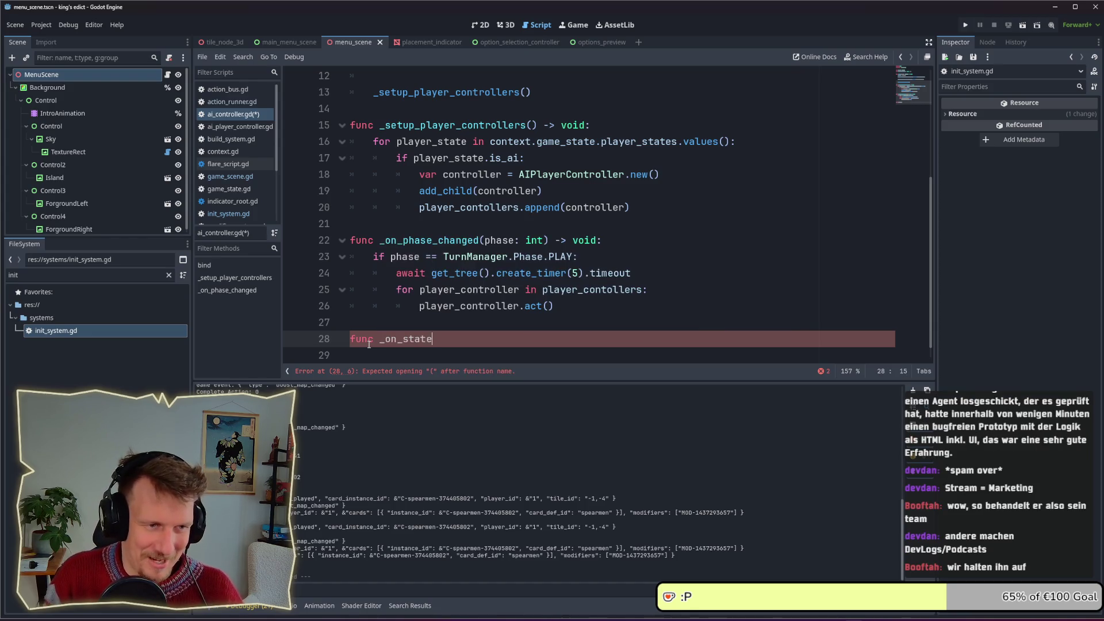
text(_change(de)
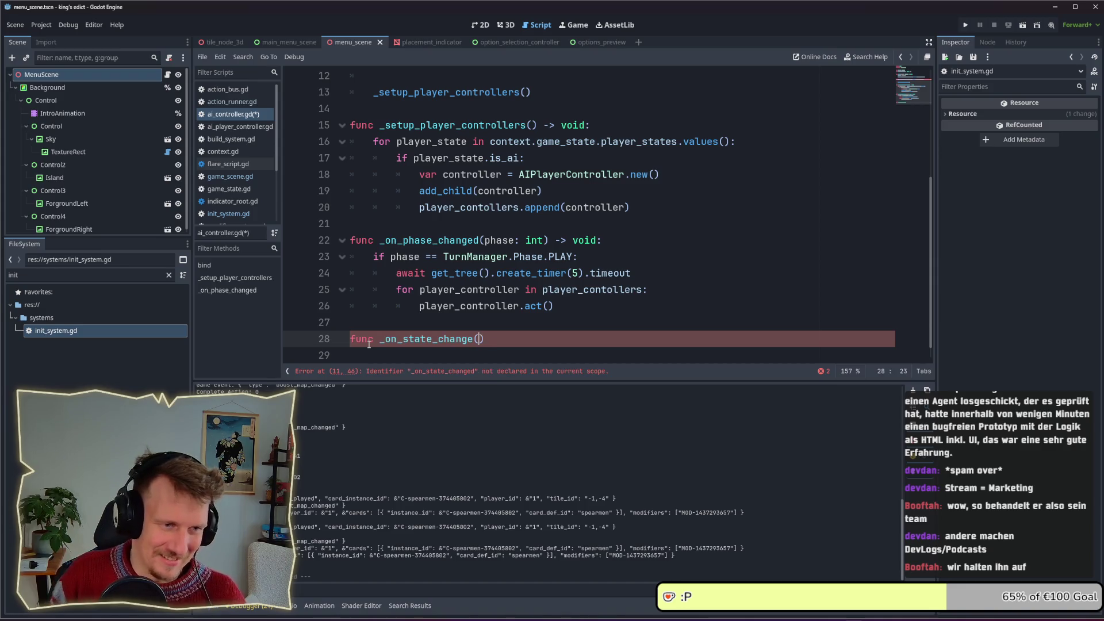
text(lta : Dictio)
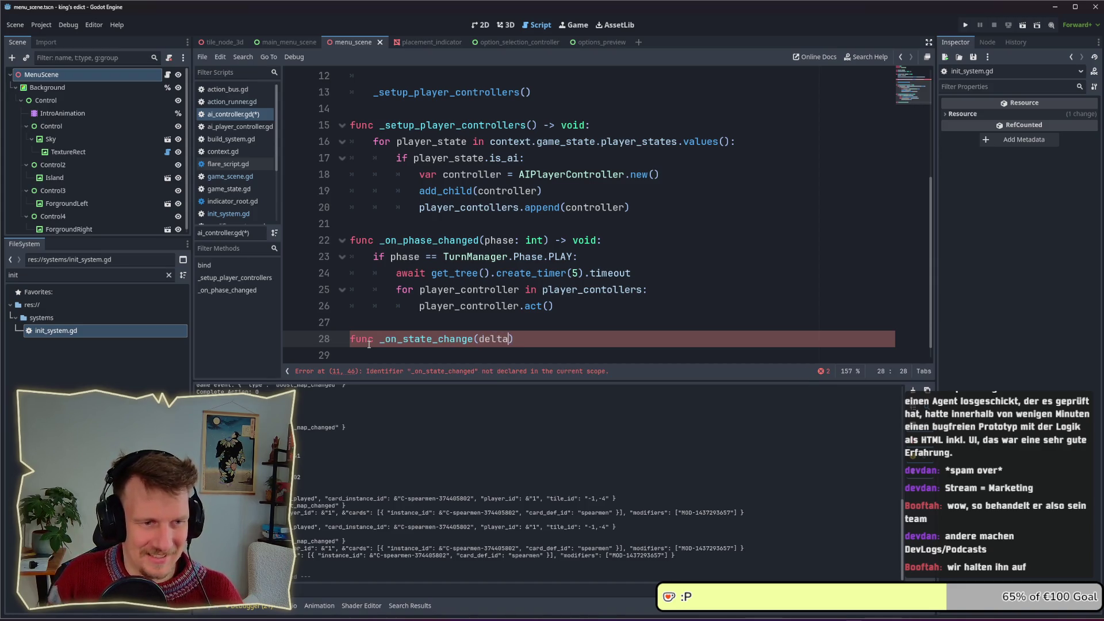
text(nary) -> v)
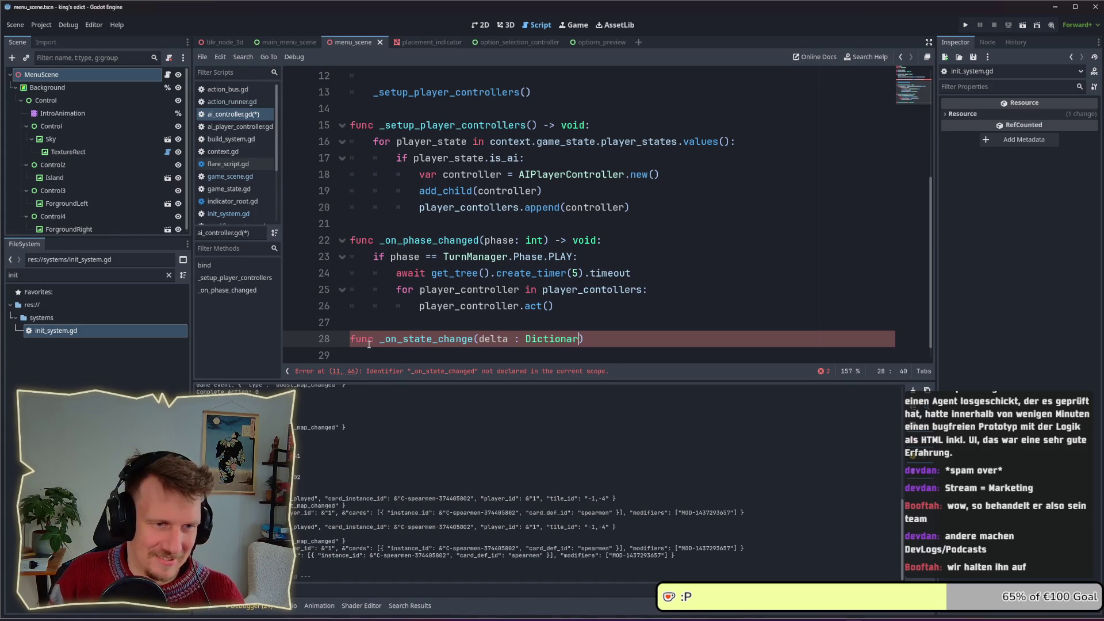
text(oid:)
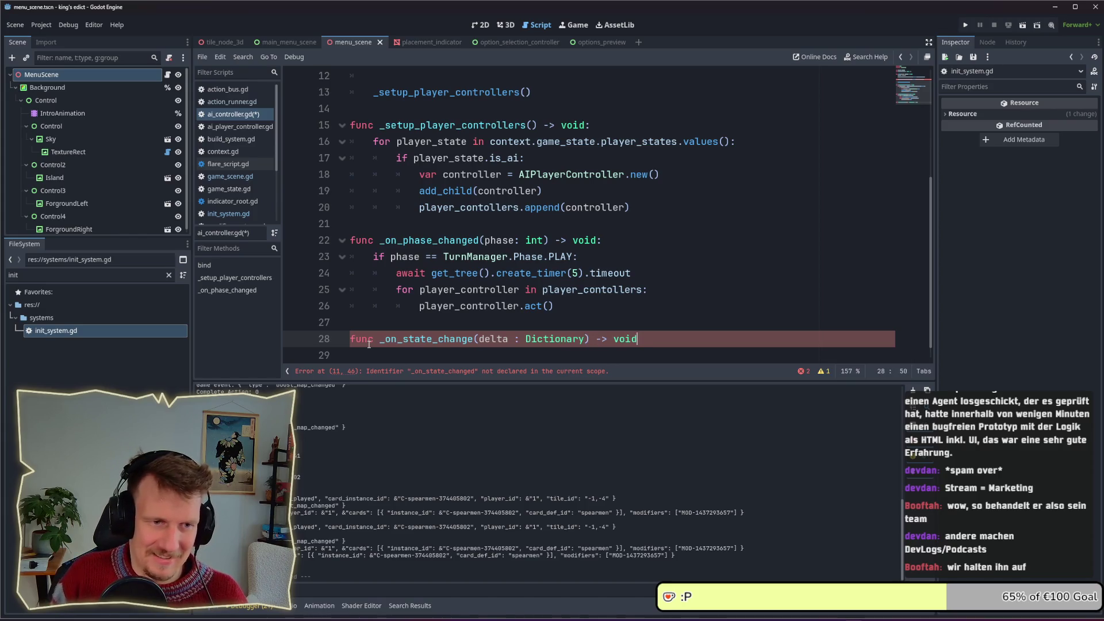
key(Return)
text("game_started": true)
key(shift+Home)
key(BackSpace)
Give the function an if delta.has("game_started"): check with a pass placeholder, and save
text(if dela)
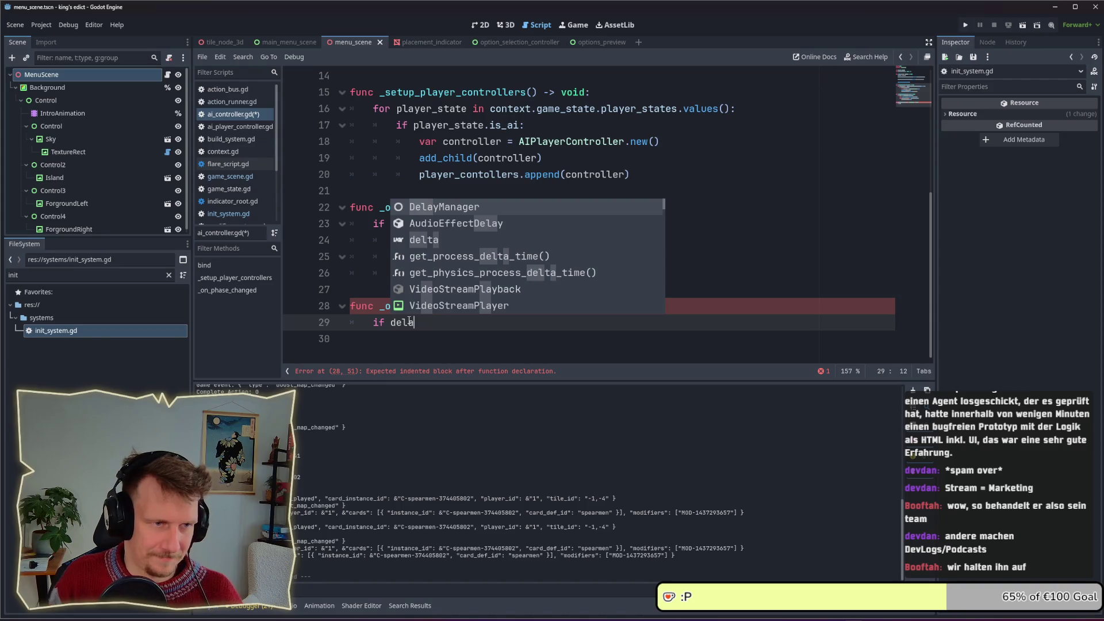
key(BackSpace)
text(tla)
key(BackSpace)
key(BackSpace)
key(BackSpace)
text(ta.)
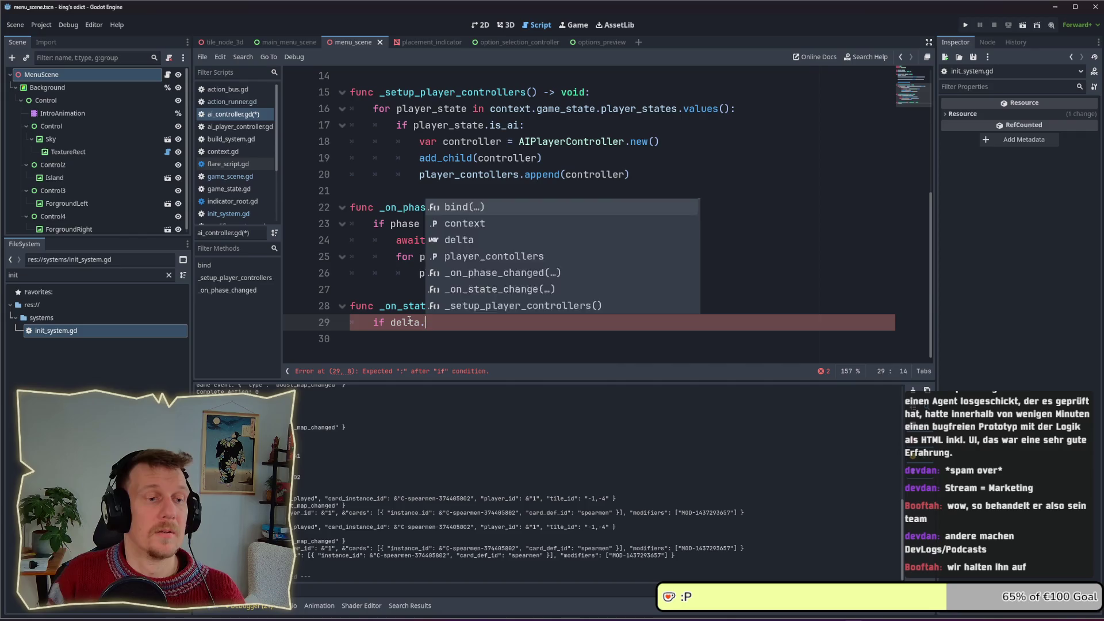
text(has("game_started")
key(End)
text(:)
key(Return)
text(pass)
key(ctrl+s)
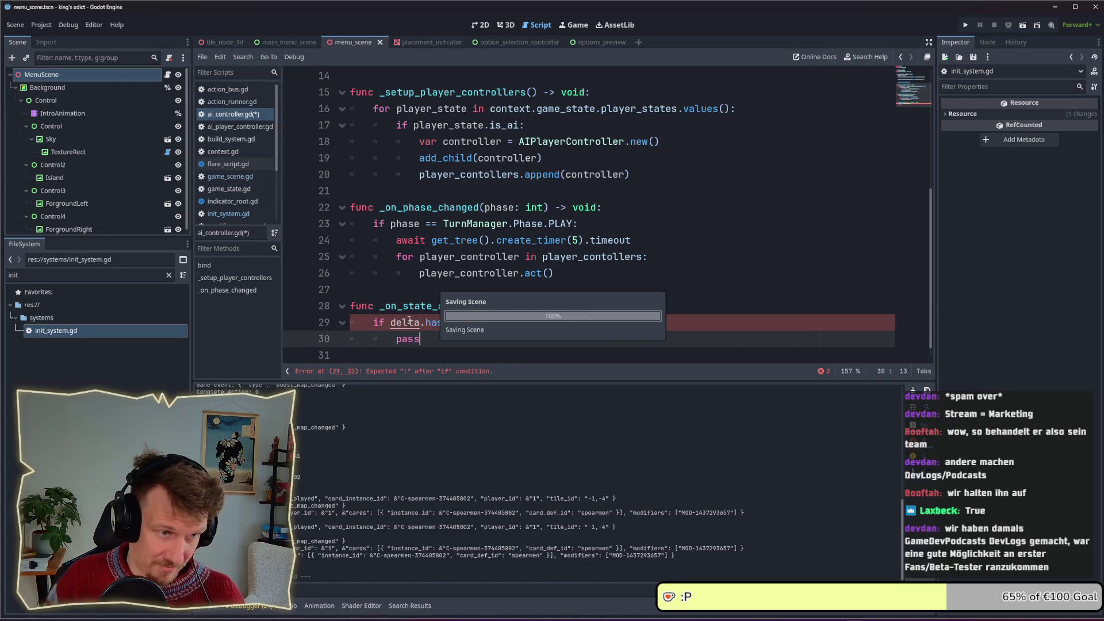
scroll(282, 260, up, 4)
click(282, 260)
Move the _setup_player_controllers() call out of bind() into the if block, replacing pass
drag(282, 259, 537, 257)
key(BackSpace)
scroll(476, 288, down, 4)
click(475, 324)
drag(475, 325, 391, 325)
text(_setup_player_controllers())
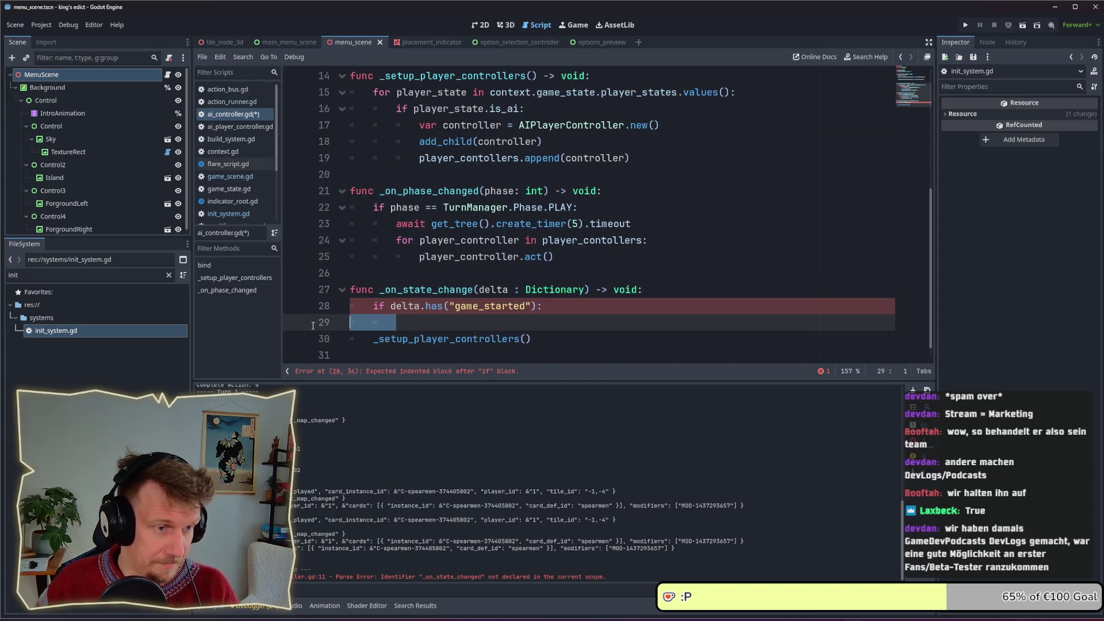
key(Tab)
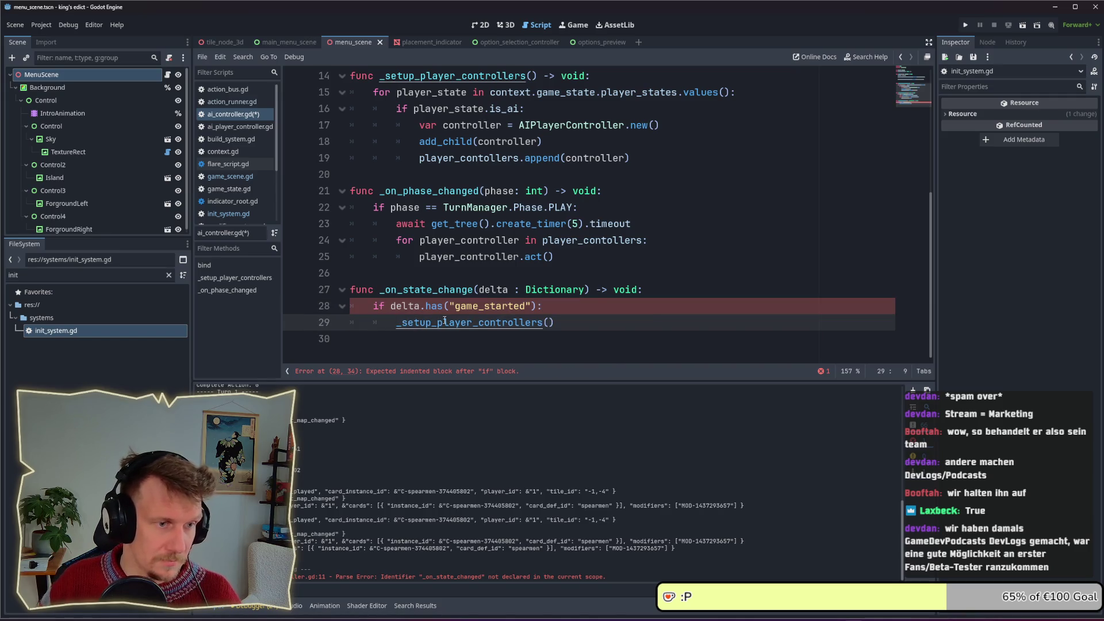
Delete the empty line 12 in bind()
scroll(428, 248, up, 4)
click(414, 238)
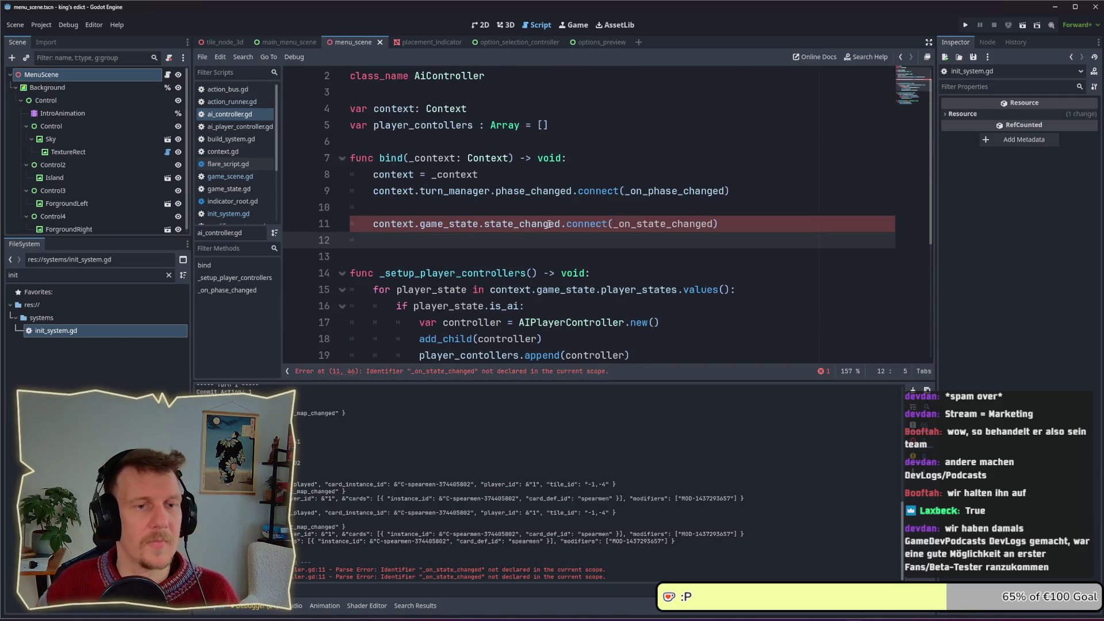
mouse_move(549, 224)
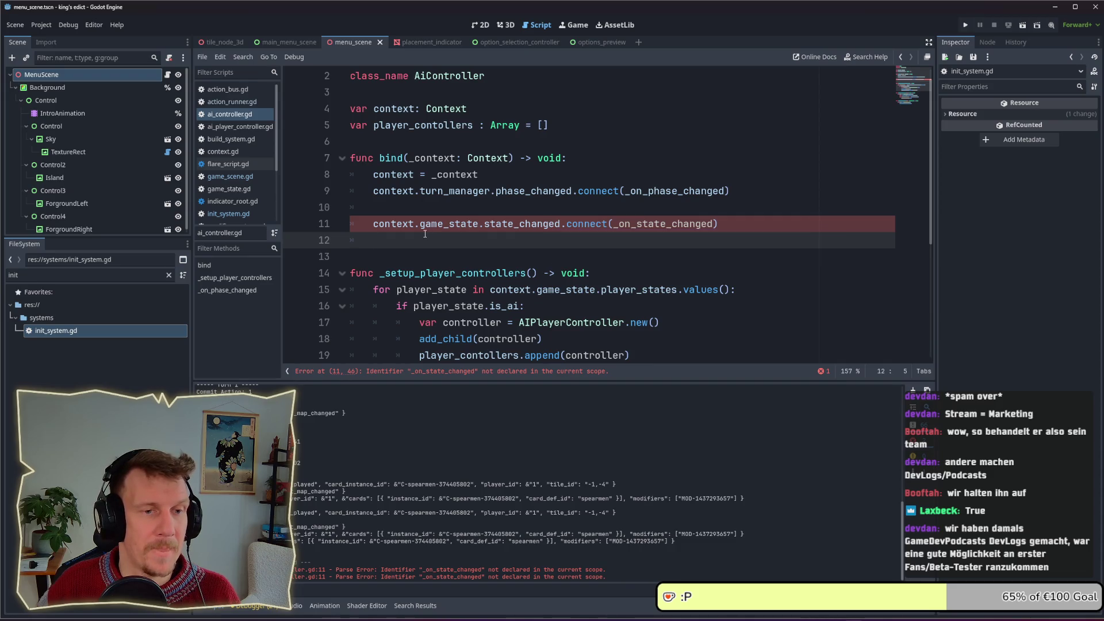
key(BackSpace)
key(BackSpace)
Rename the handler to _on_state_changed to match the connect call, and save the script
click(398, 213)
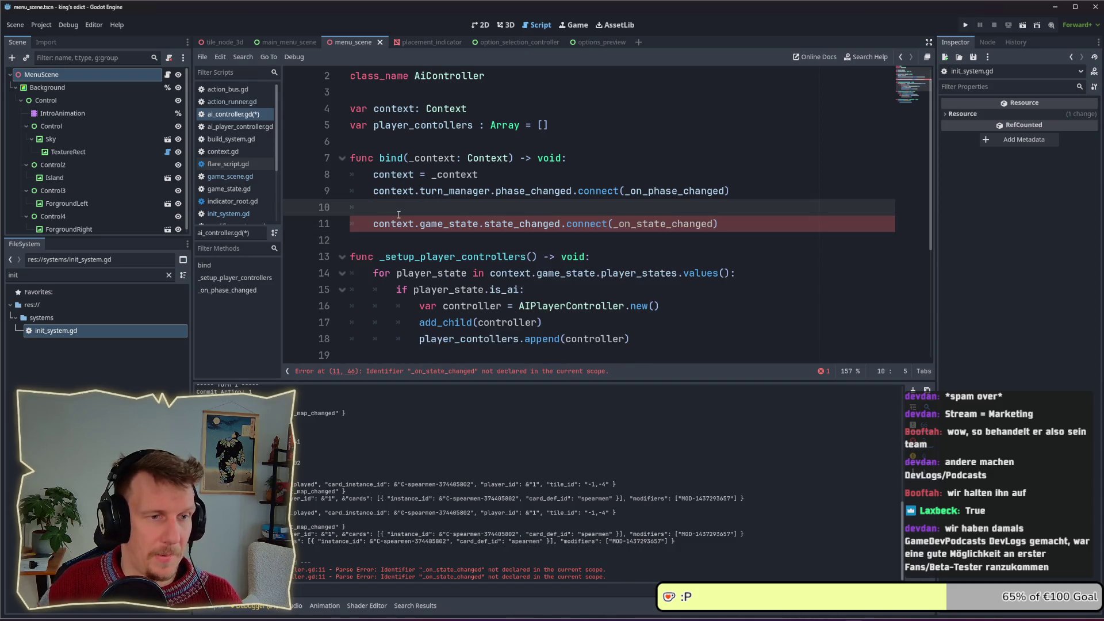
double_click(648, 223)
scroll(650, 237, down, 4)
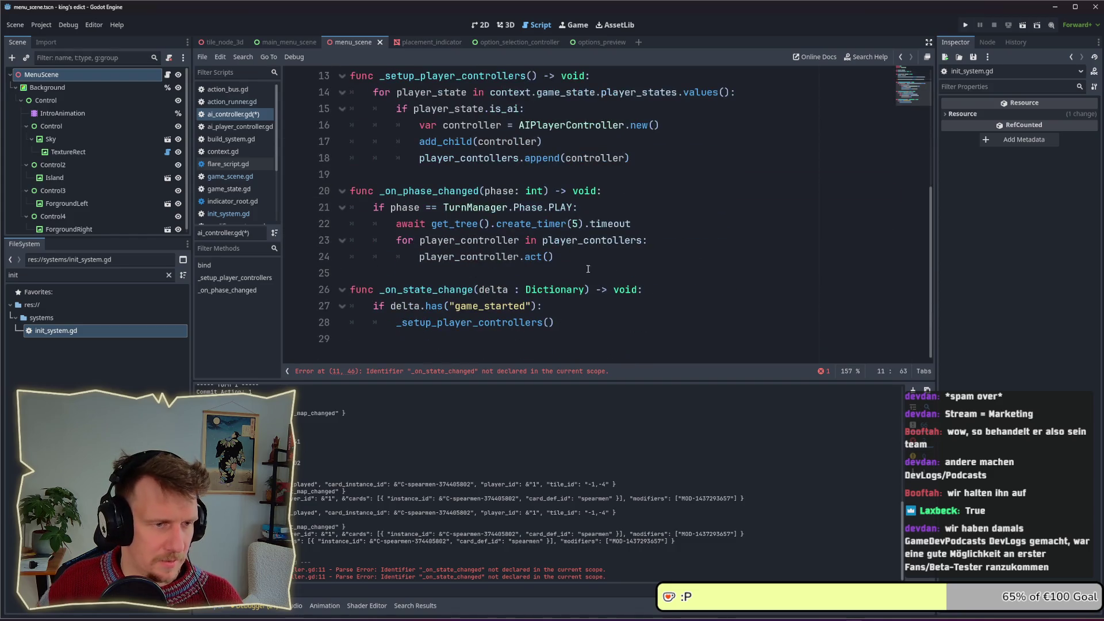
double_click(428, 289)
text(_on_state_changed)
key(ctrl+s)
Review the signal connections in bind() and run the project to test the fix
click(500, 278)
scroll(517, 271, up, 4)
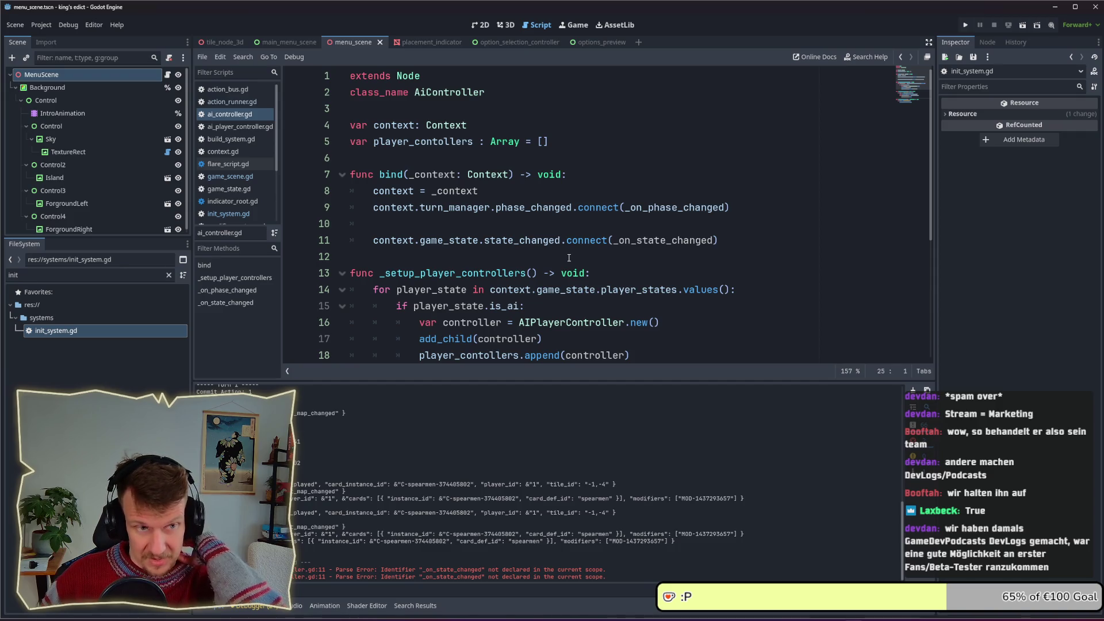
click(606, 181)
mouse_move(575, 235)
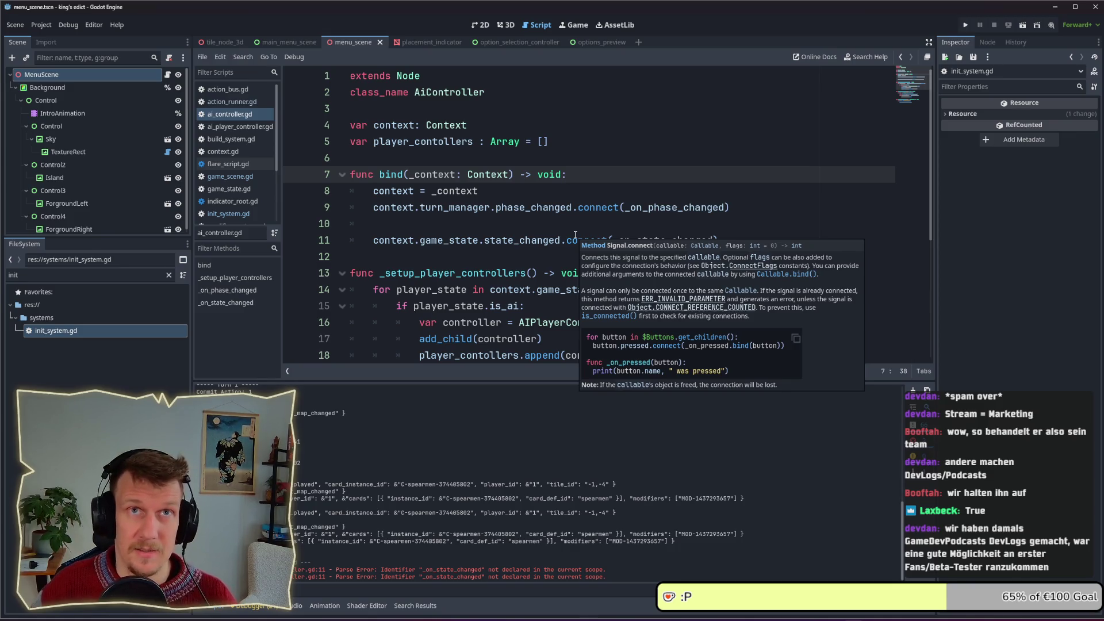
click(968, 26)
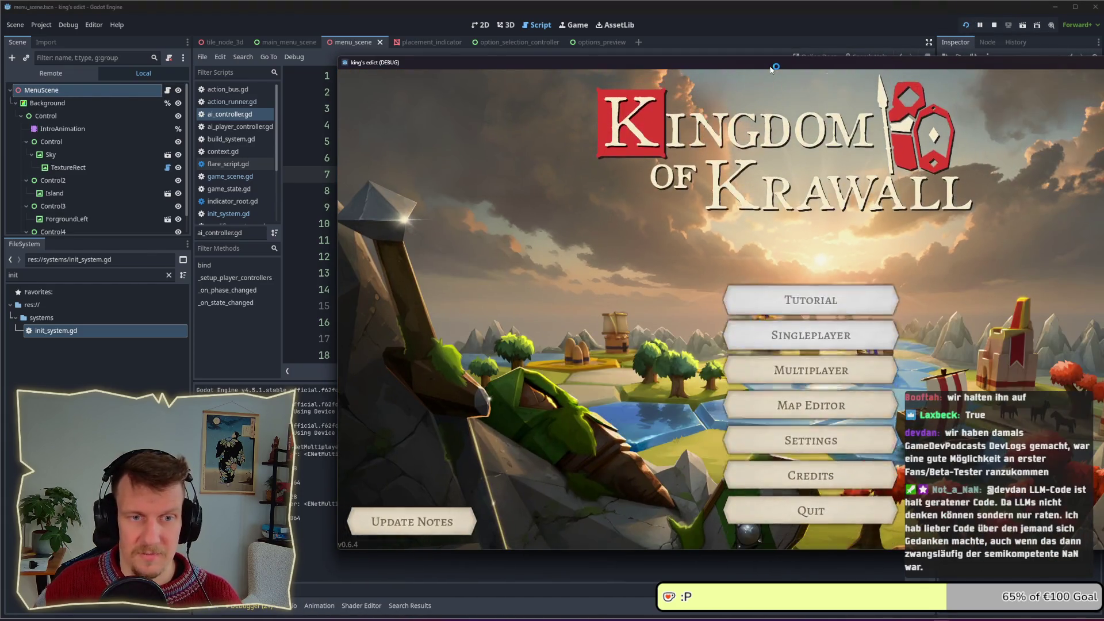
Move the game window on screen and start a multiplayer game on the I Know This Place map
drag(772, 68, 577, 67)
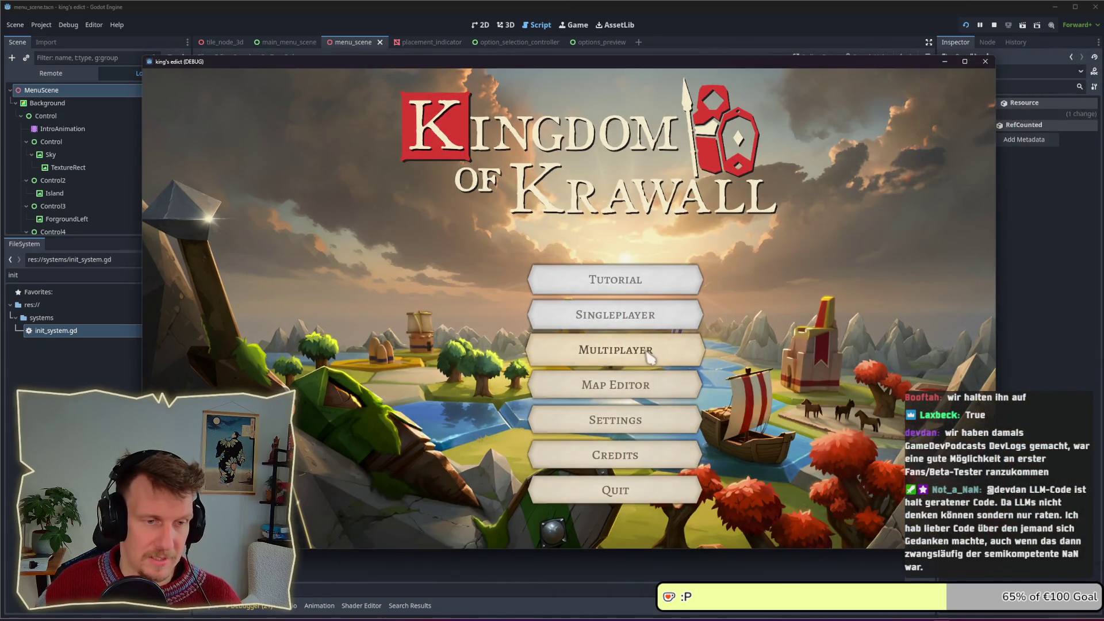
click(648, 356)
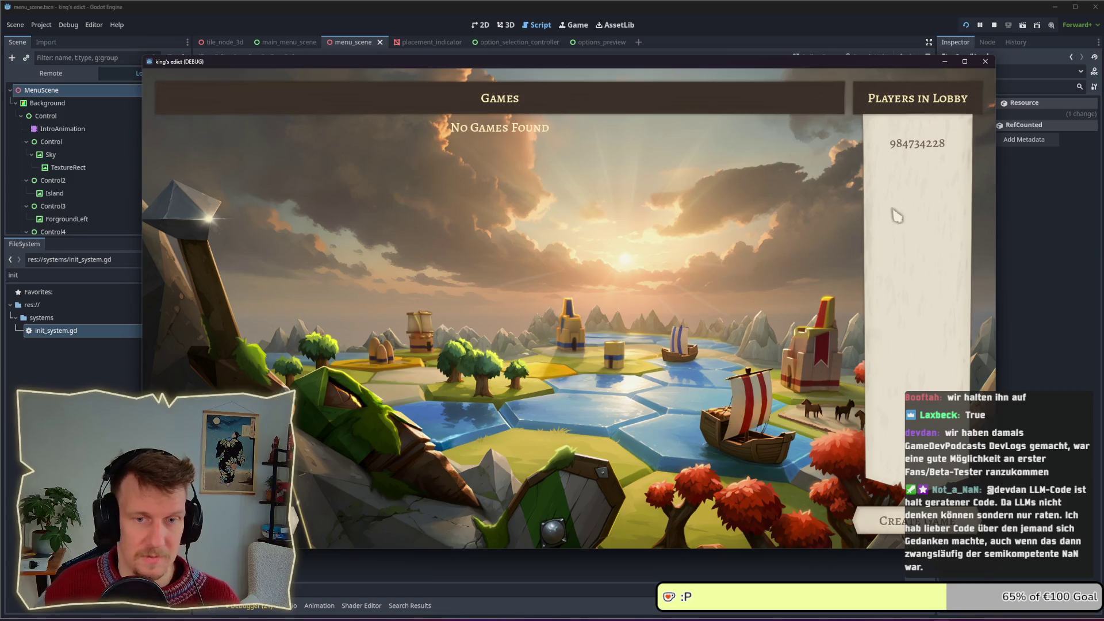
click(880, 521)
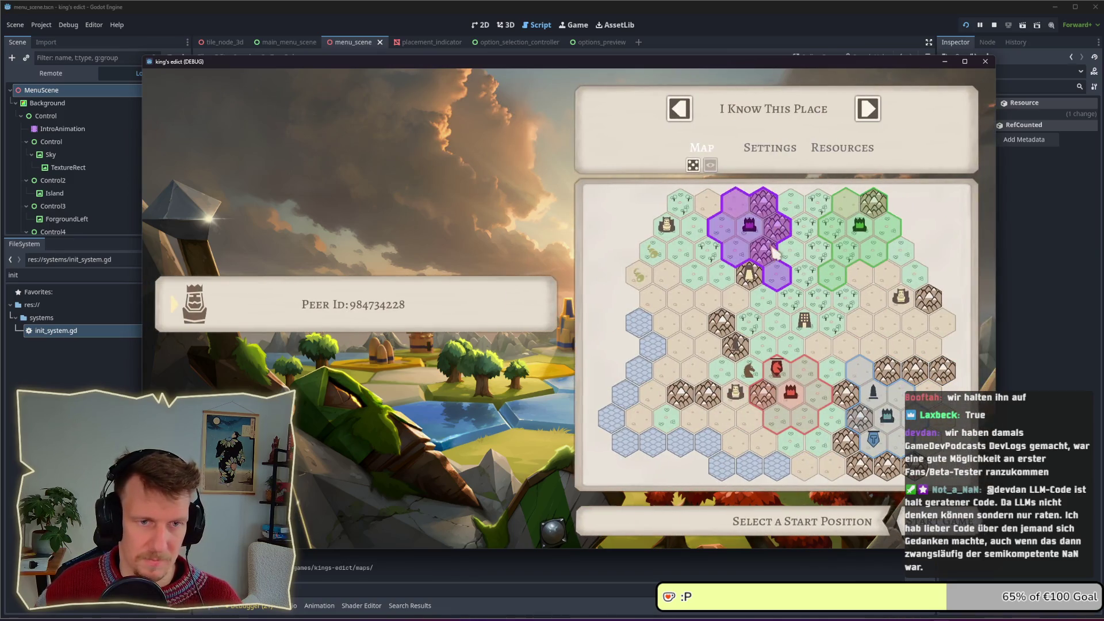
click(773, 109)
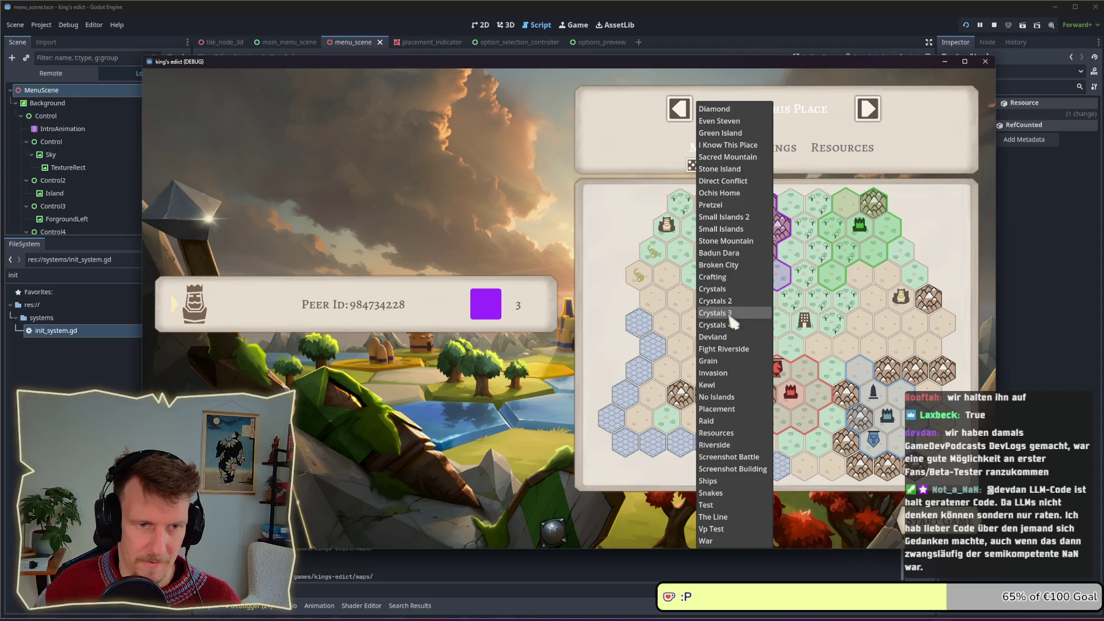
click(728, 145)
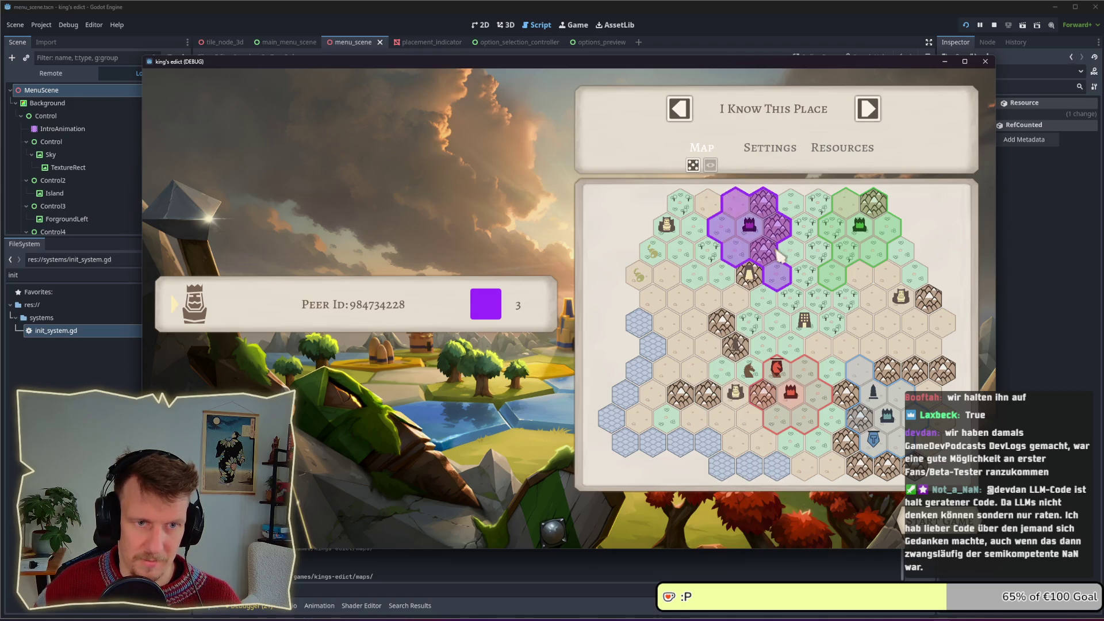
click(937, 520)
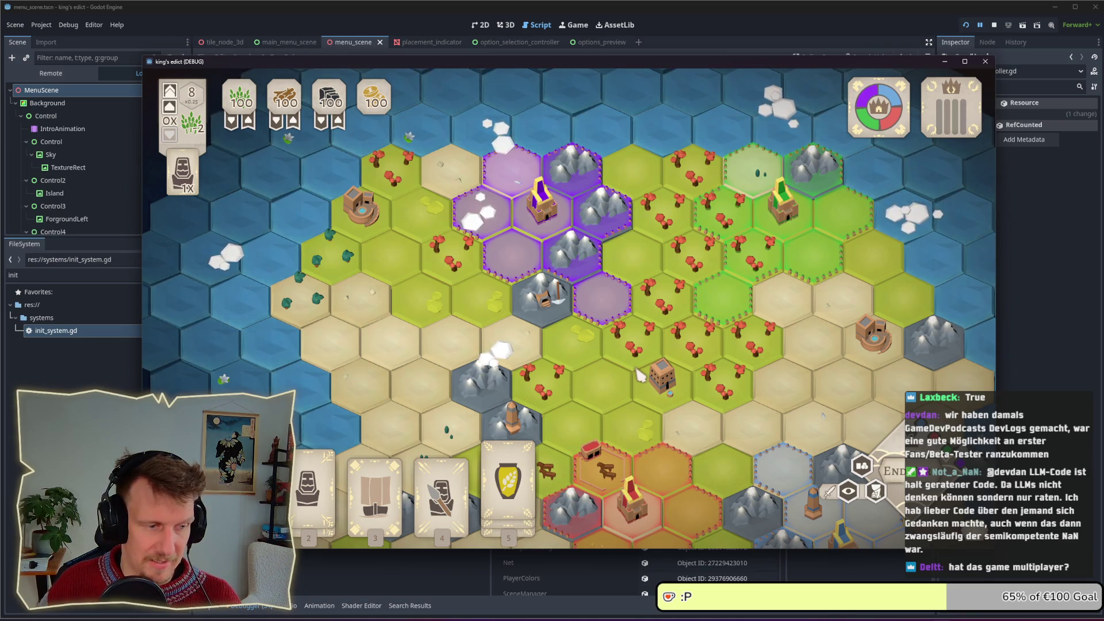
Select the third card, stop the game, and review game_state.gd's get_own_player_* functions
key(3)
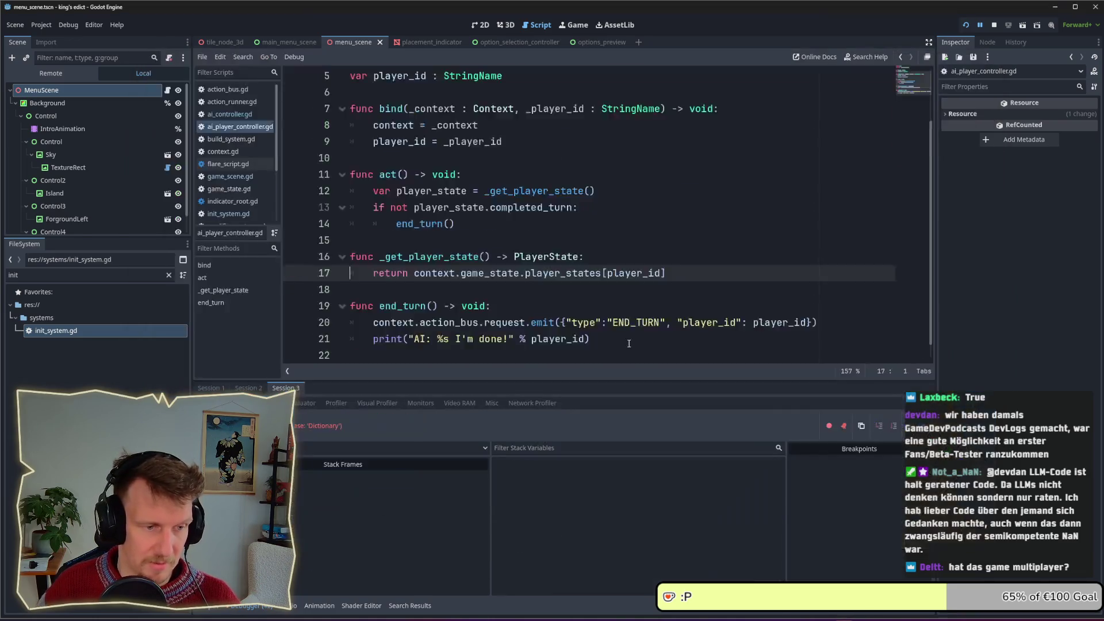
scroll(593, 270, up, 3)
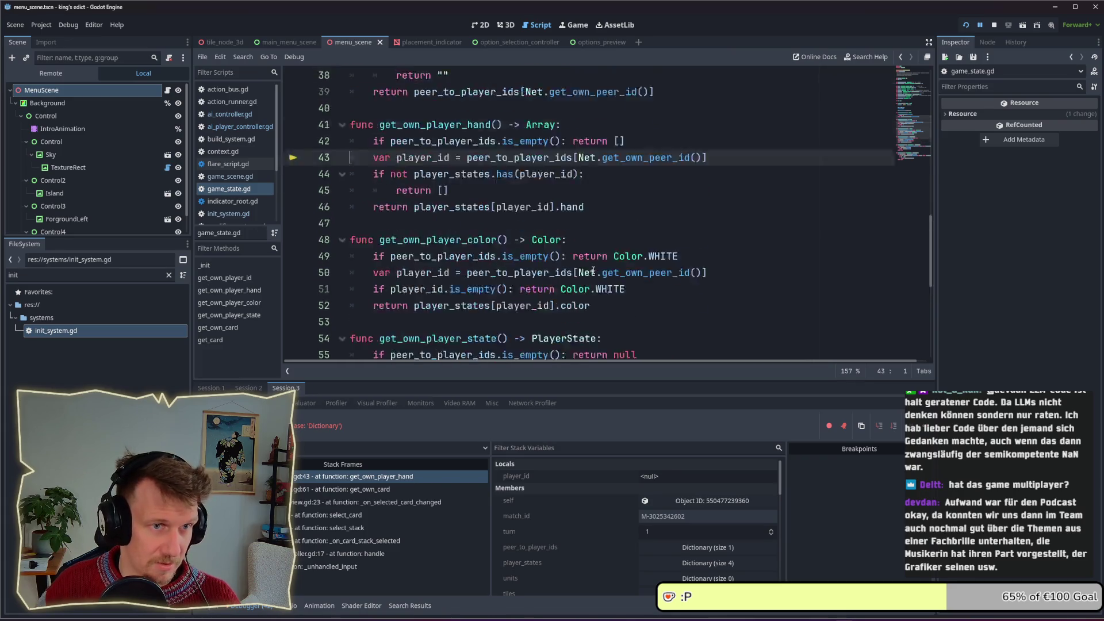
click(994, 25)
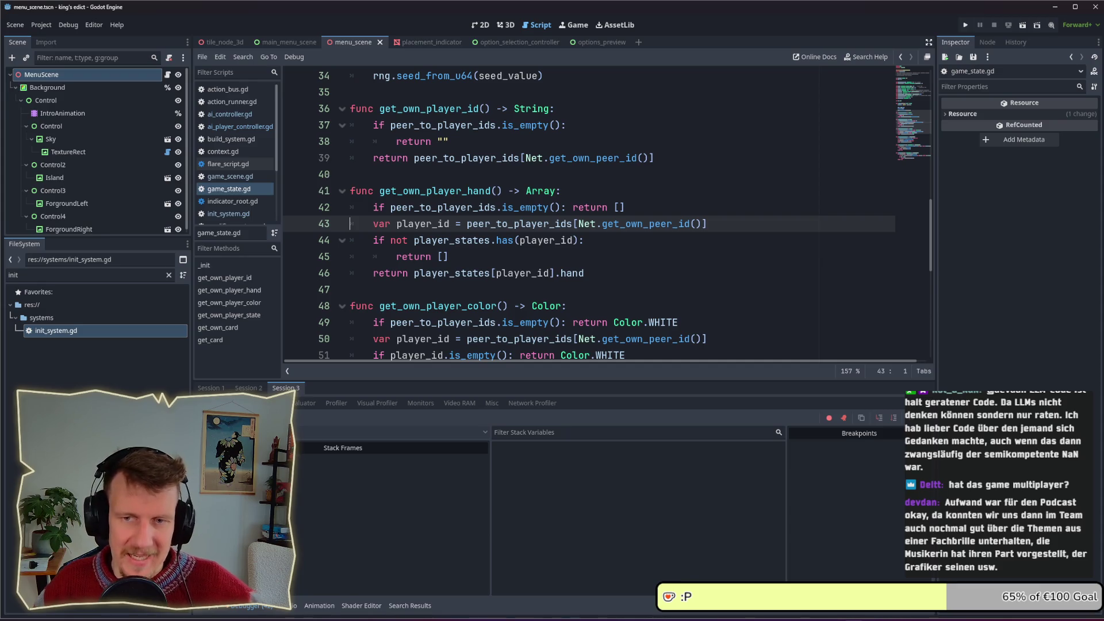
scroll(606, 281, down, 5)
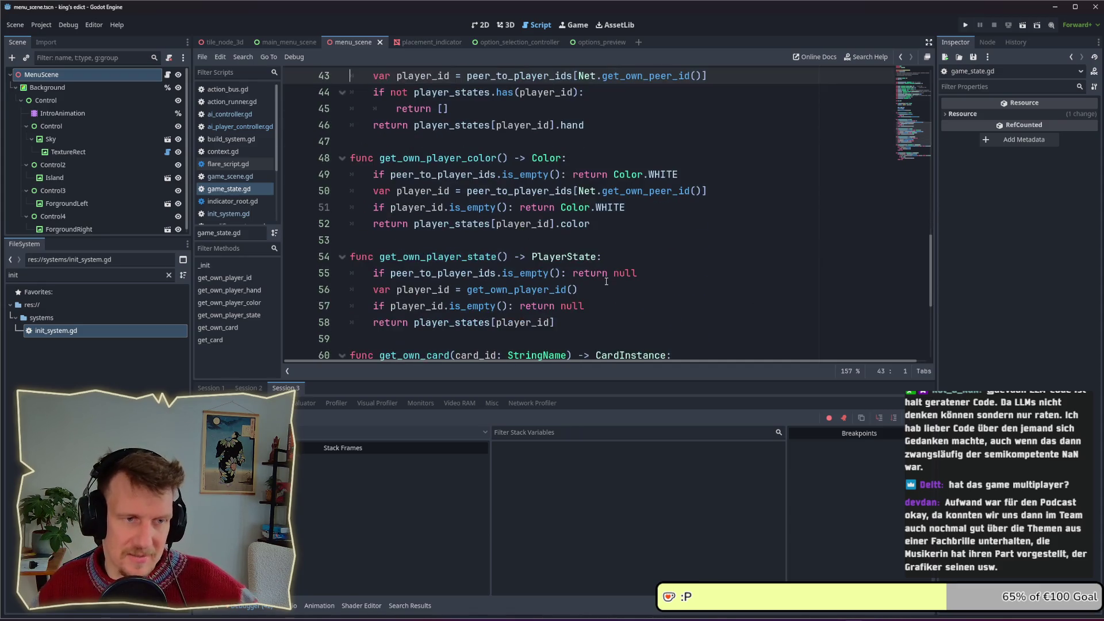
scroll(606, 281, down, 2)
scroll(609, 279, up, 4)
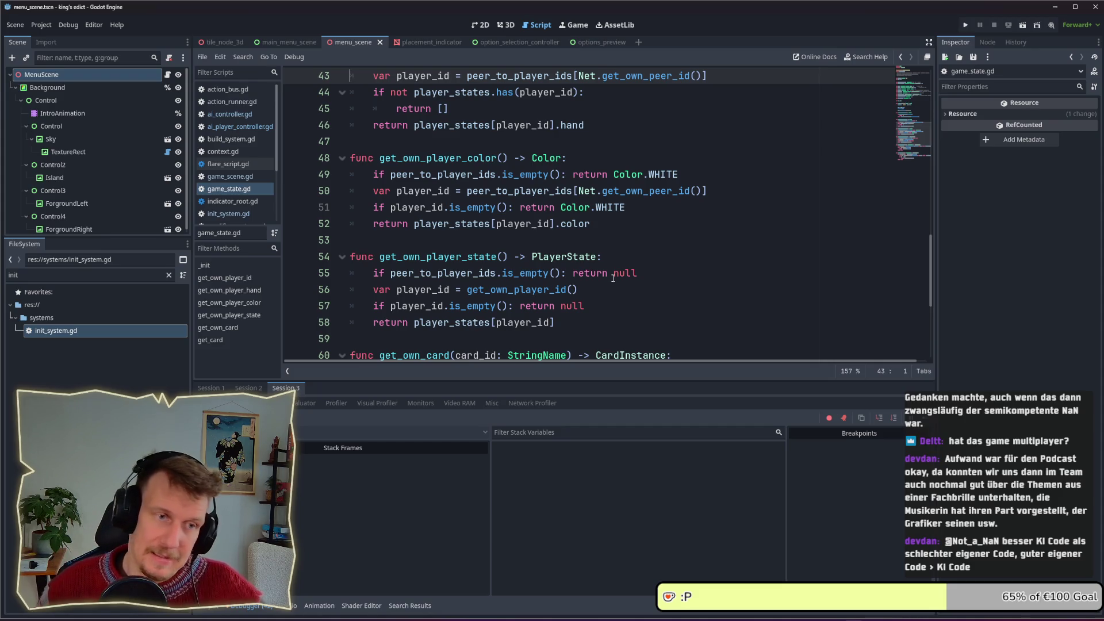
click(685, 246)
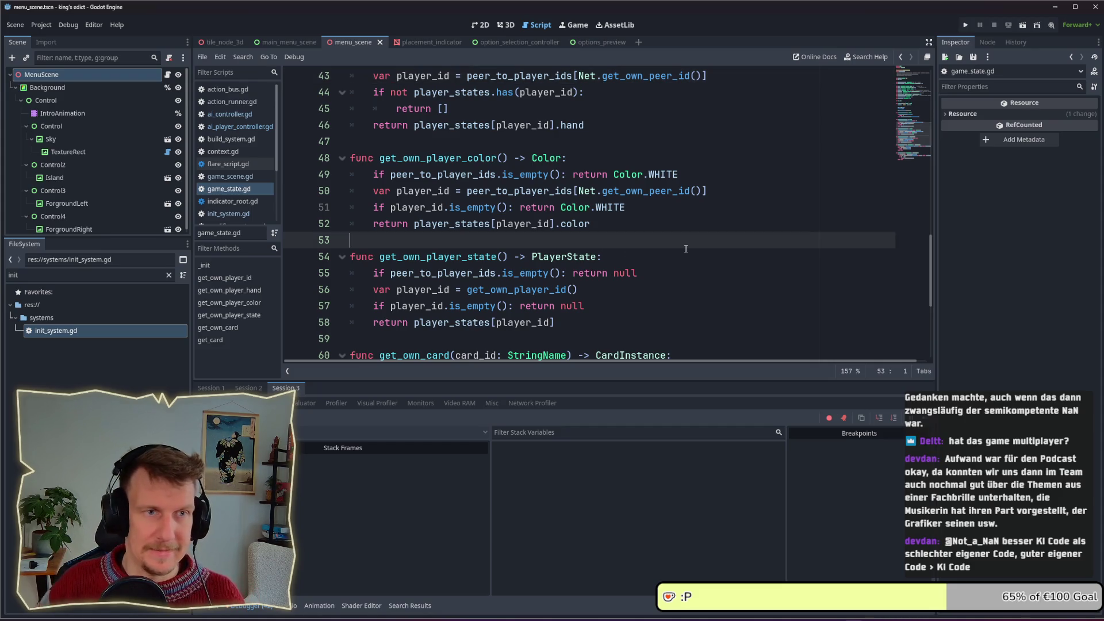
In the debugger's Errors list, follow an is_server() error to its code in net.gd
click(253, 403)
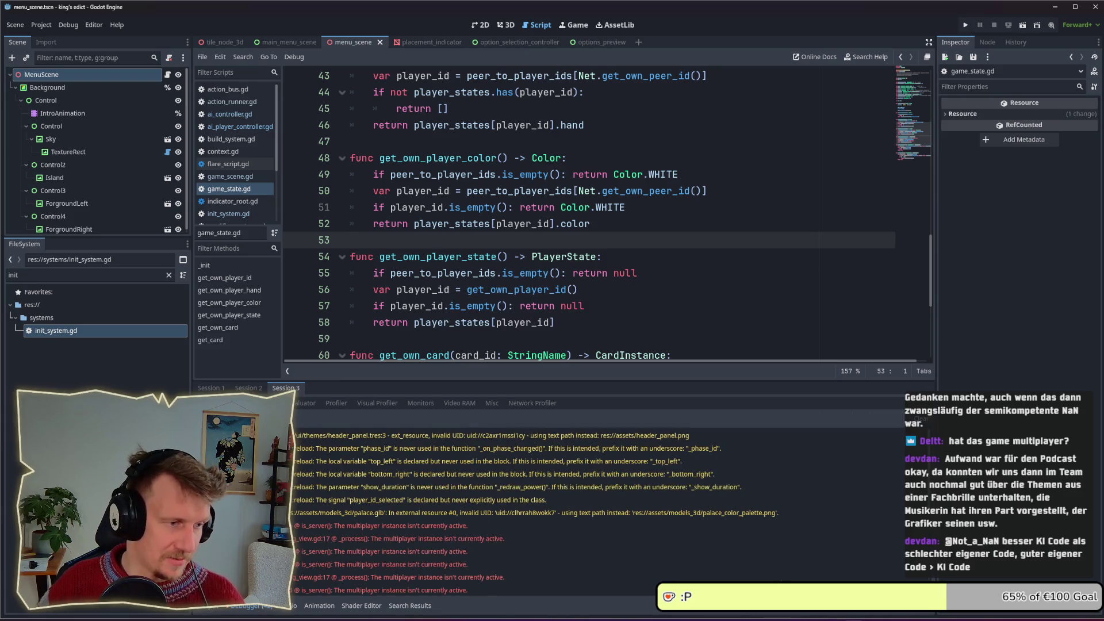
scroll(429, 466, down, 3)
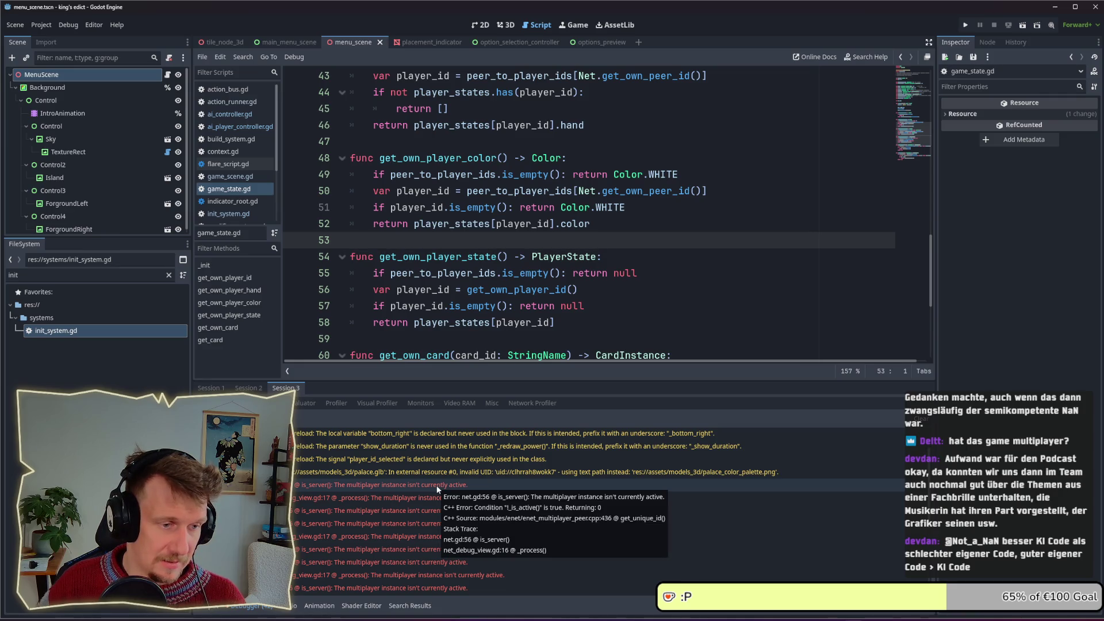
click(436, 485)
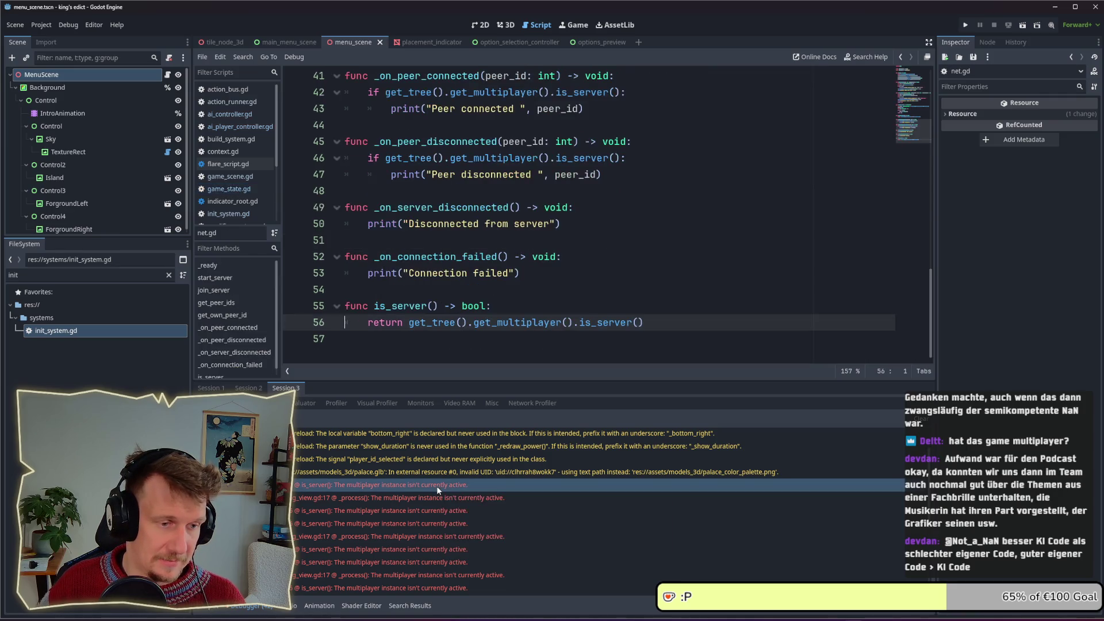
click(562, 295)
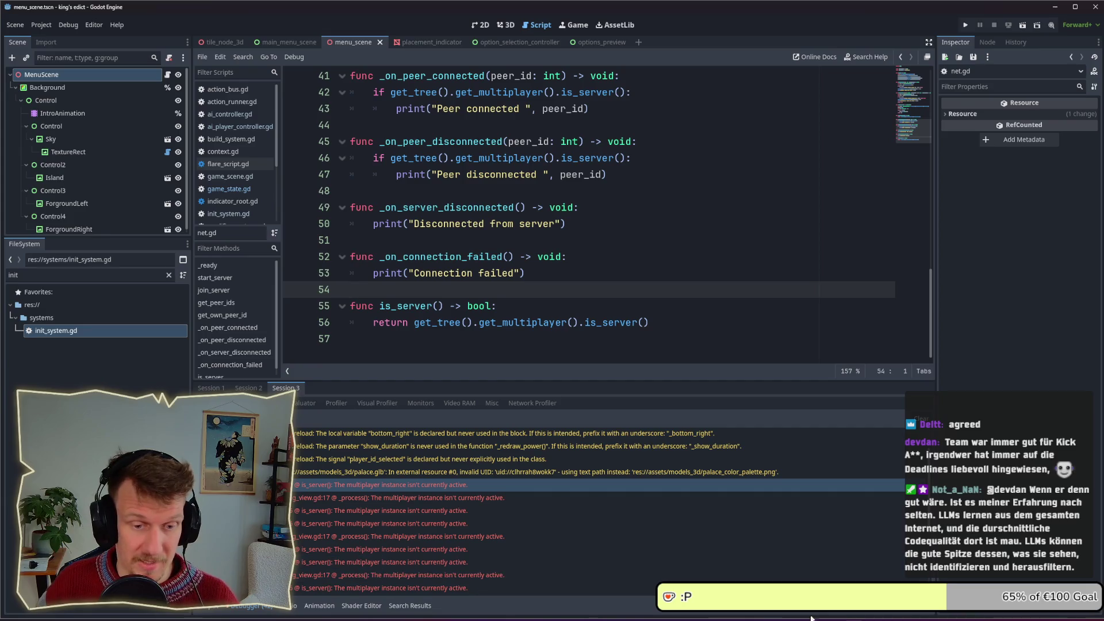
Launch Steam, search the store for 'monarchs a', and open Monarchs at Play
key(super)
text(steam)
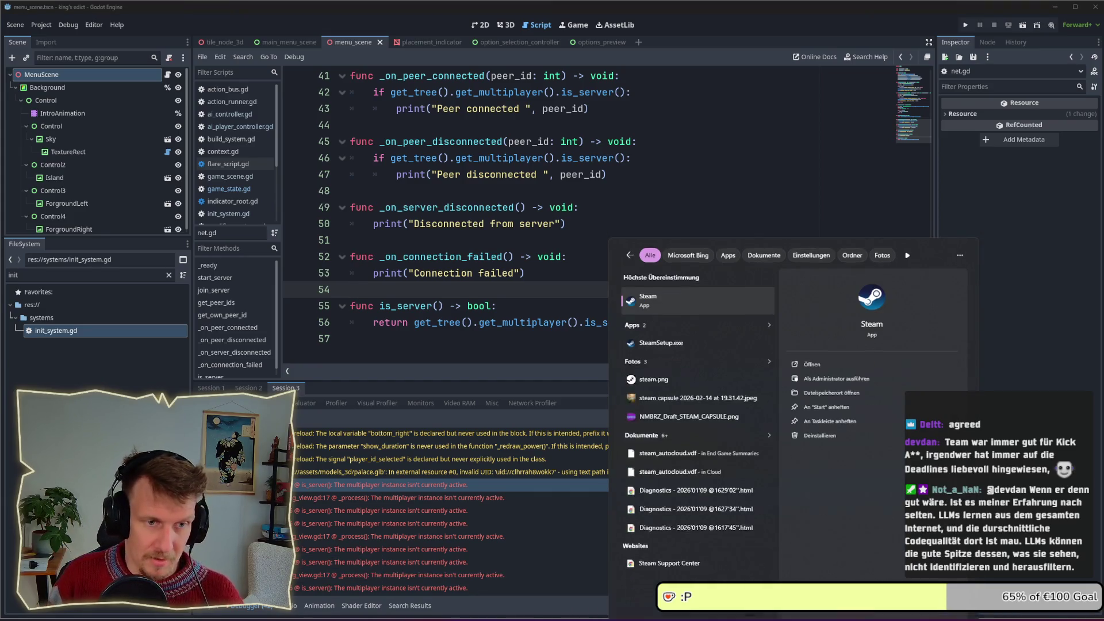
key(Return)
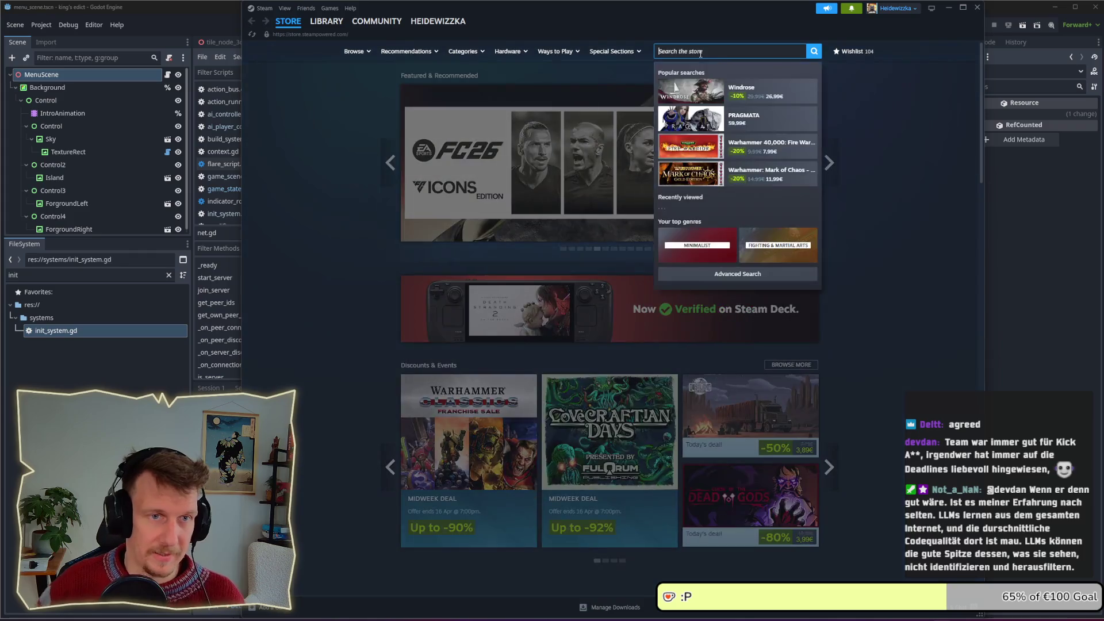
click(700, 52)
text(monarchs)
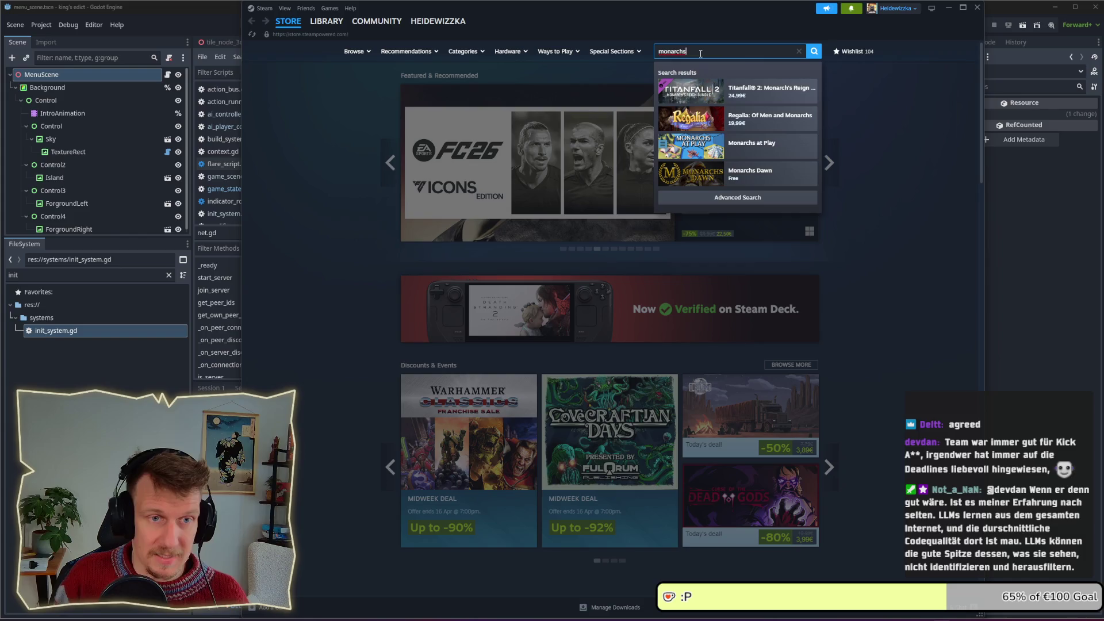
text( a)
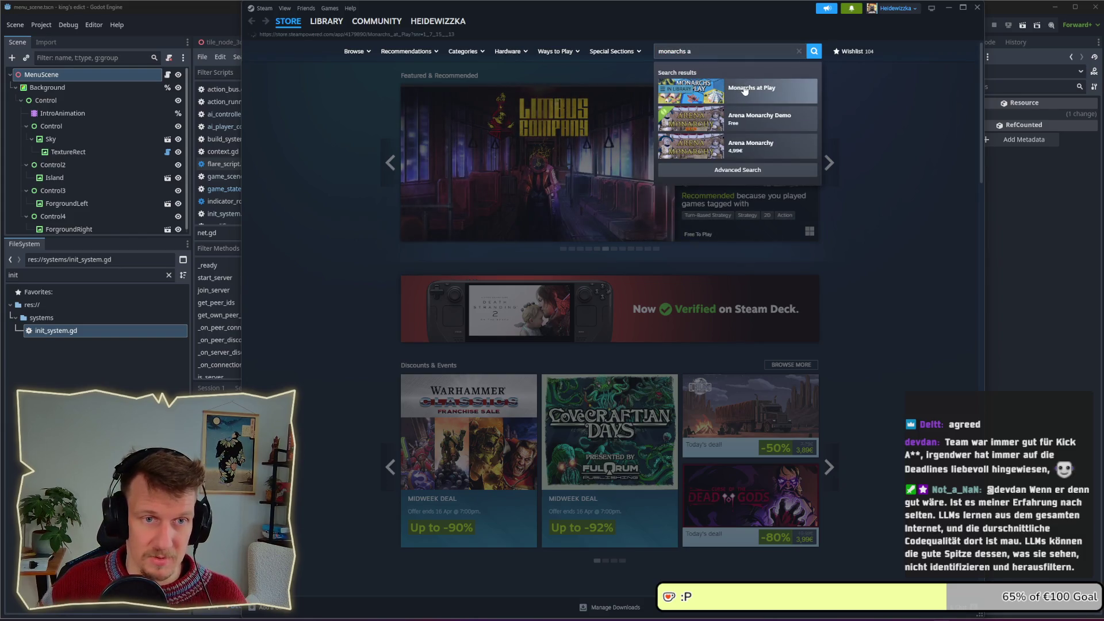
click(745, 90)
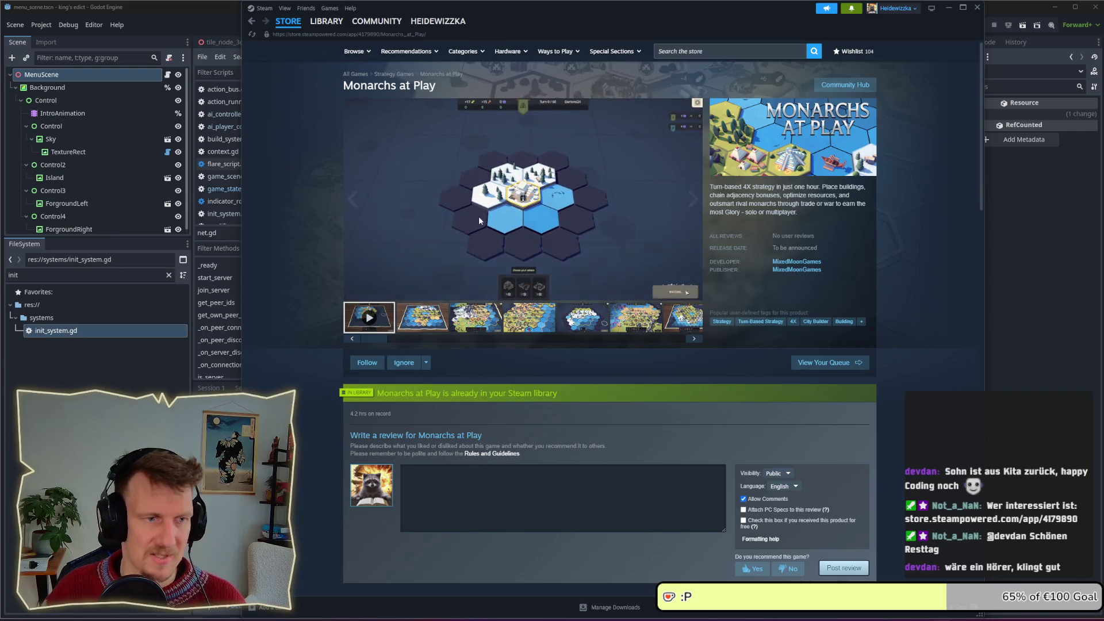
Pause the Monarchs at Play trailer and minimize Steam to return to Godot
click(491, 241)
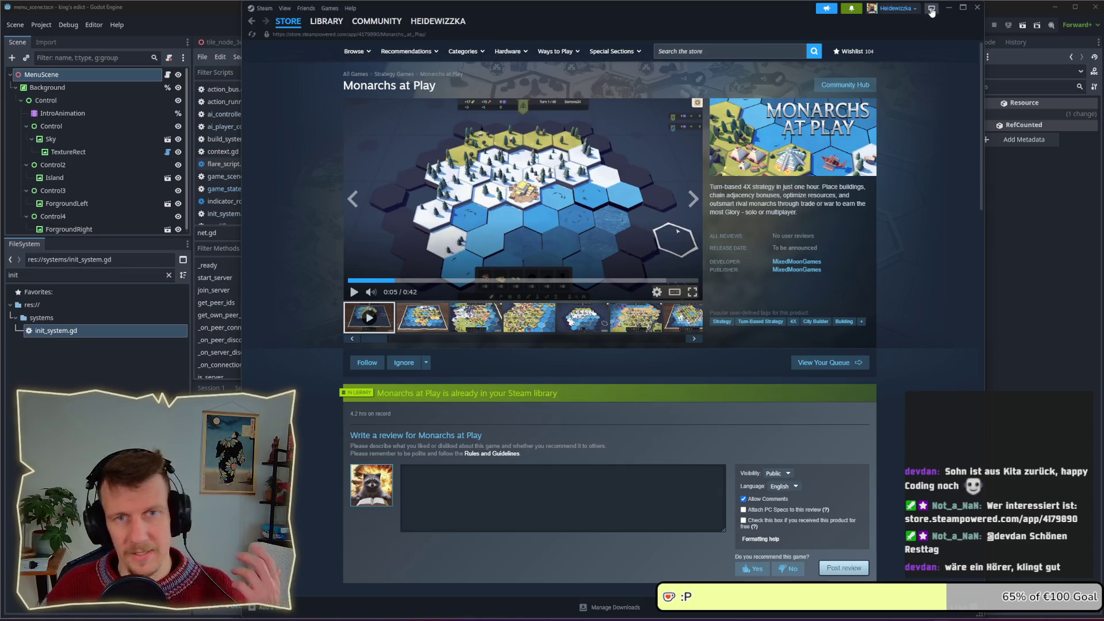
click(931, 7)
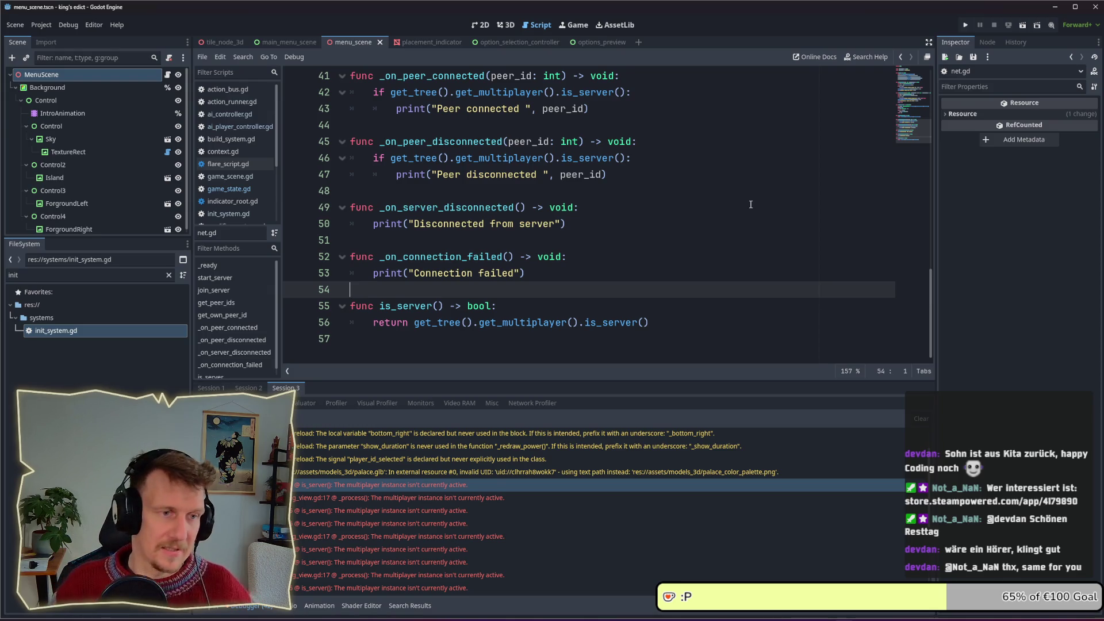
click(679, 240)
click(615, 270)
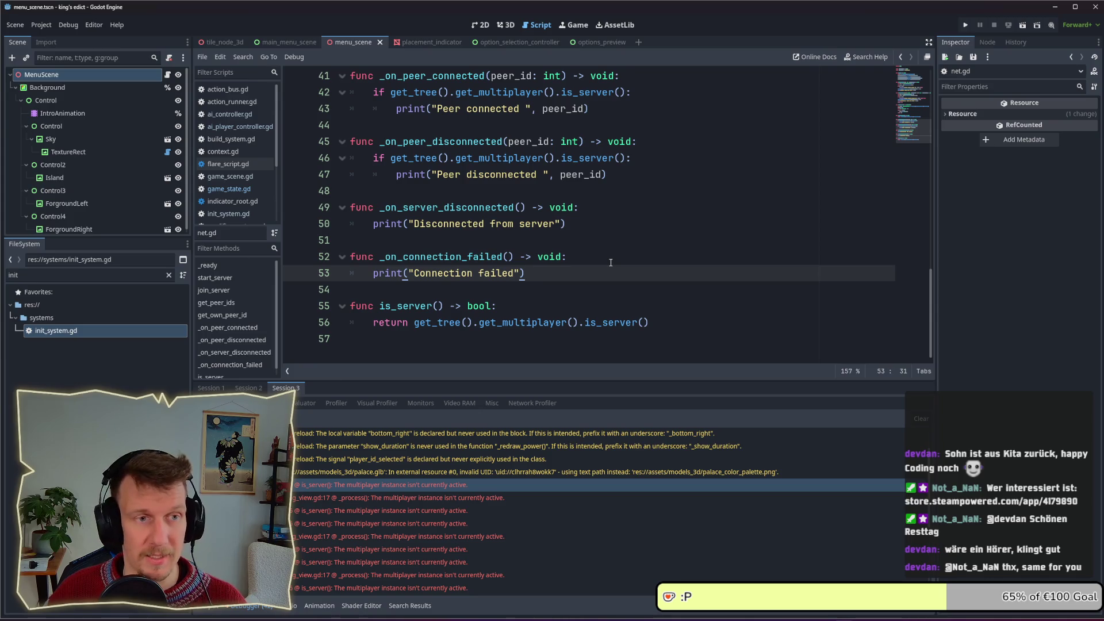
scroll(611, 263, up, 1)
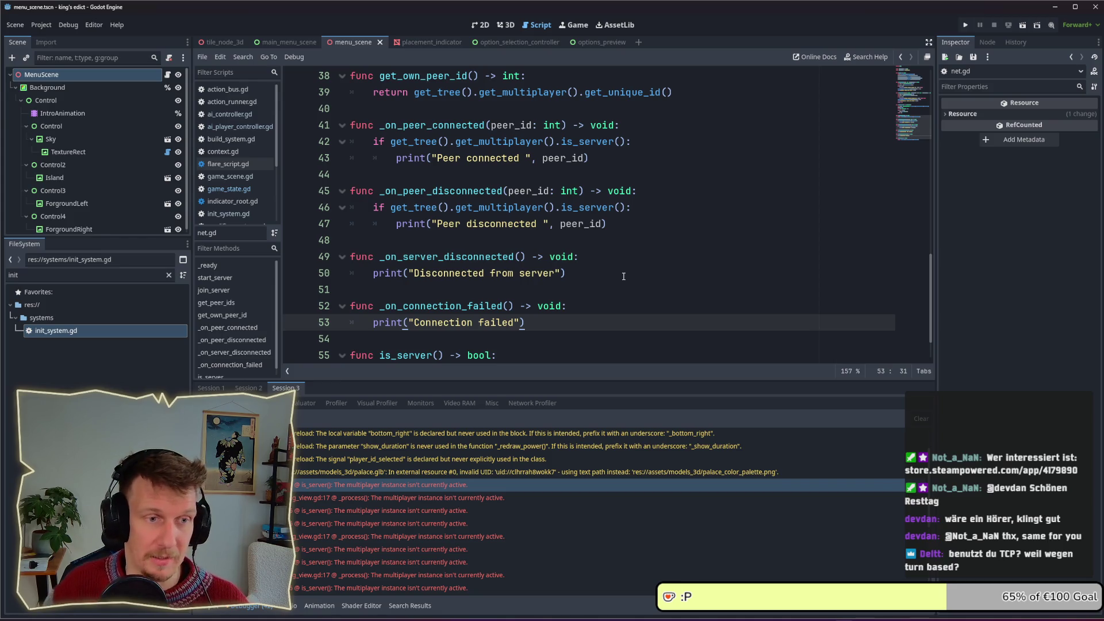
scroll(623, 276, down, 1)
scroll(615, 264, up, 4)
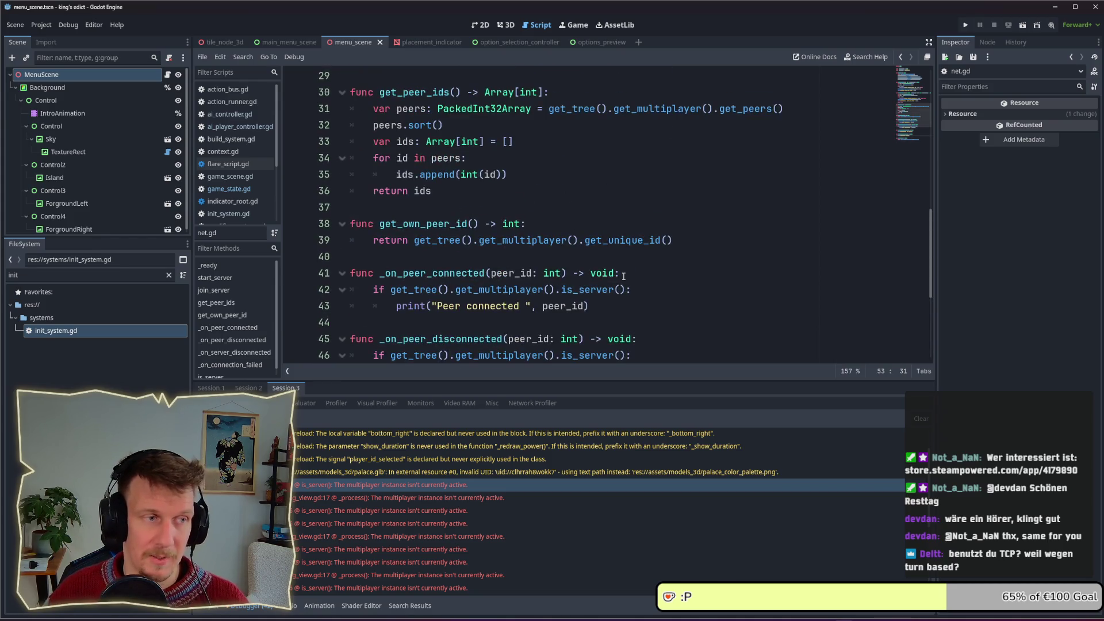
click(596, 236)
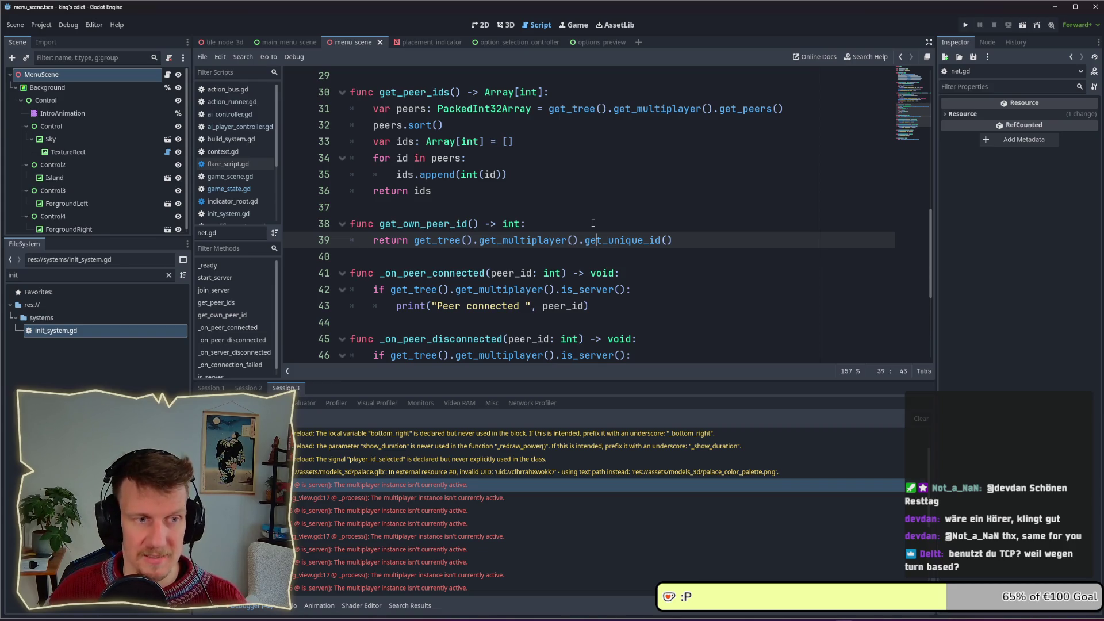
click(592, 223)
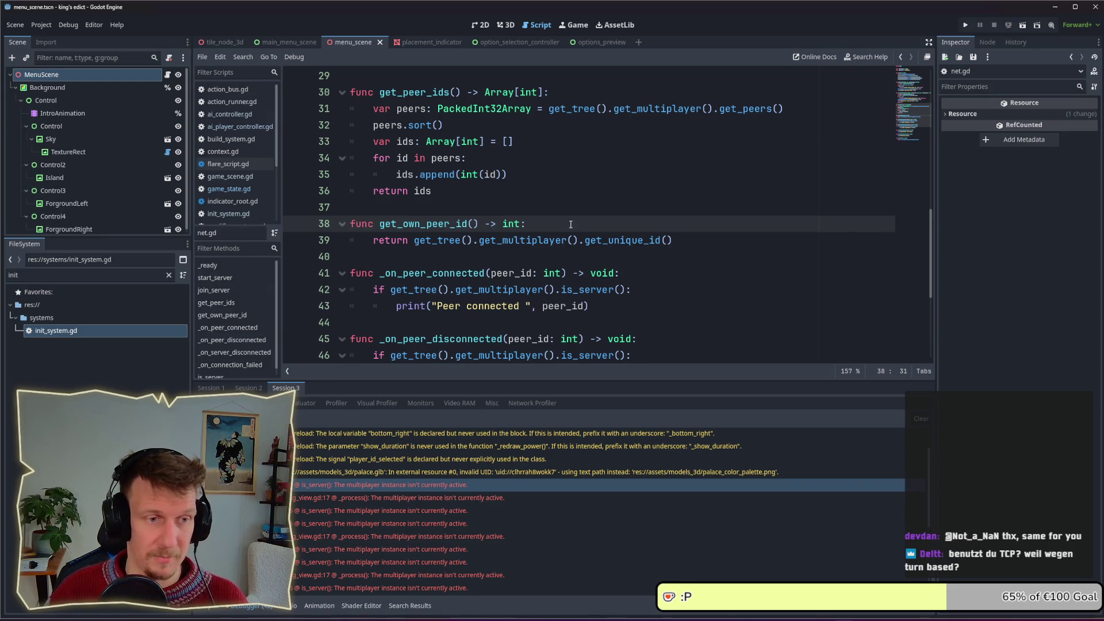
scroll(570, 224, down, 1)
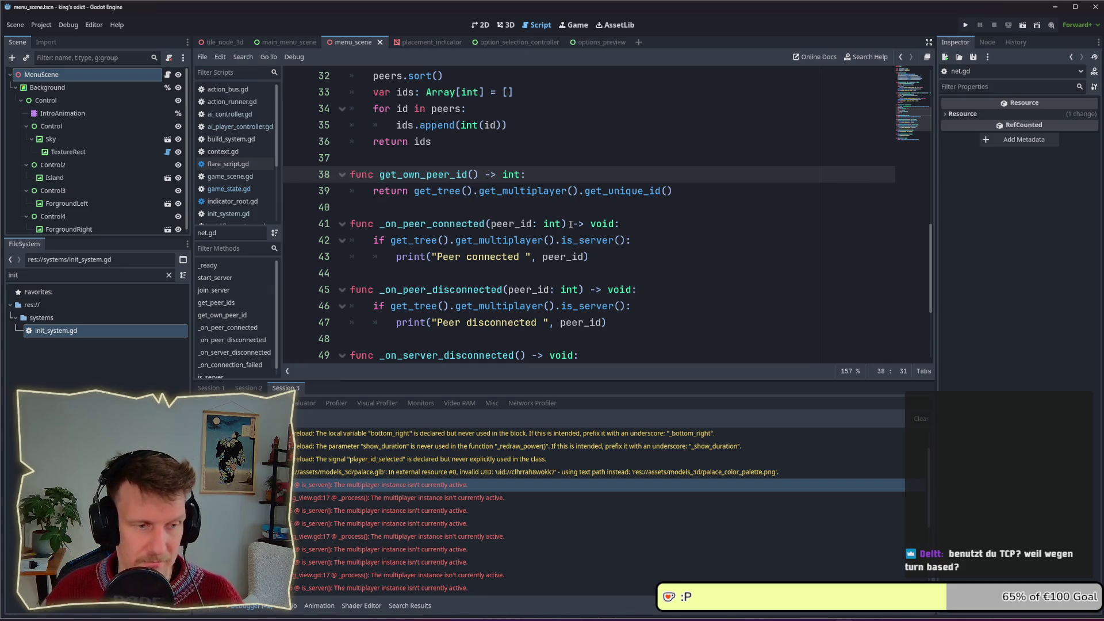
scroll(570, 224, down, 1)
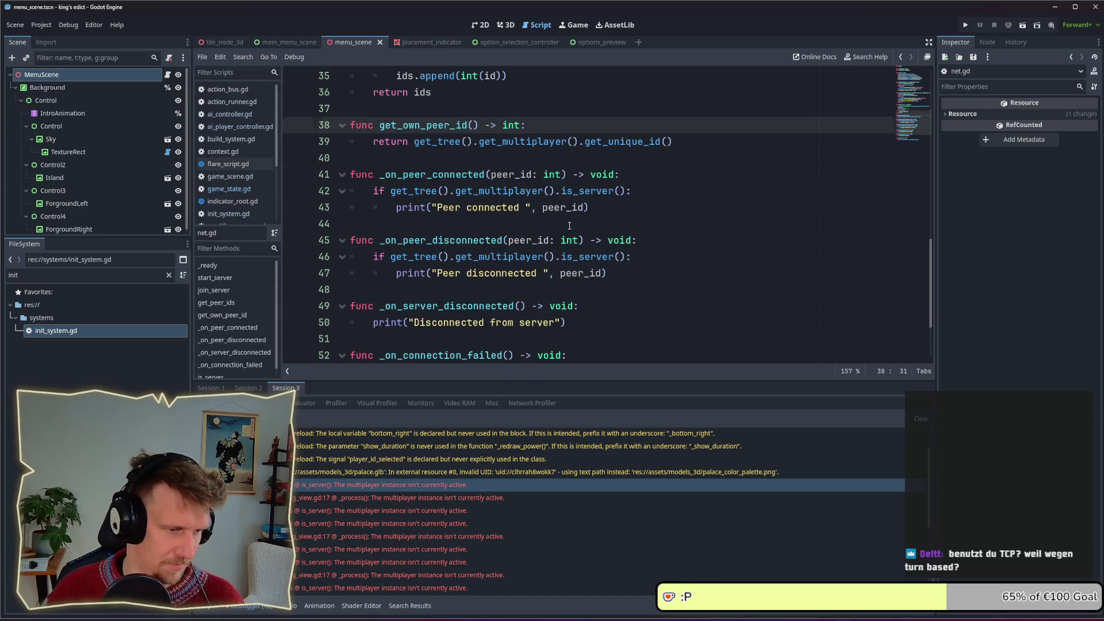
click(966, 25)
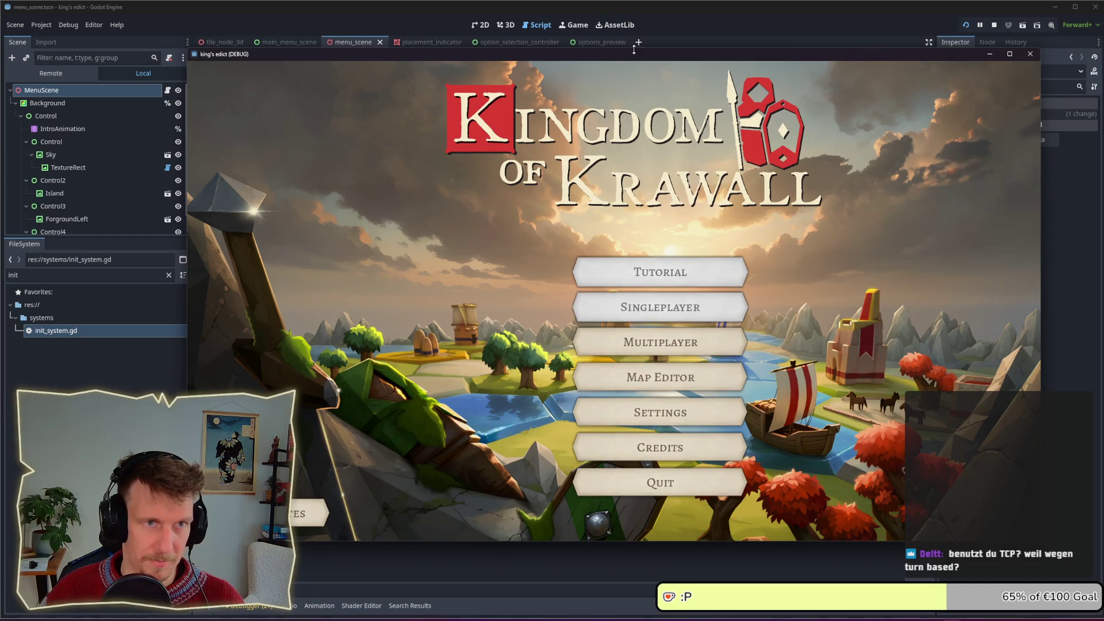
Move the game window and start a multiplayer game from the purple start region
mouse_move(636, 55)
mouse_down()
mouse_move(656, 14)
mouse_move(673, 16)
mouse_up()
click(701, 300)
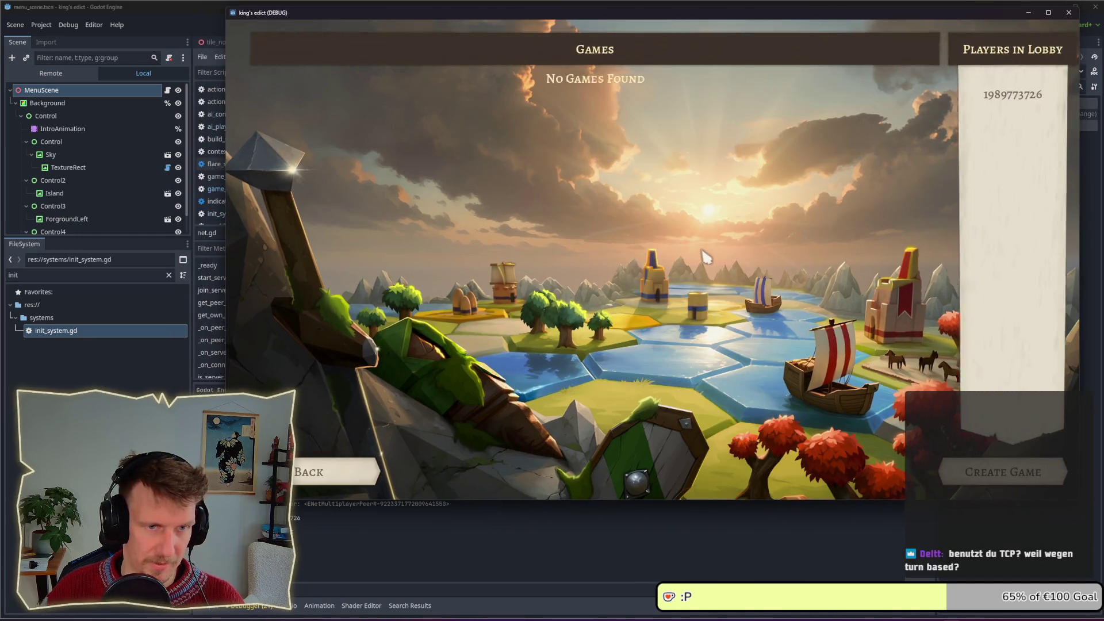
click(947, 468)
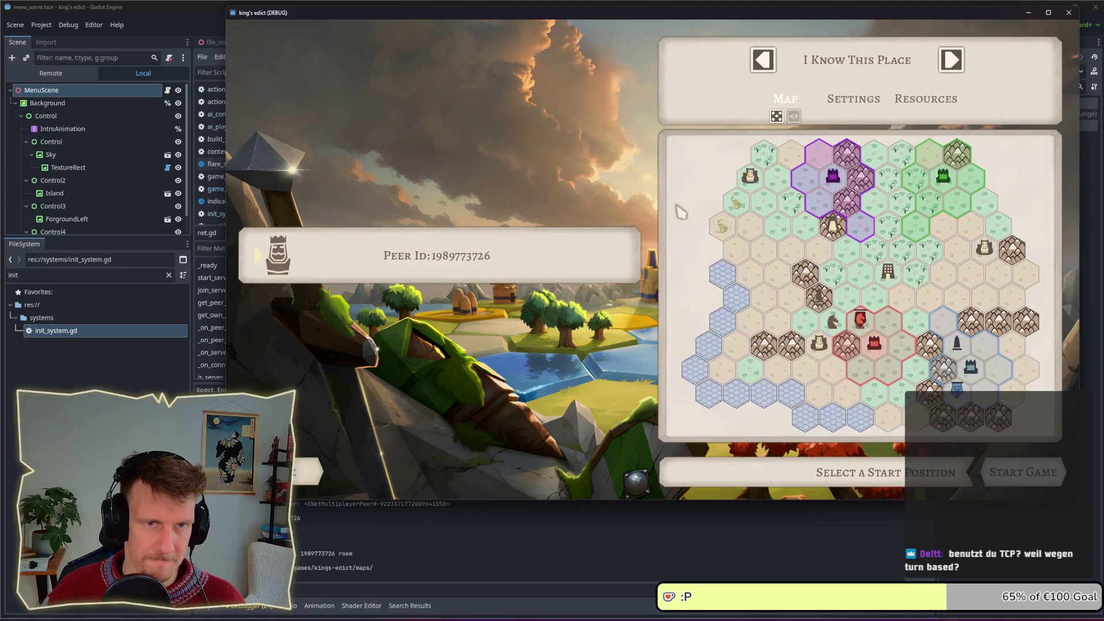
click(833, 190)
click(995, 472)
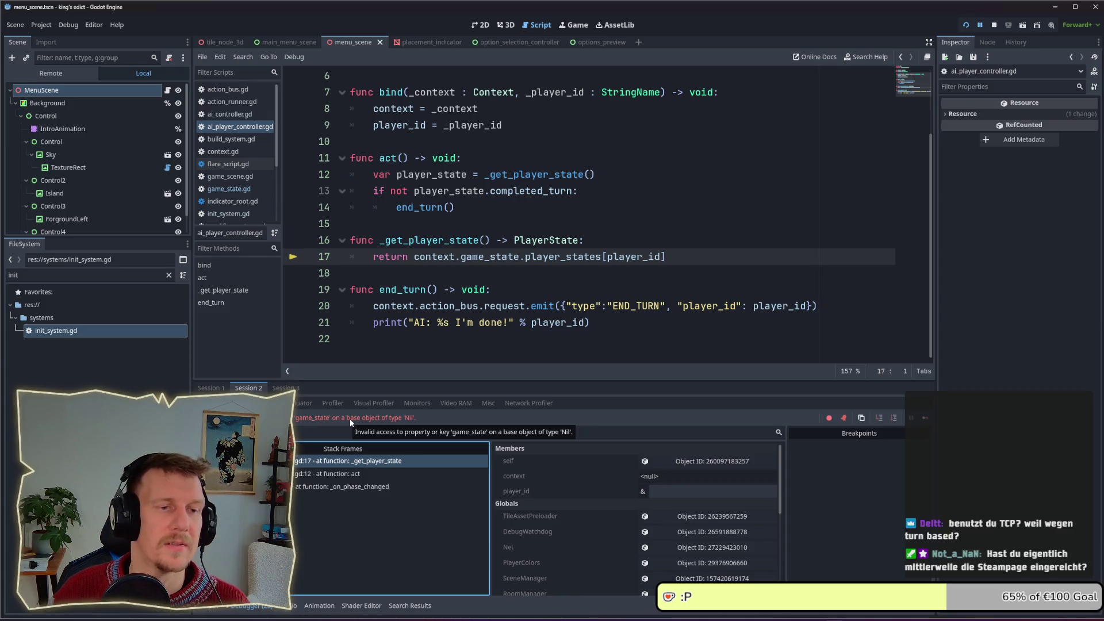
Stop the running game with F8
mouse_move(540, 254)
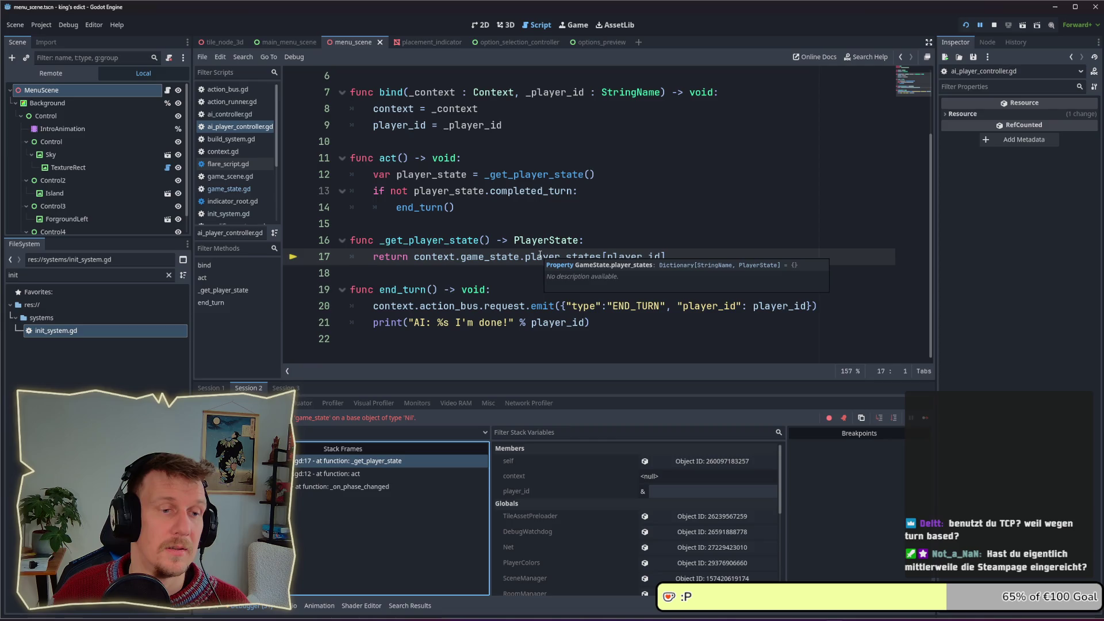
key(F8)
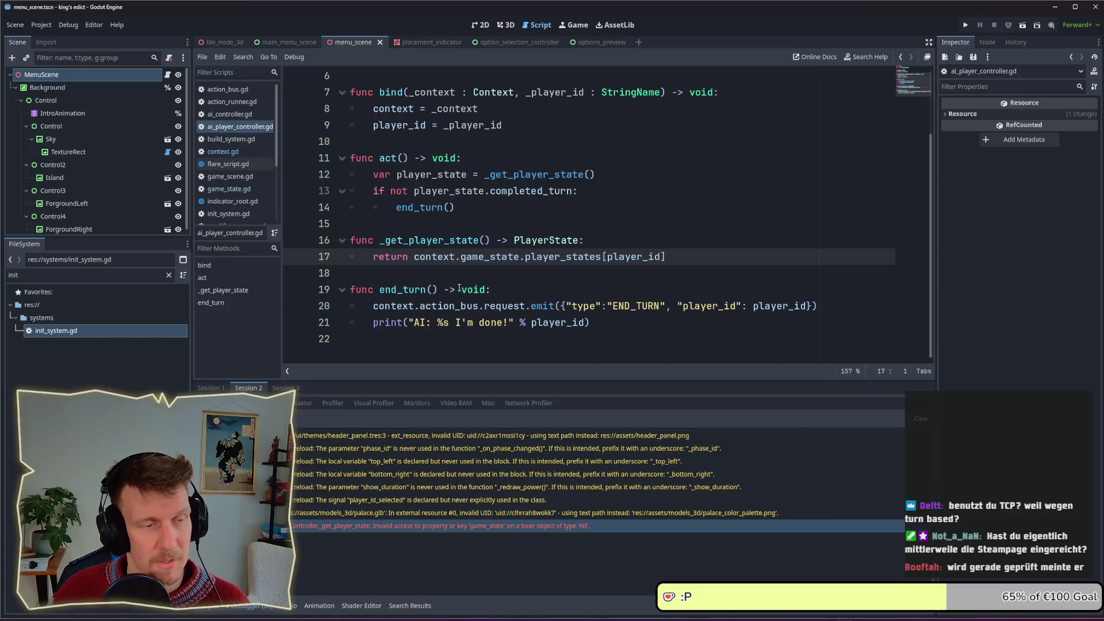
scroll(467, 296, up, 2)
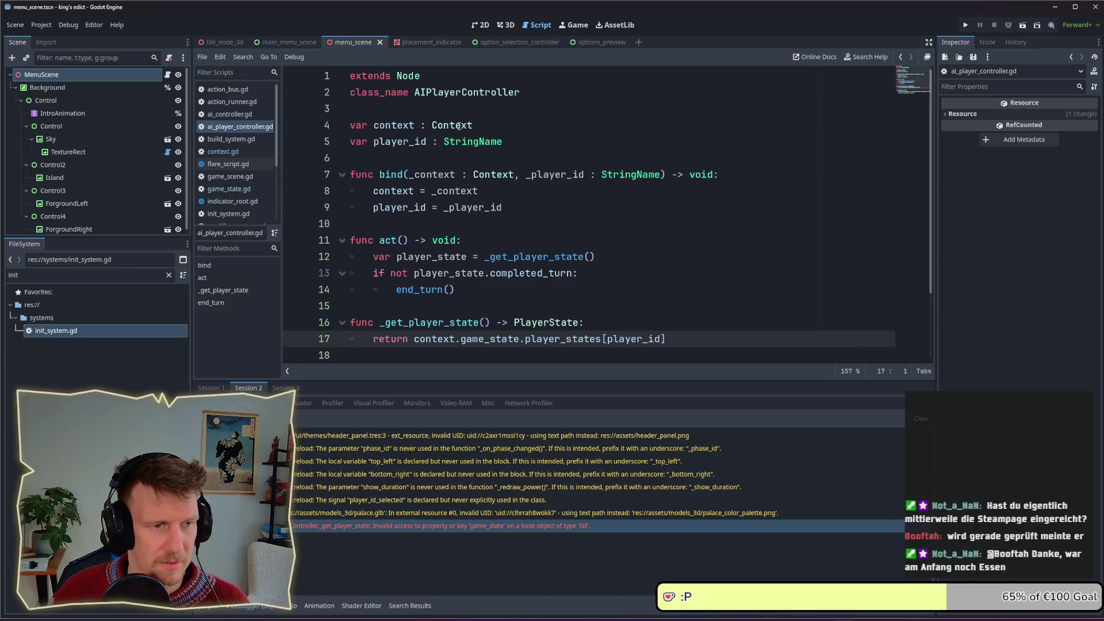
scroll(459, 259, down, 2)
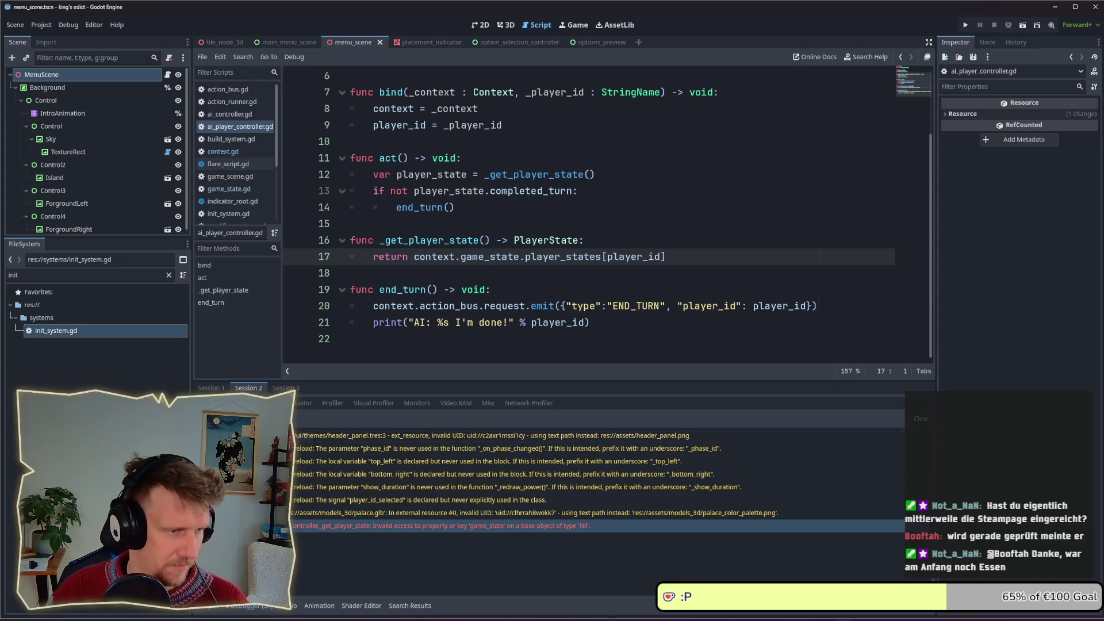
Switch between the debugger's Stack Trace and Errors tabs, then collapse and reopen the Debugger panel
click(215, 403)
click(262, 402)
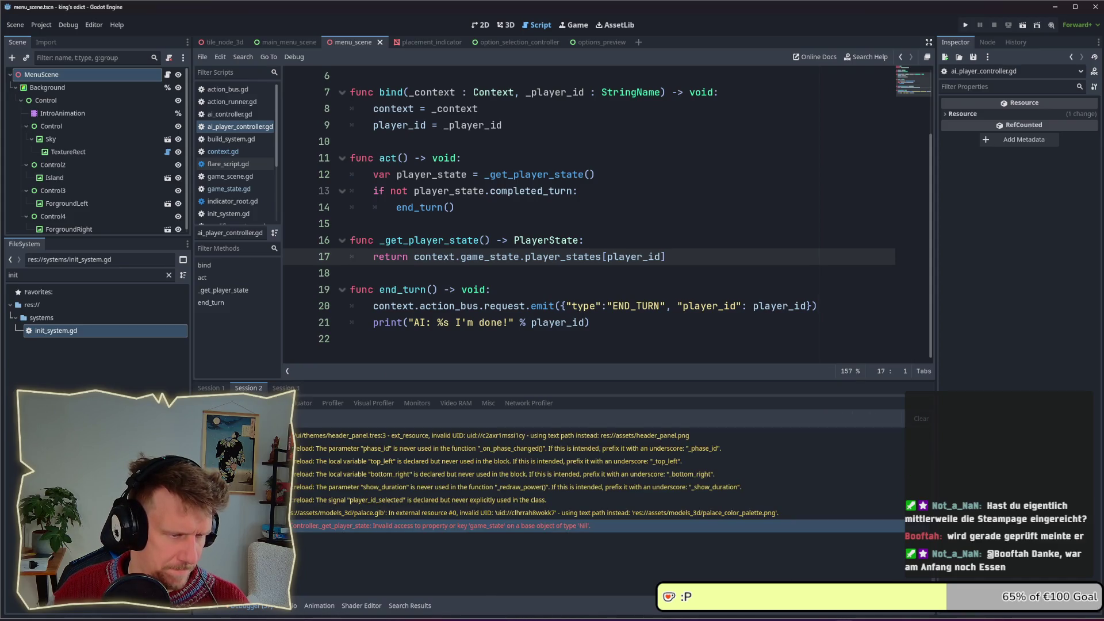
click(327, 527)
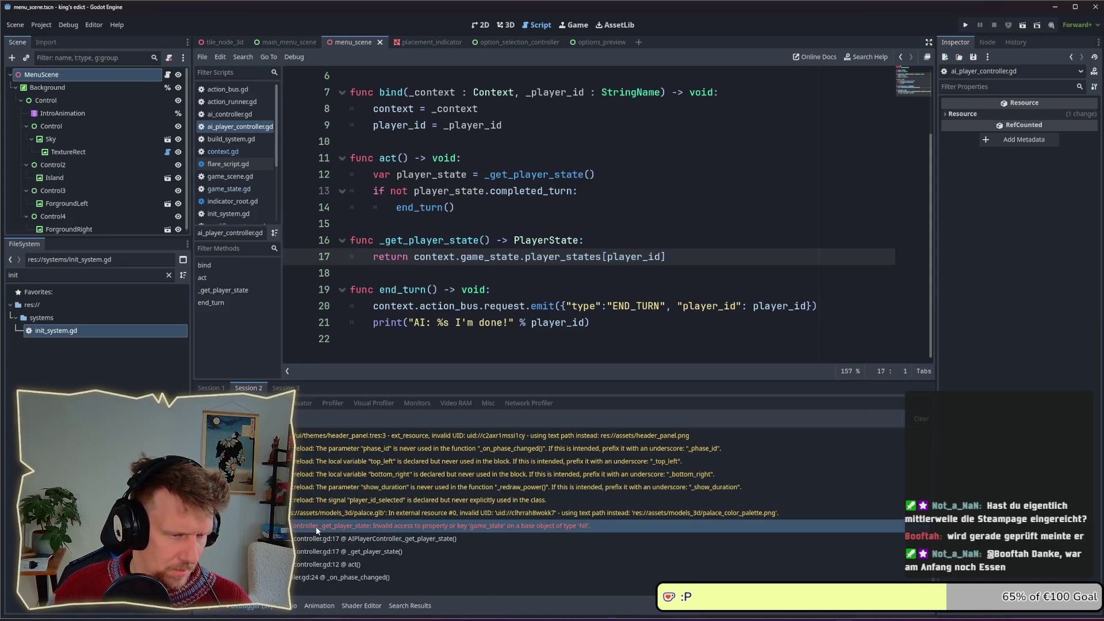
click(216, 403)
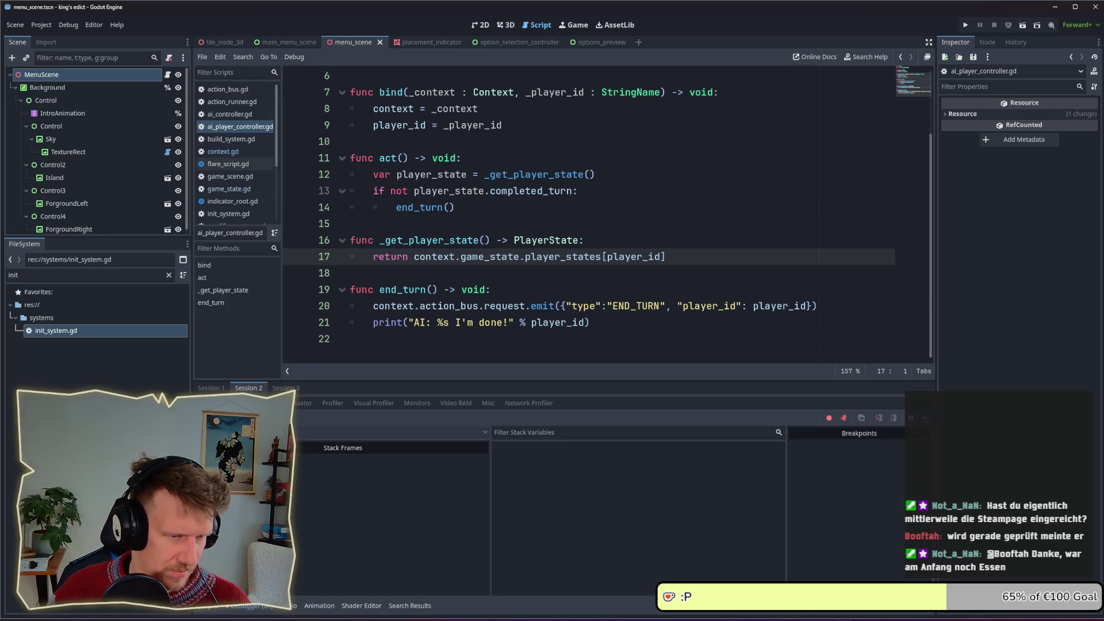
click(253, 606)
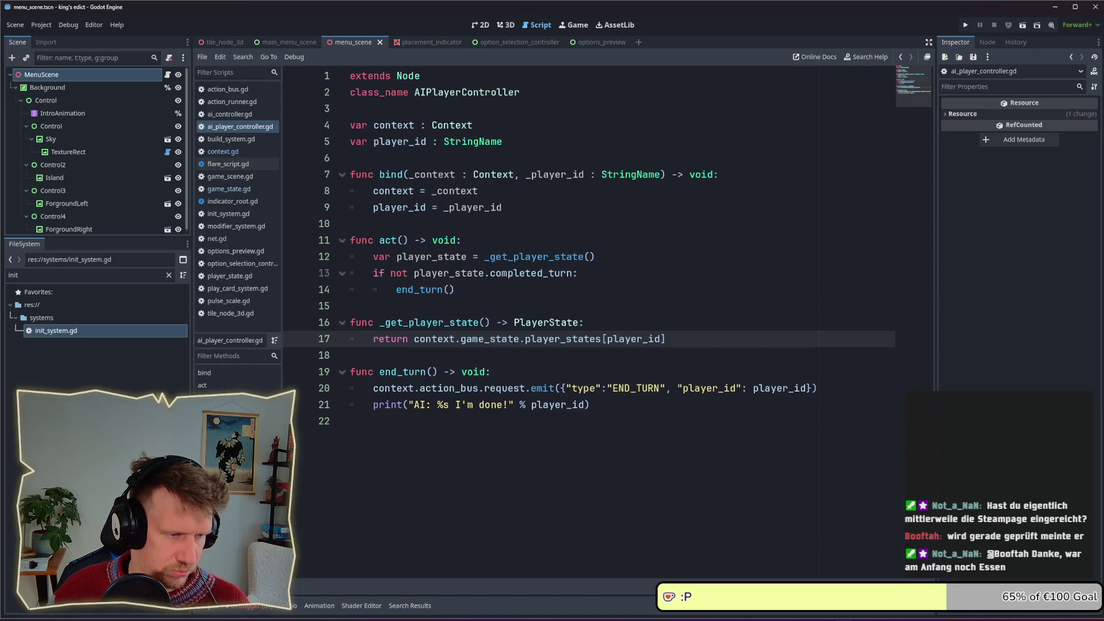
click(253, 606)
click(261, 403)
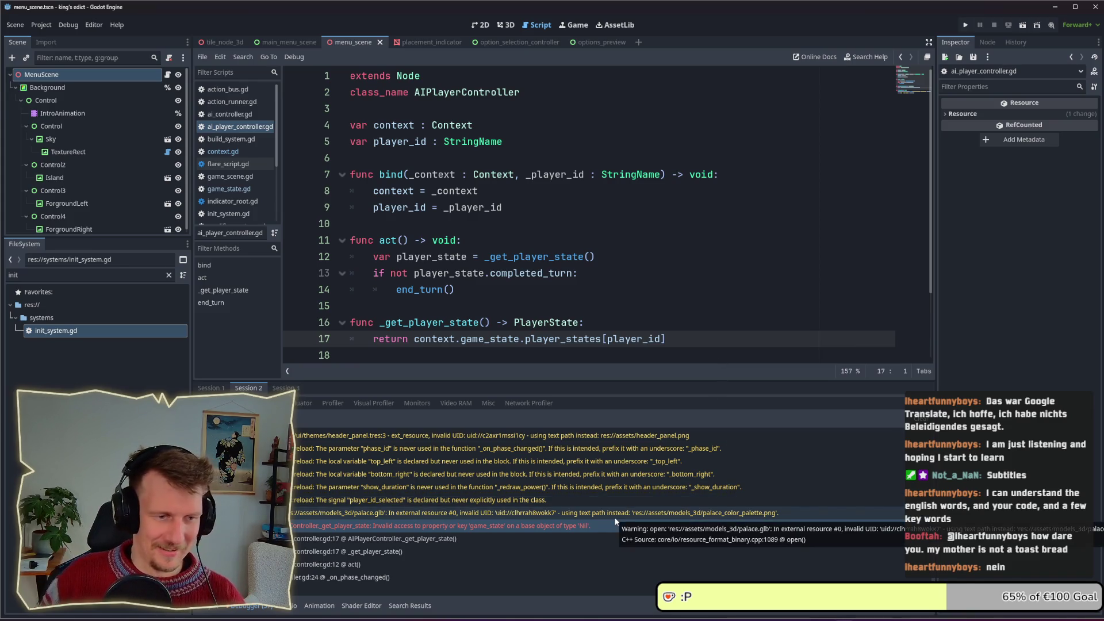
mouse_move(613, 526)
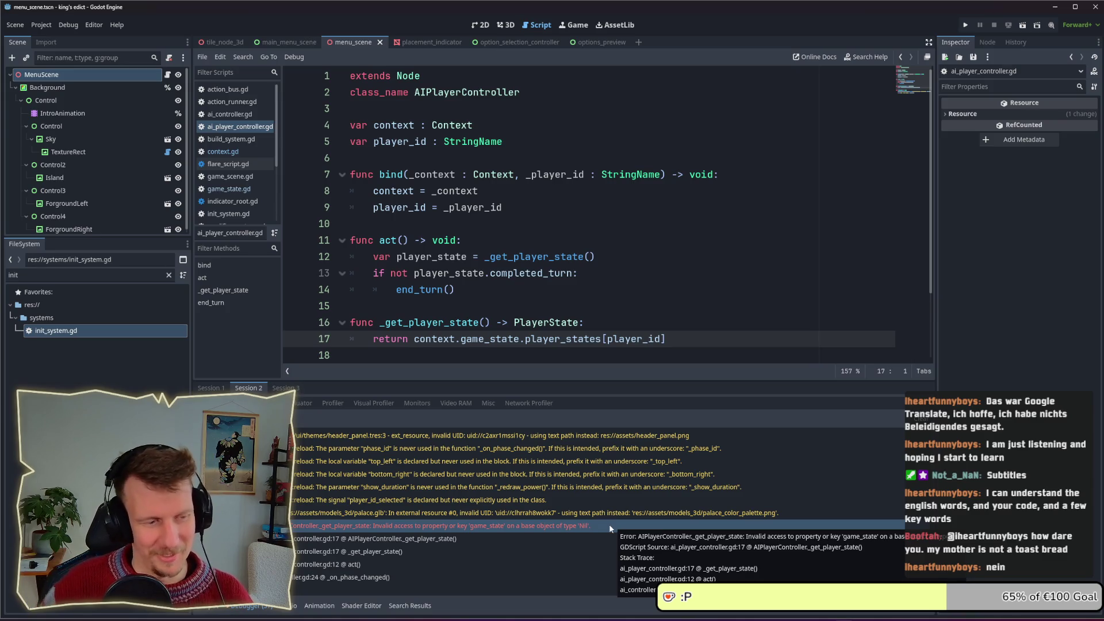
mouse_move(435, 503)
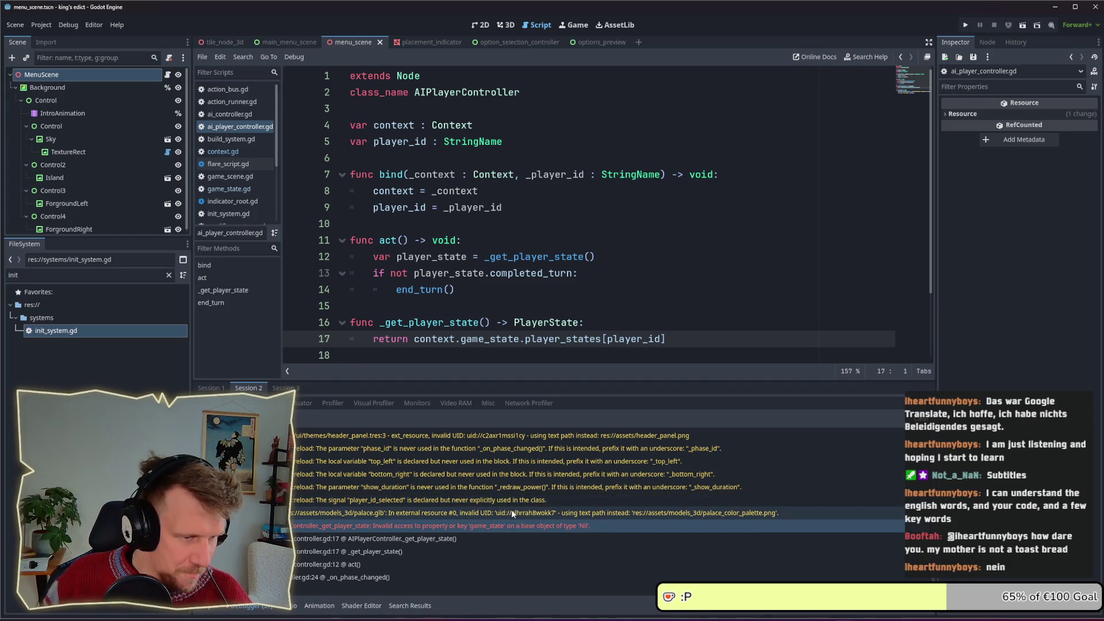
mouse_move(512, 510)
mouse_move(507, 533)
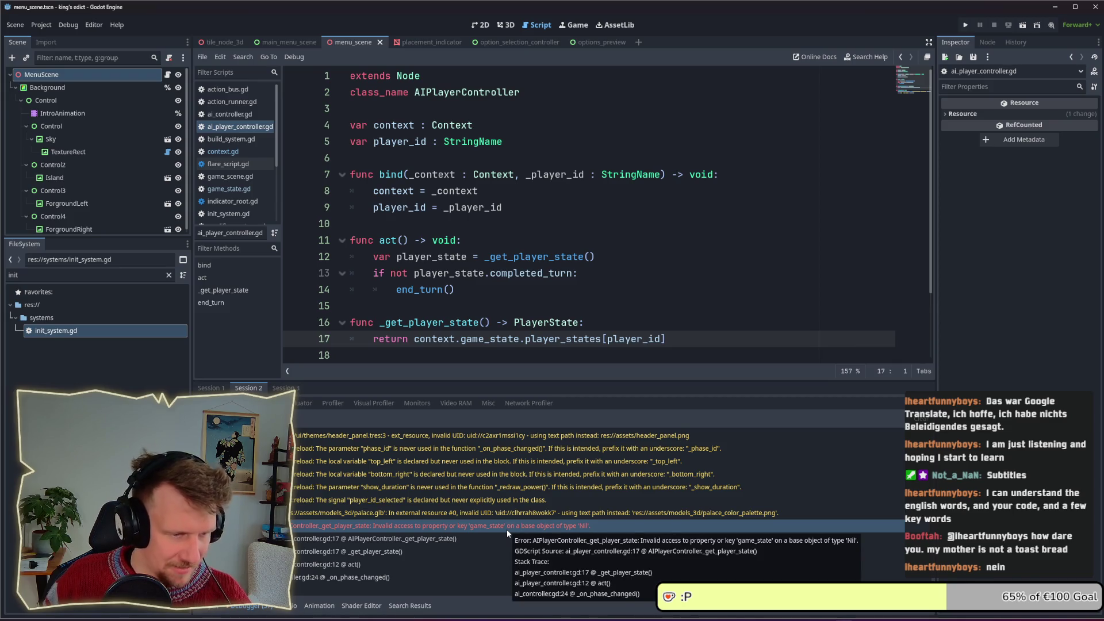
scroll(500, 294, down, 2)
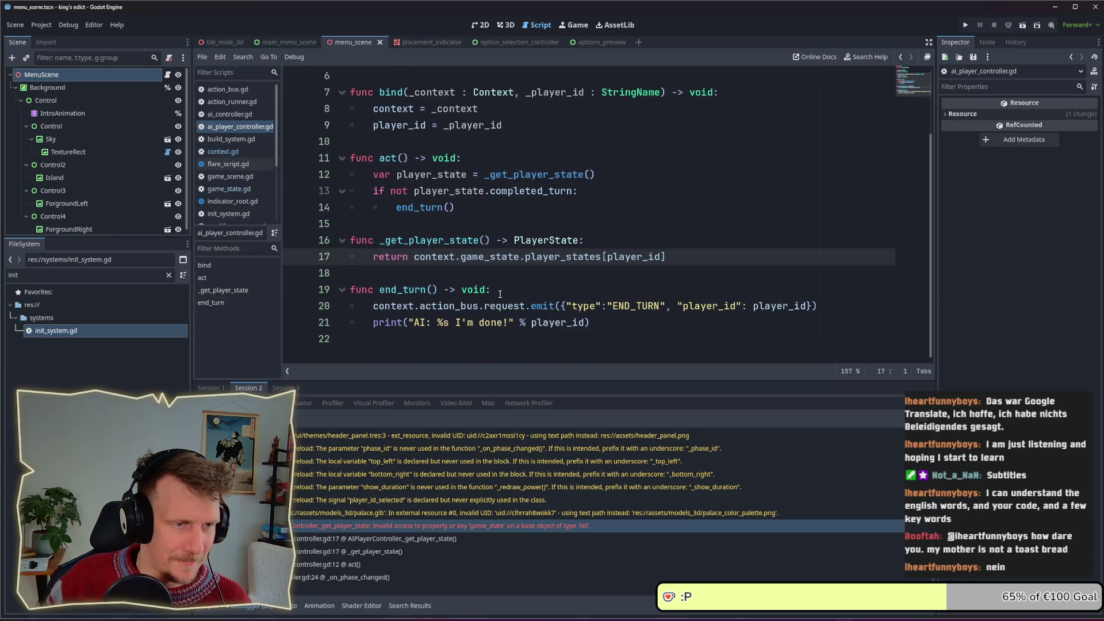
double_click(504, 257)
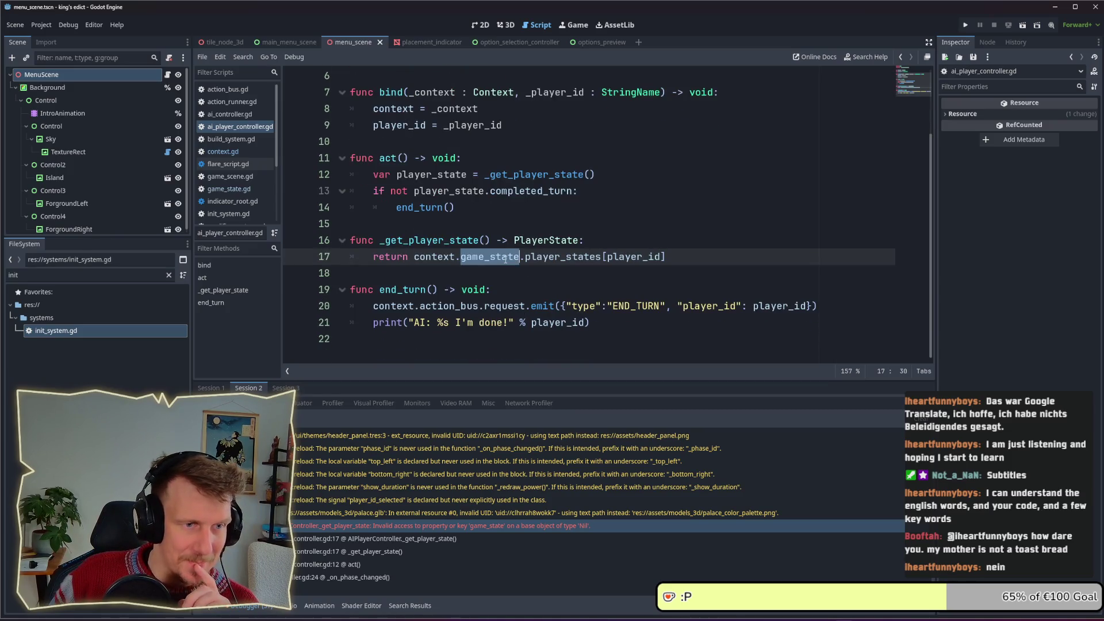
scroll(505, 258, up, 2)
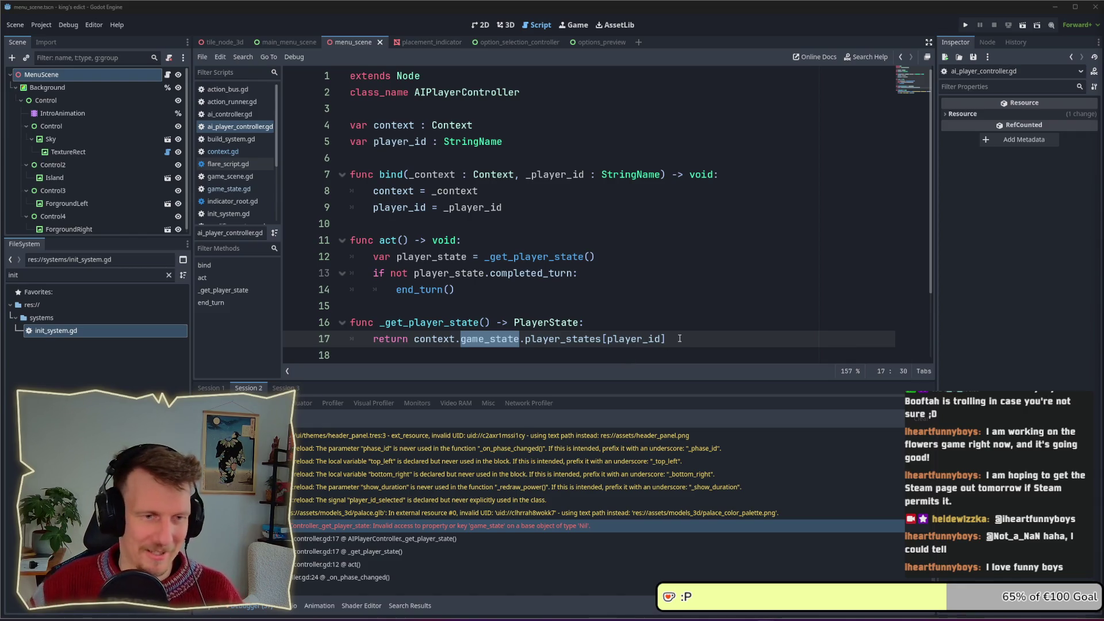
click(679, 339)
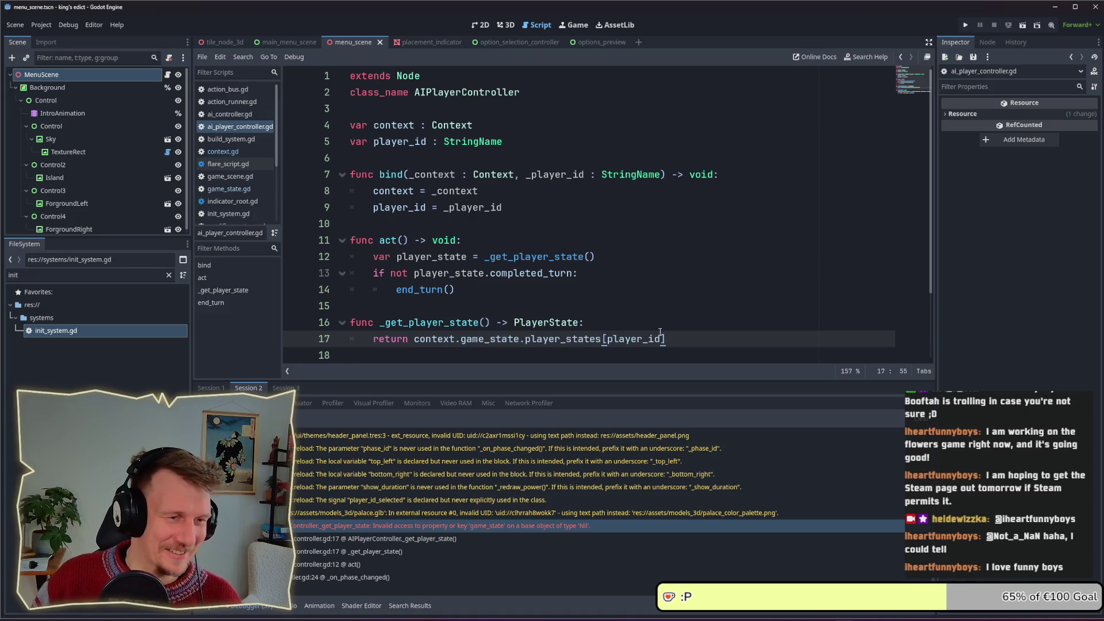
scroll(667, 331, down, 2)
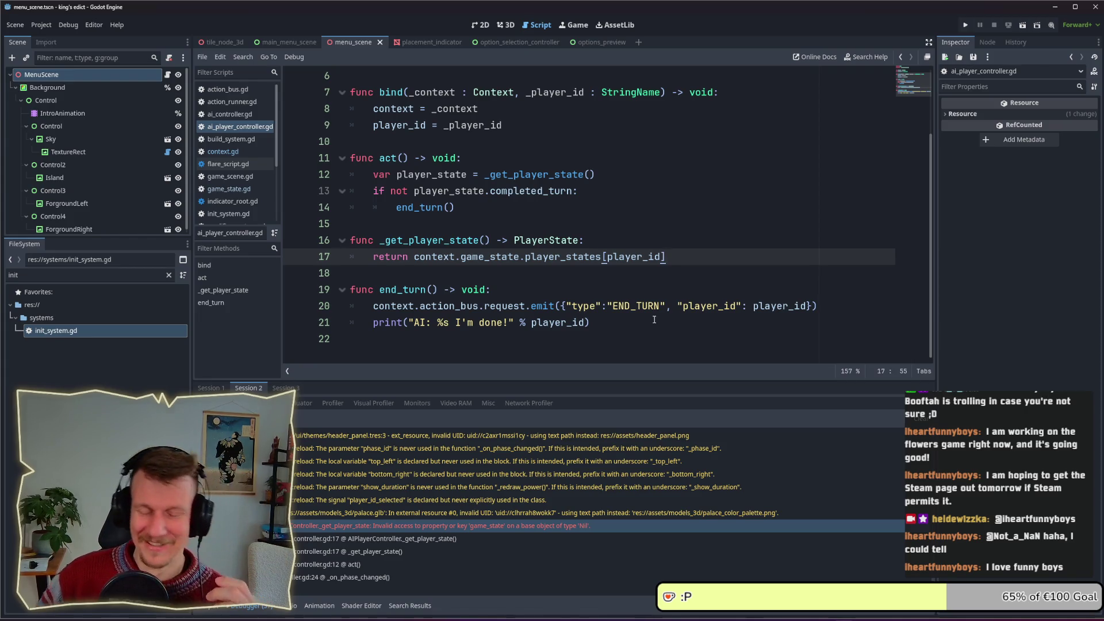
click(607, 324)
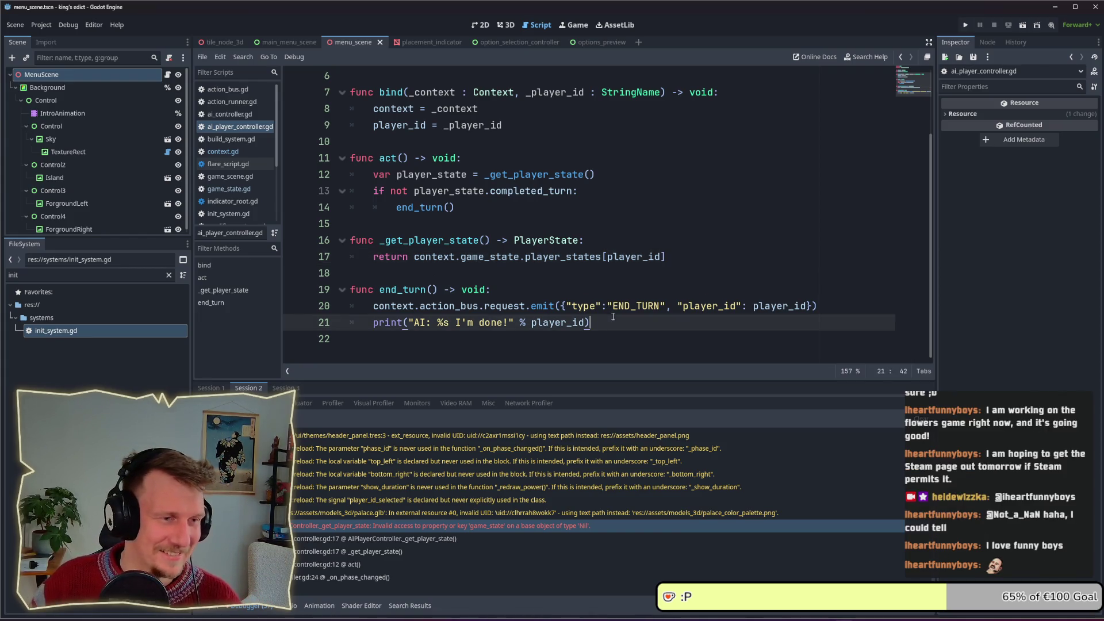
click(552, 277)
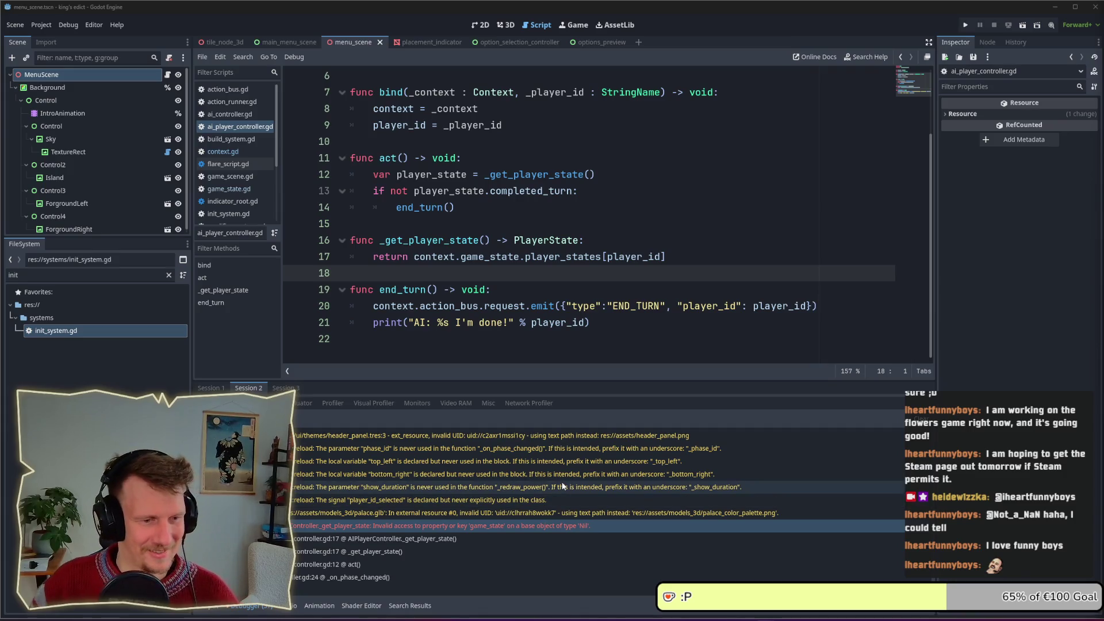
double_click(481, 257)
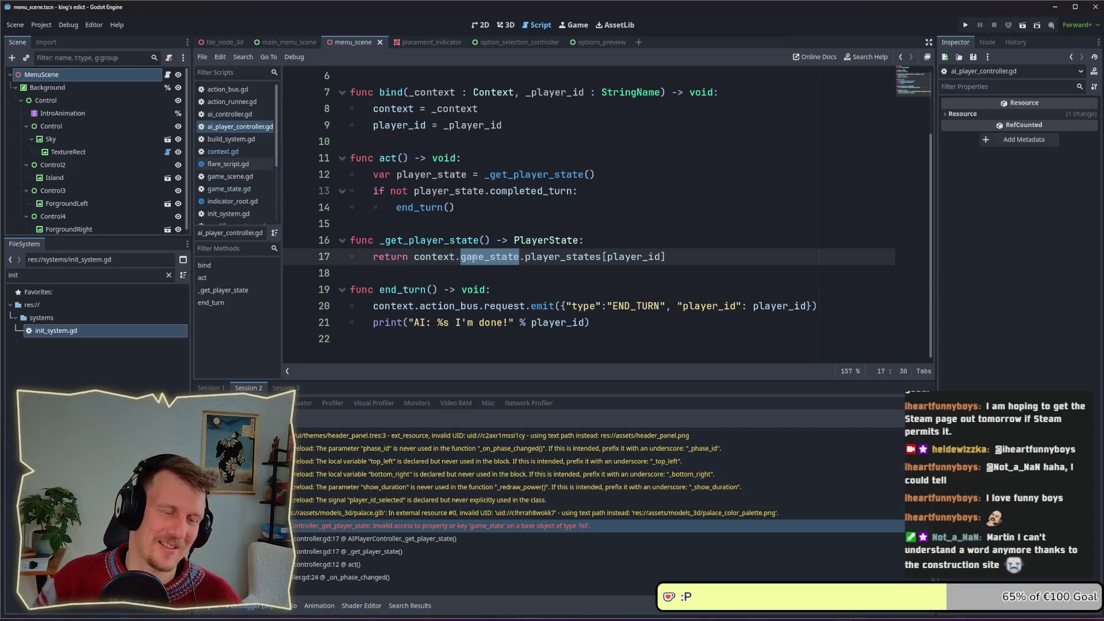
scroll(450, 260, up, 2)
double_click(472, 207)
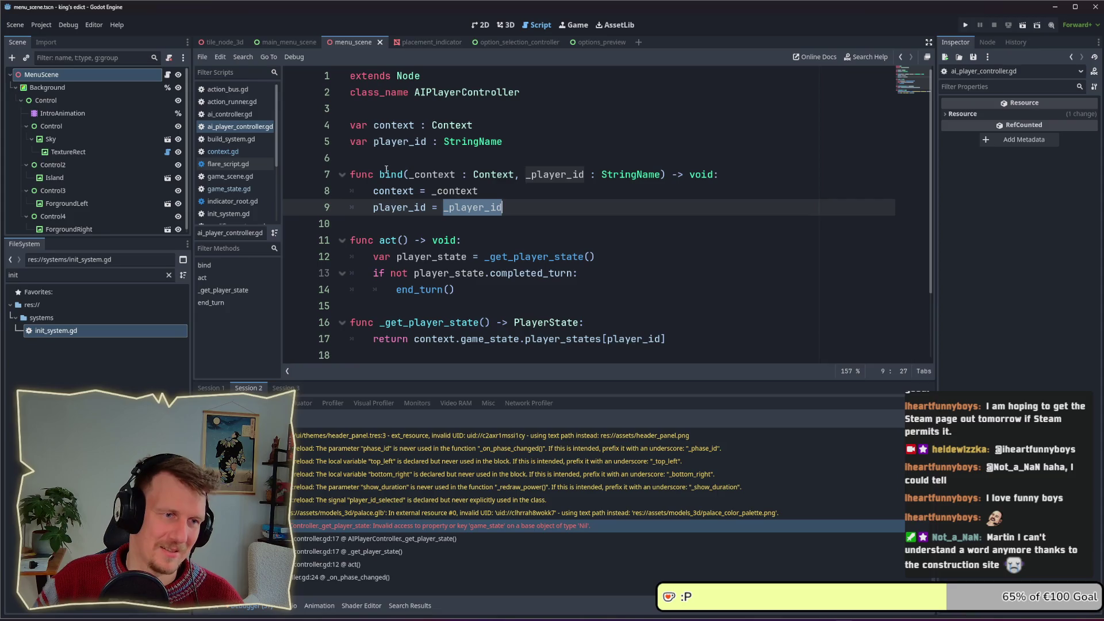
double_click(391, 174)
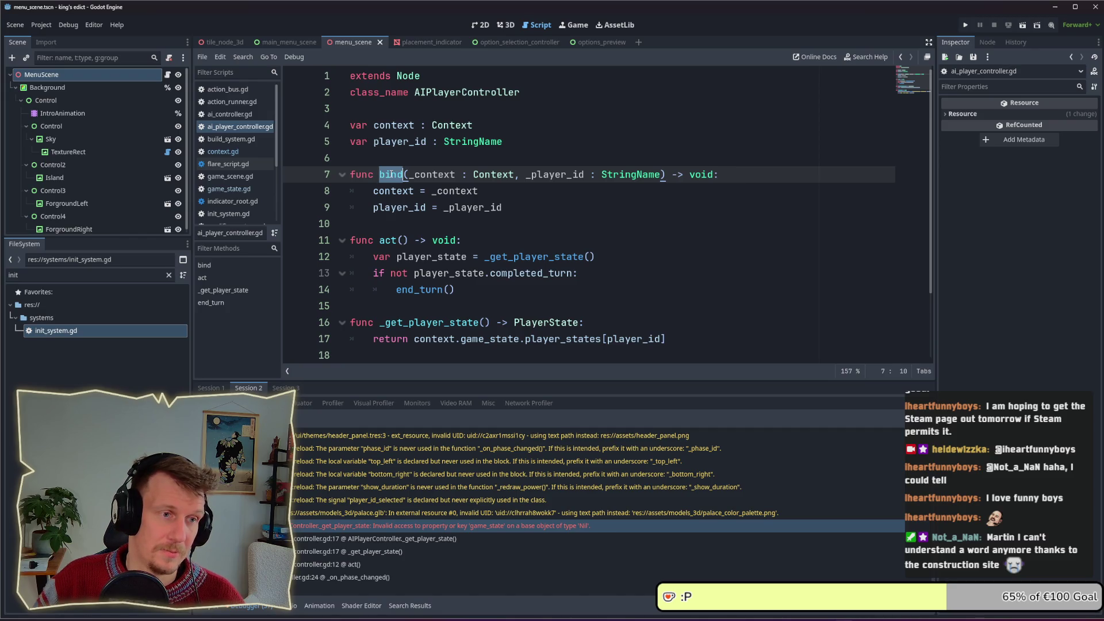
scroll(393, 176, down, 2)
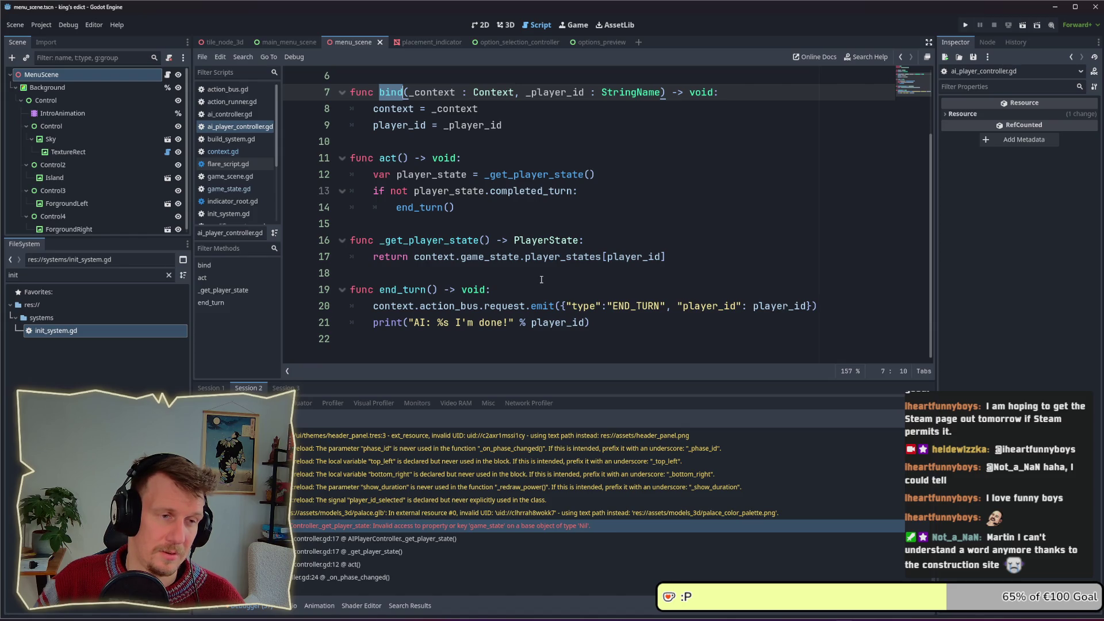
scroll(393, 158, up, 1)
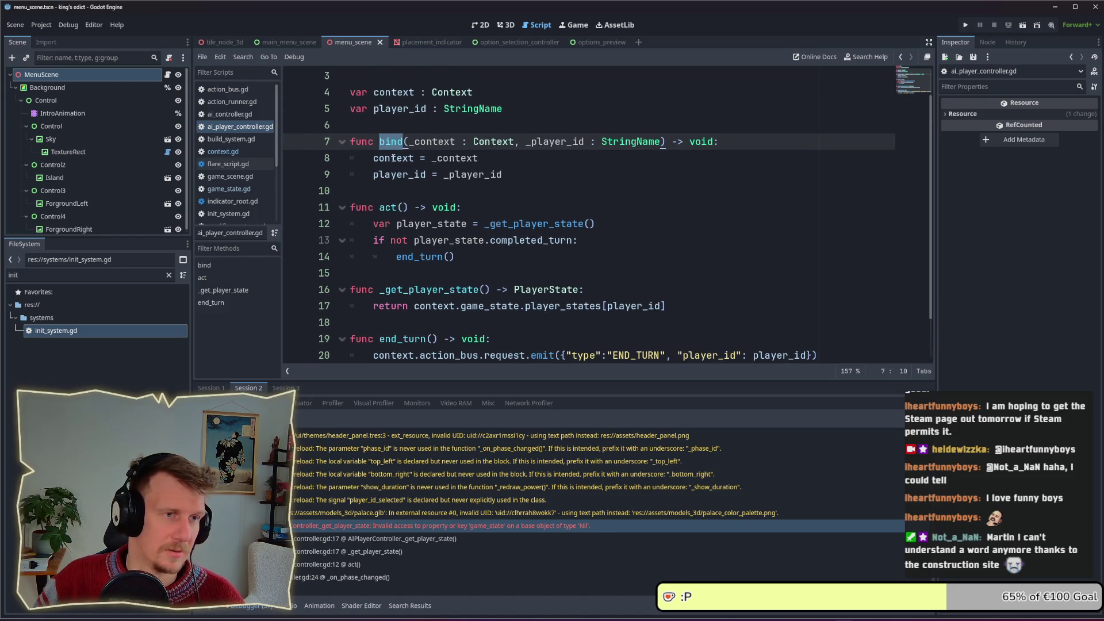
Open ai_controller.gd at the line where AIPlayerController.new() creates each controller
click(241, 115)
scroll(632, 218, down, 3)
click(678, 192)
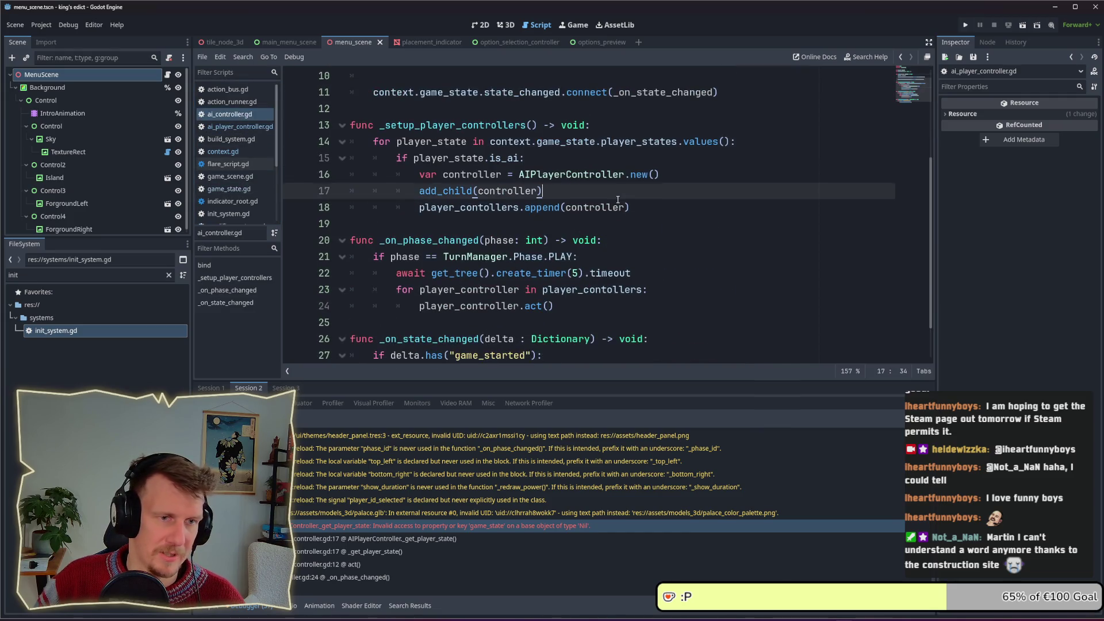
key(Up)
key(Left)
key(Left)
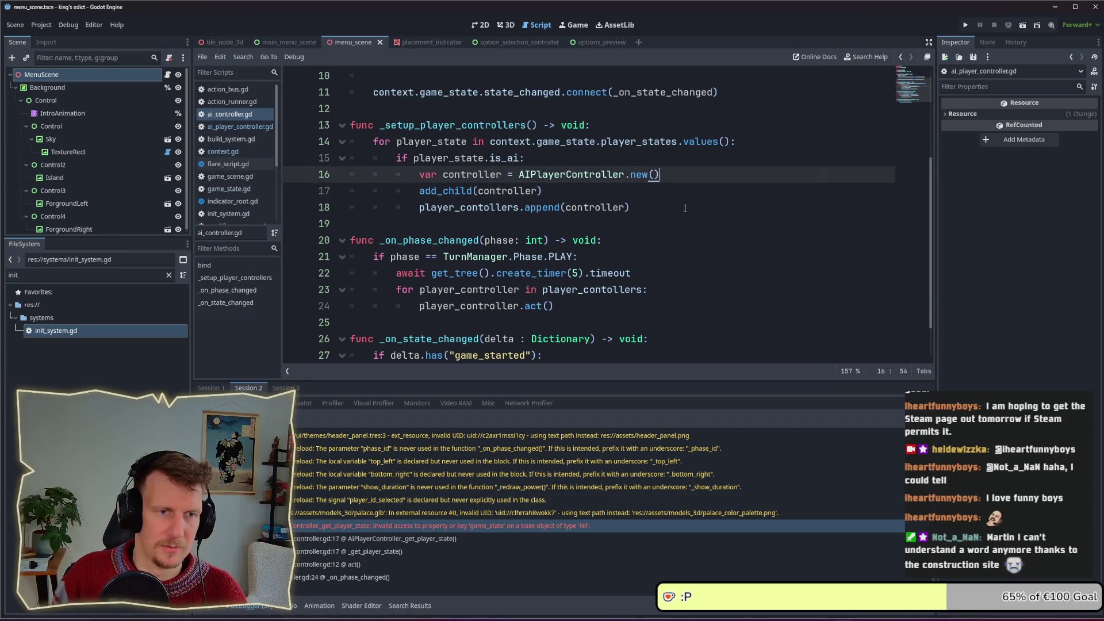
Add controller.bind(context, player_state.player_id) after the controller is created, and save
key(Return)
text(bind)
key(BackSpace)
key(BackSpace)
key(BackSpace)
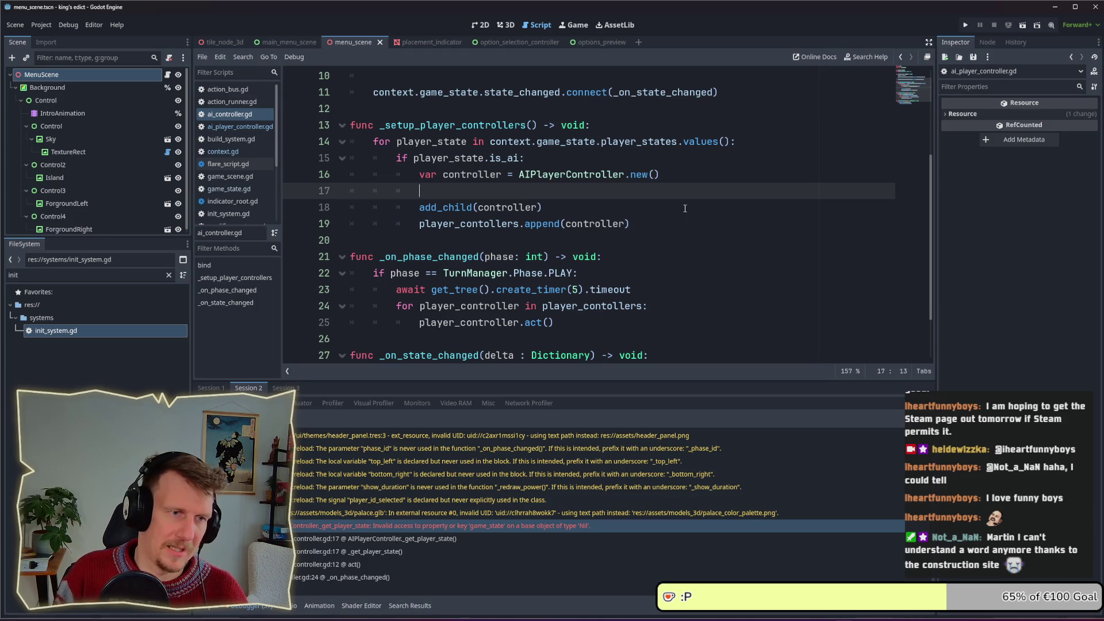
key(BackSpace)
key(BackSpace)
text(controller.bind)
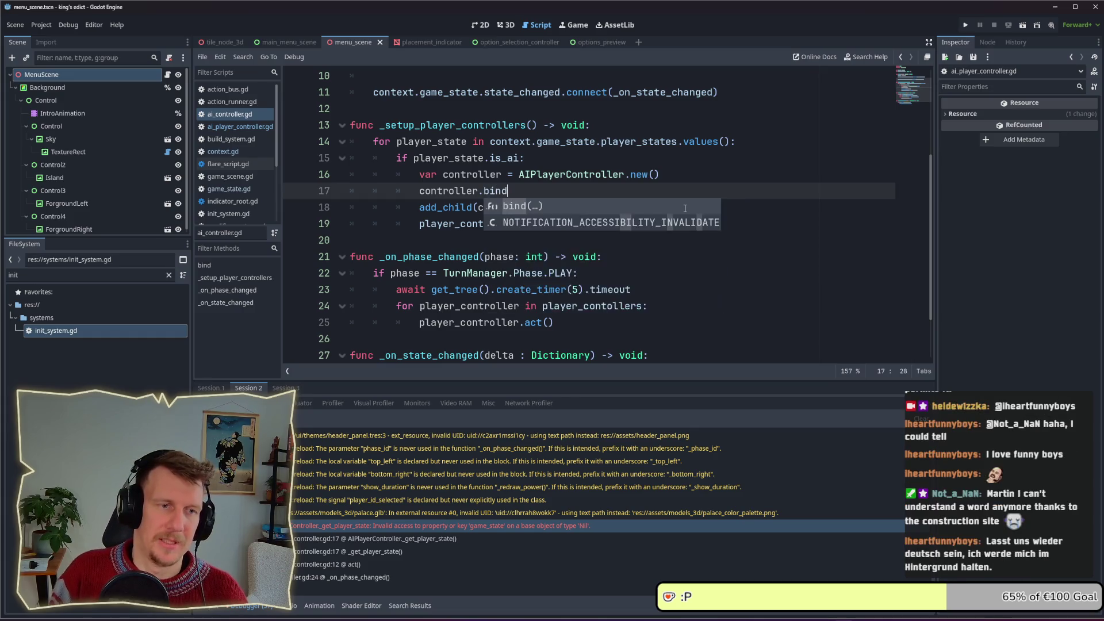
key(Return)
text(context, )
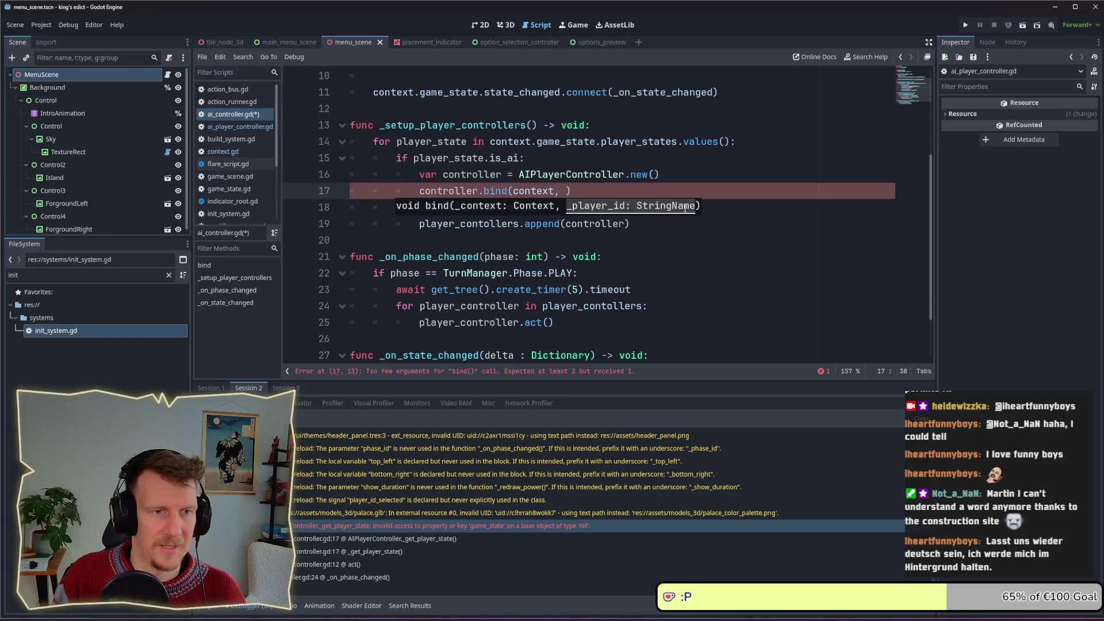
text(player_id)
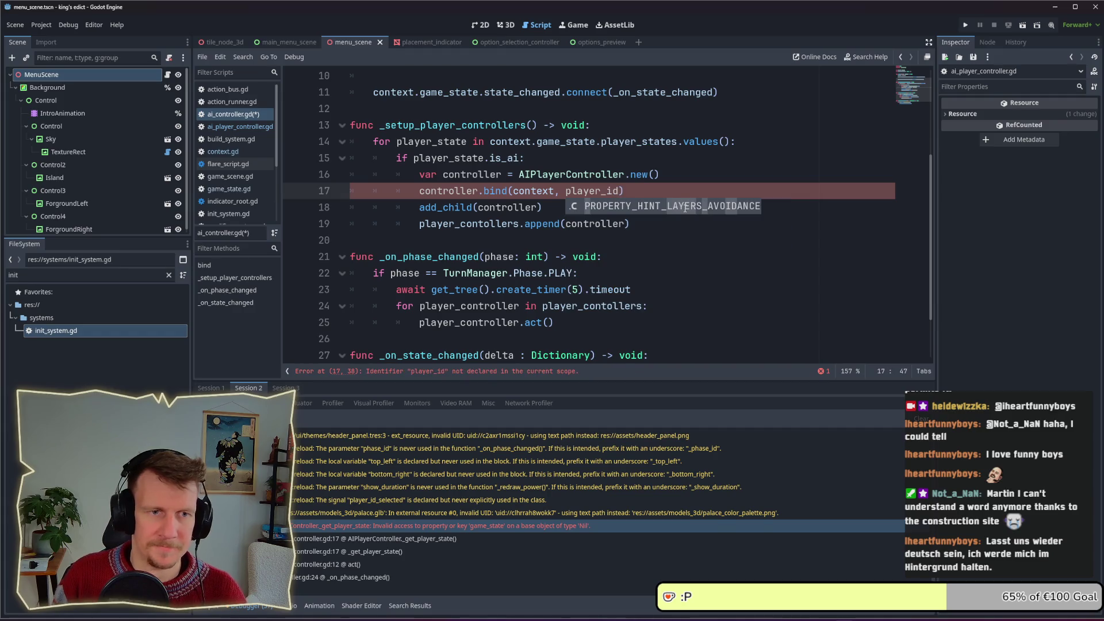
key(BackSpace)
key(BackSpace)
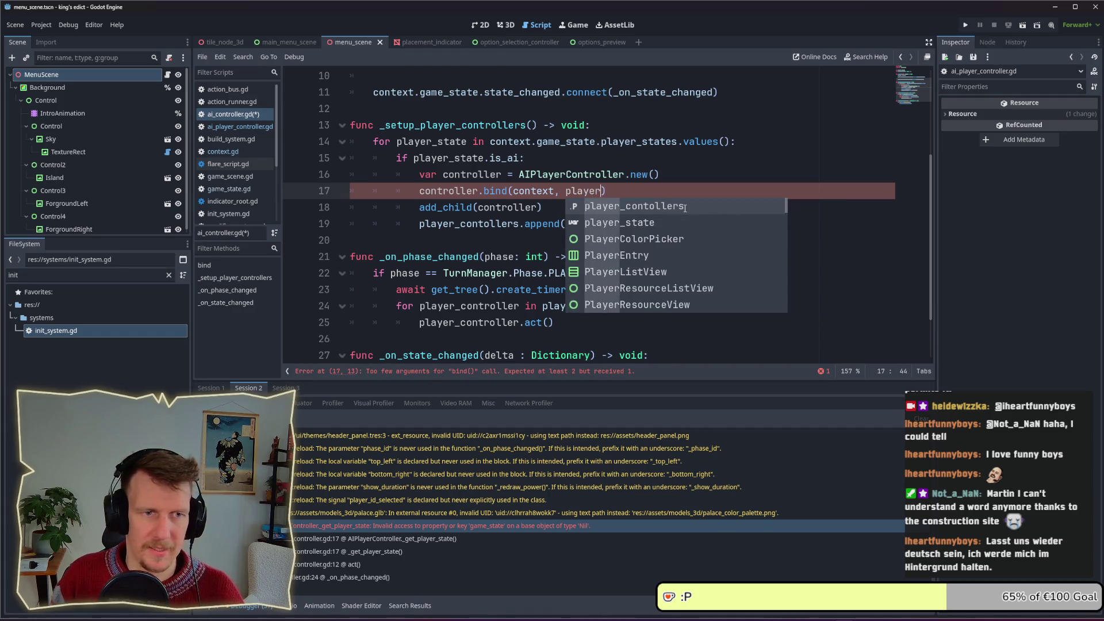
text(_state.pla)
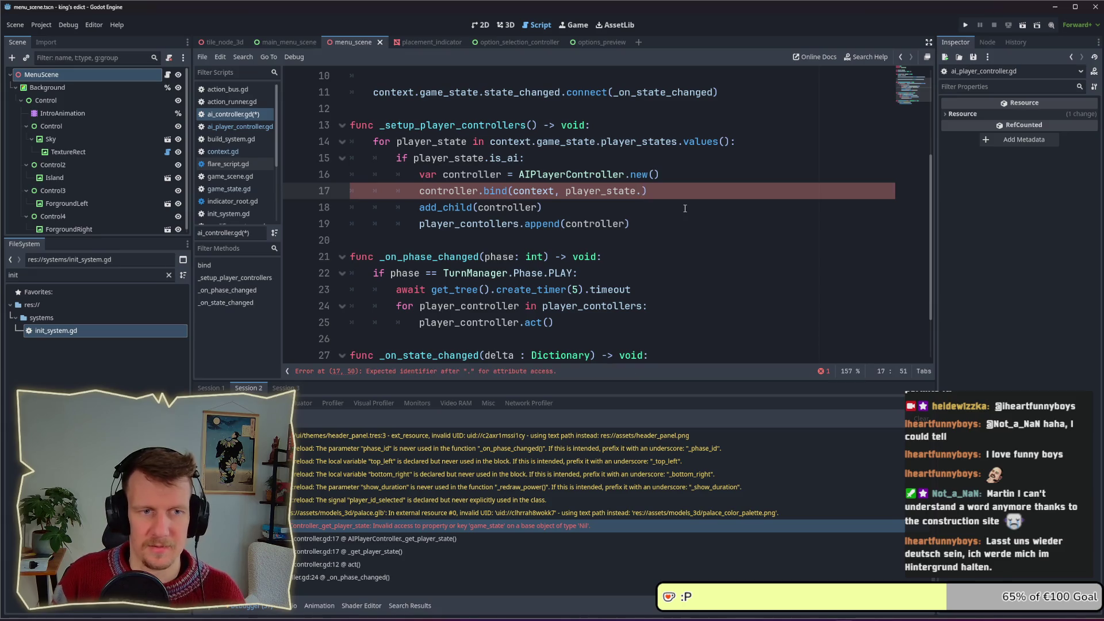
text(yer_id)
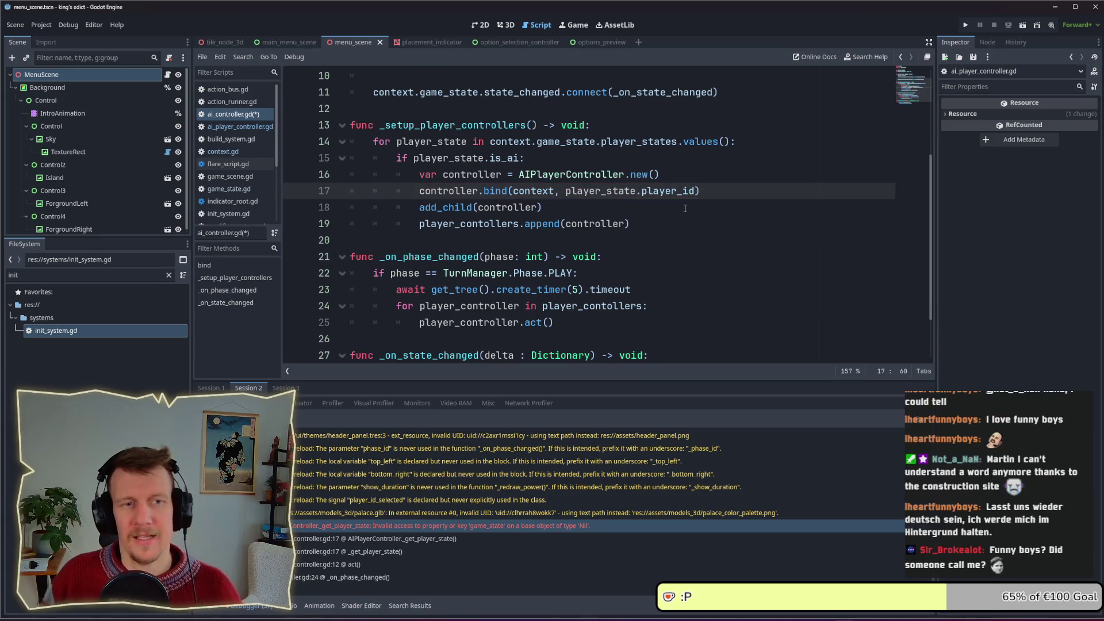
key(ctrl+s)
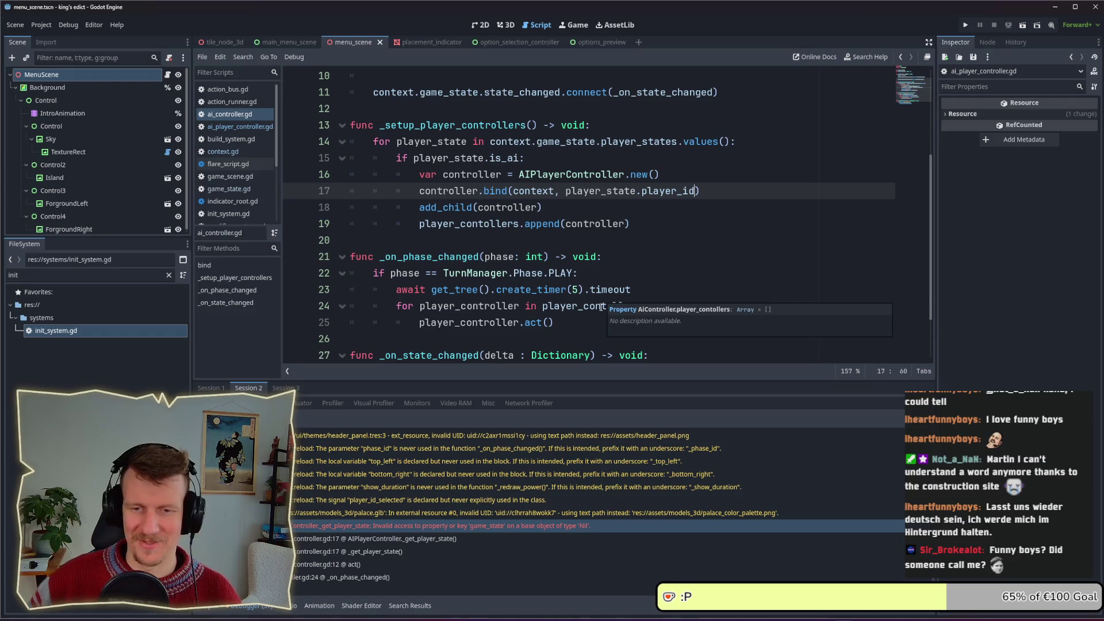
mouse_move(604, 309)
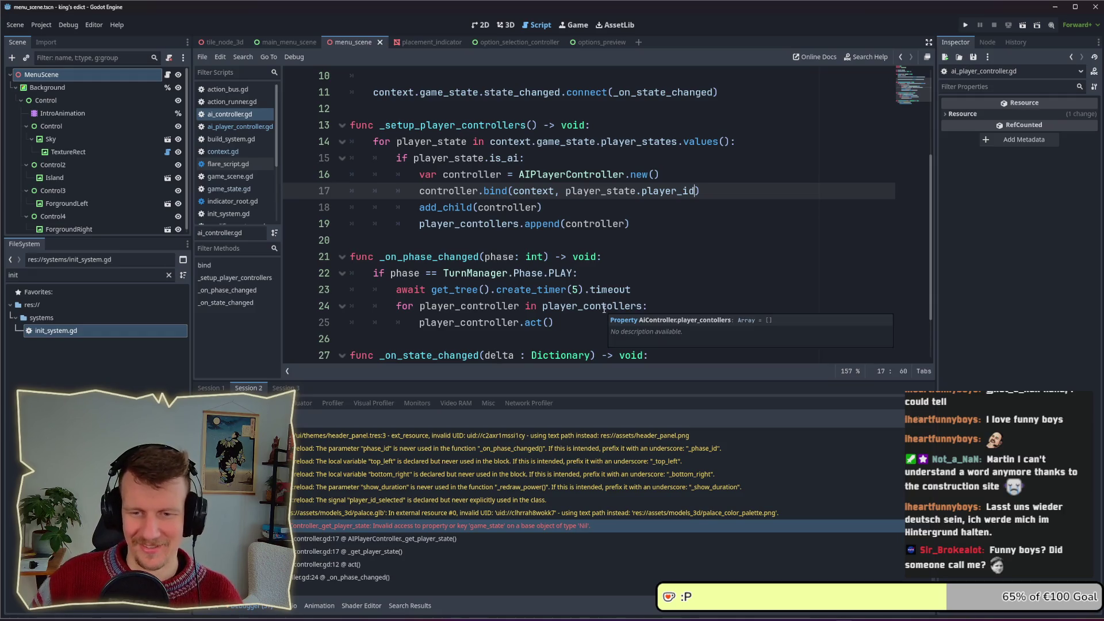
click(611, 238)
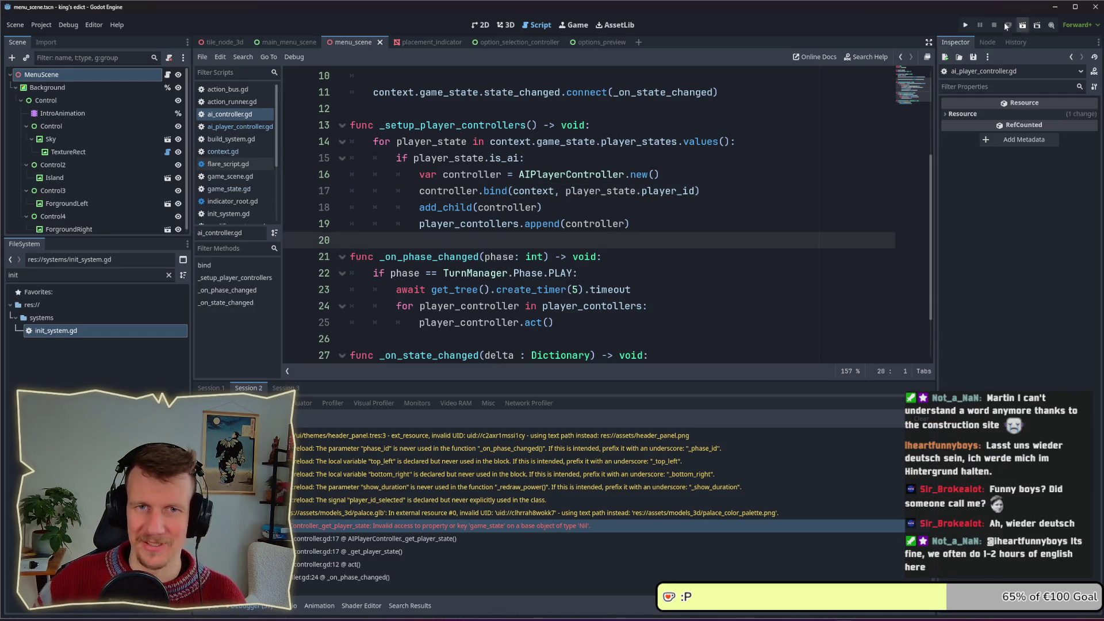
Run the project, host a multiplayer game from the purple start region, and move the window aside
click(966, 24)
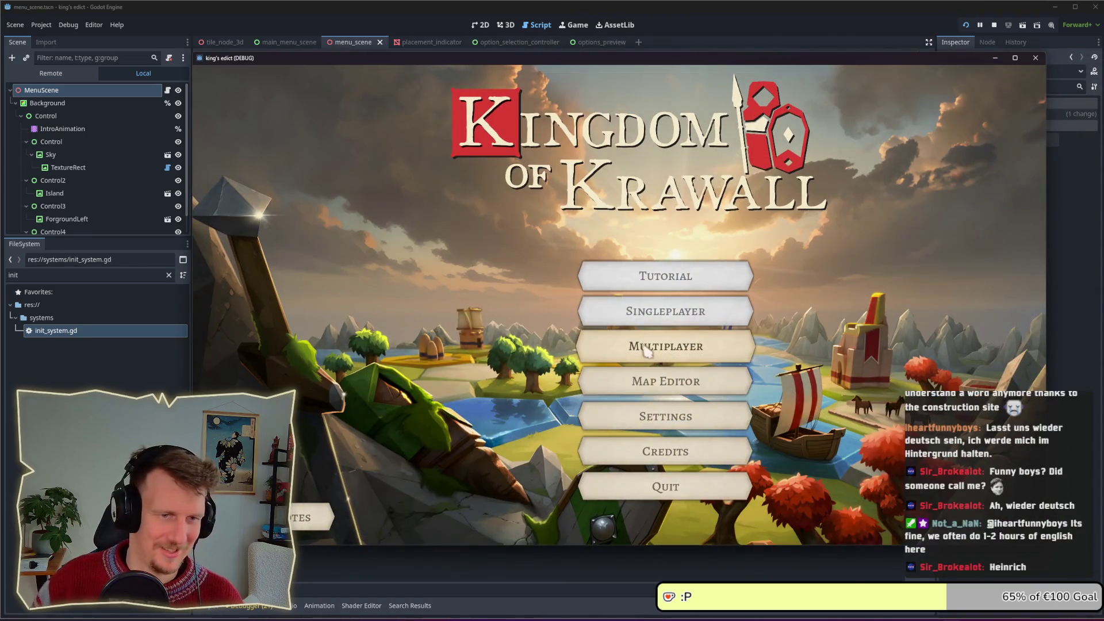
click(638, 346)
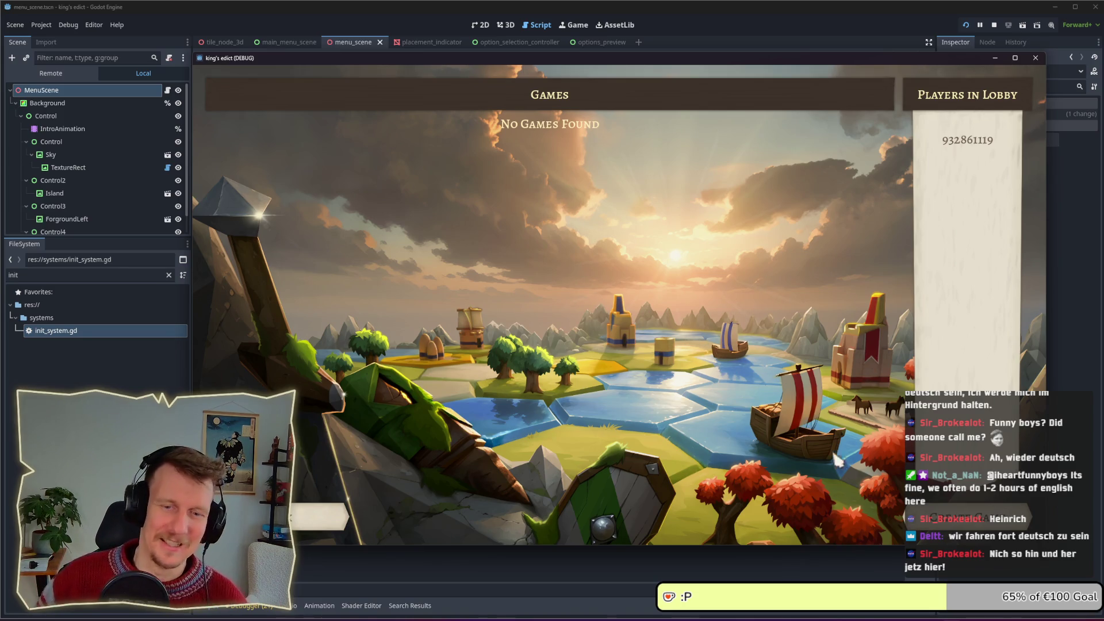
click(971, 518)
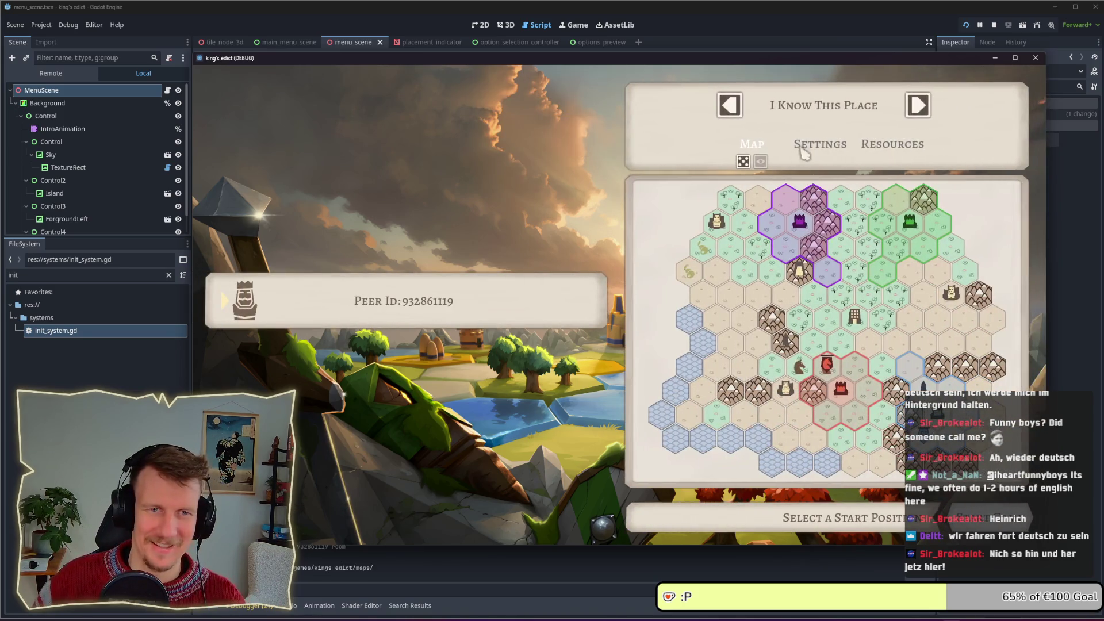
click(805, 250)
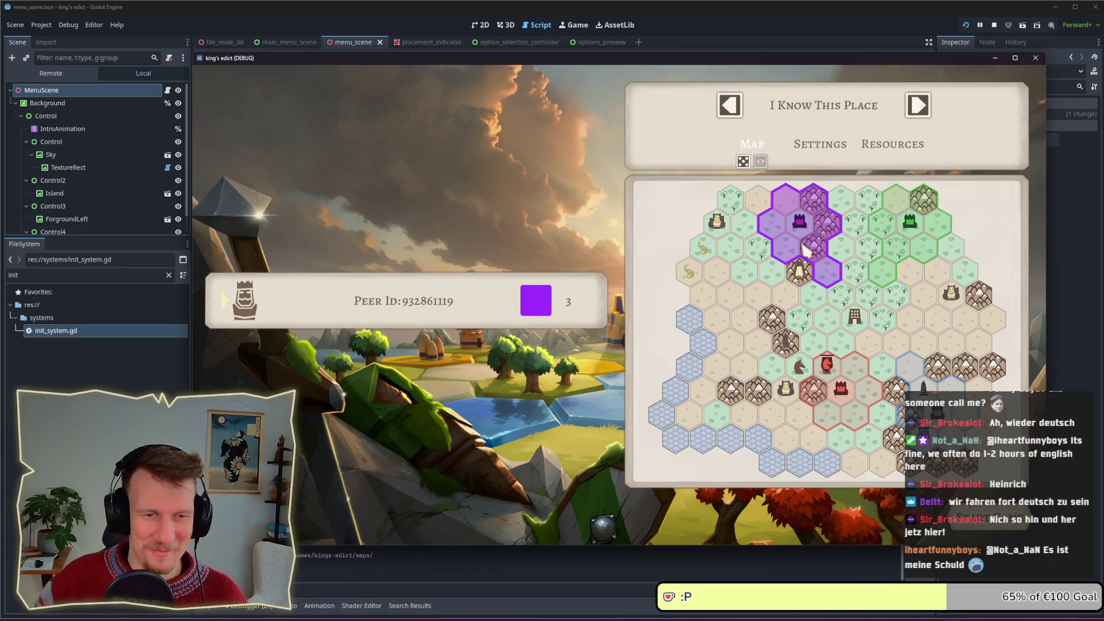
click(808, 240)
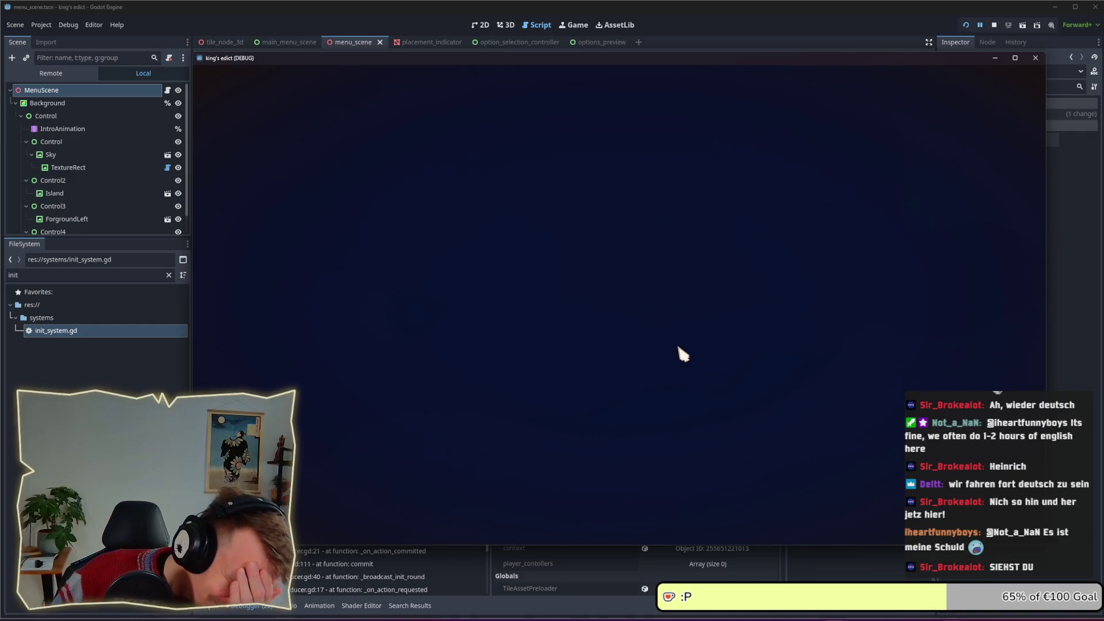
mouse_move(710, 66)
mouse_down()
mouse_move(640, 99)
mouse_move(660, 85)
mouse_up()
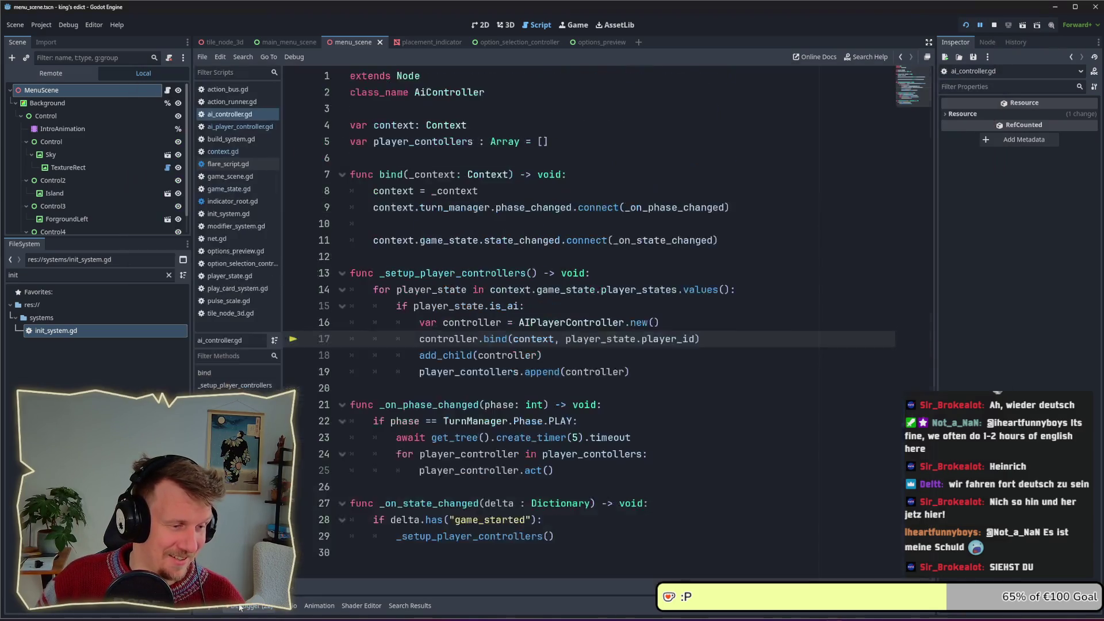
Inspect the line 17 error in the debugger and check the id property in player_state.gd
click(241, 607)
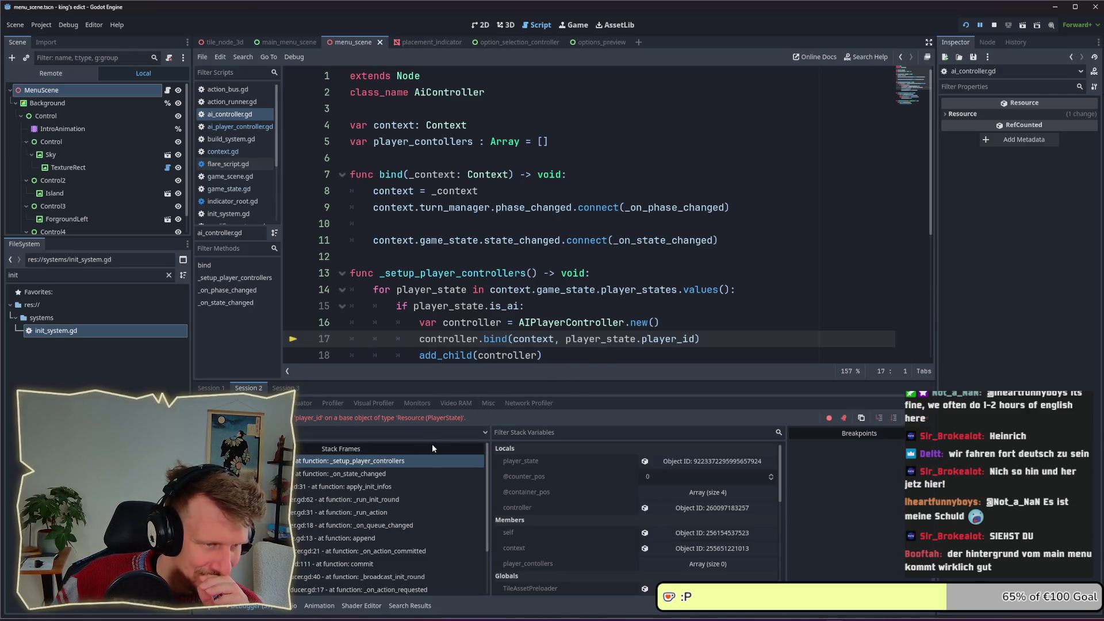
click(608, 339)
click(86, 275)
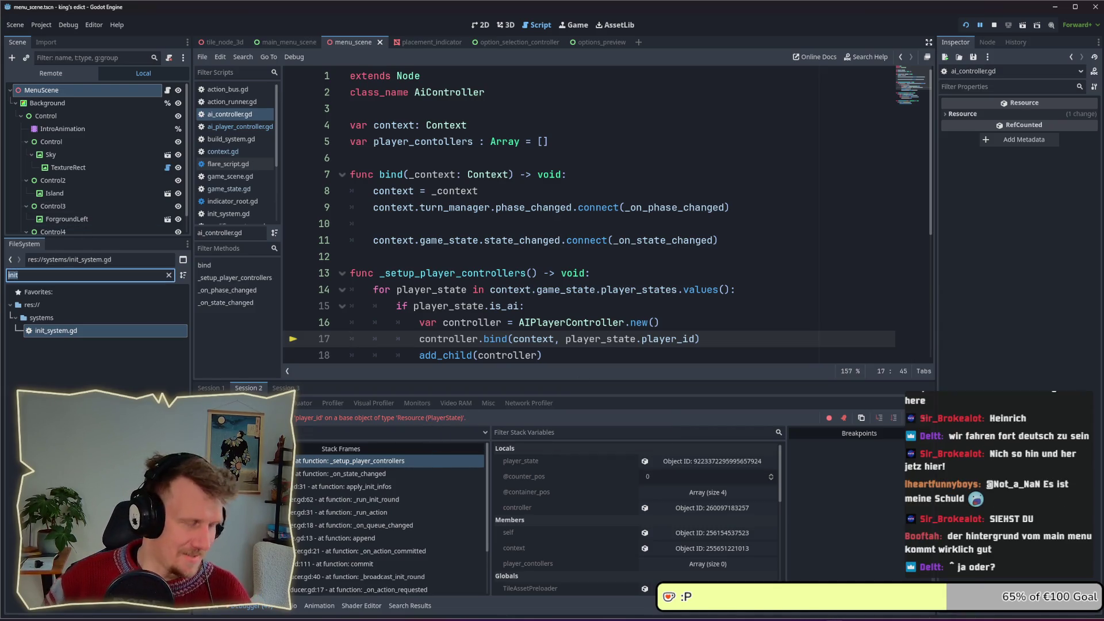
text(play)
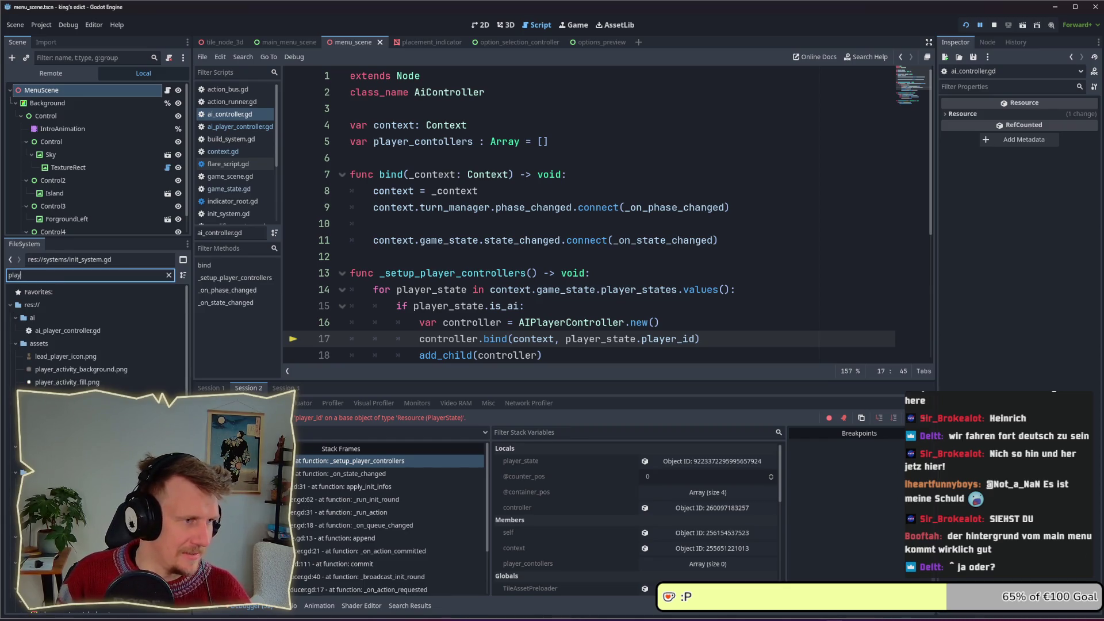
text(er_state)
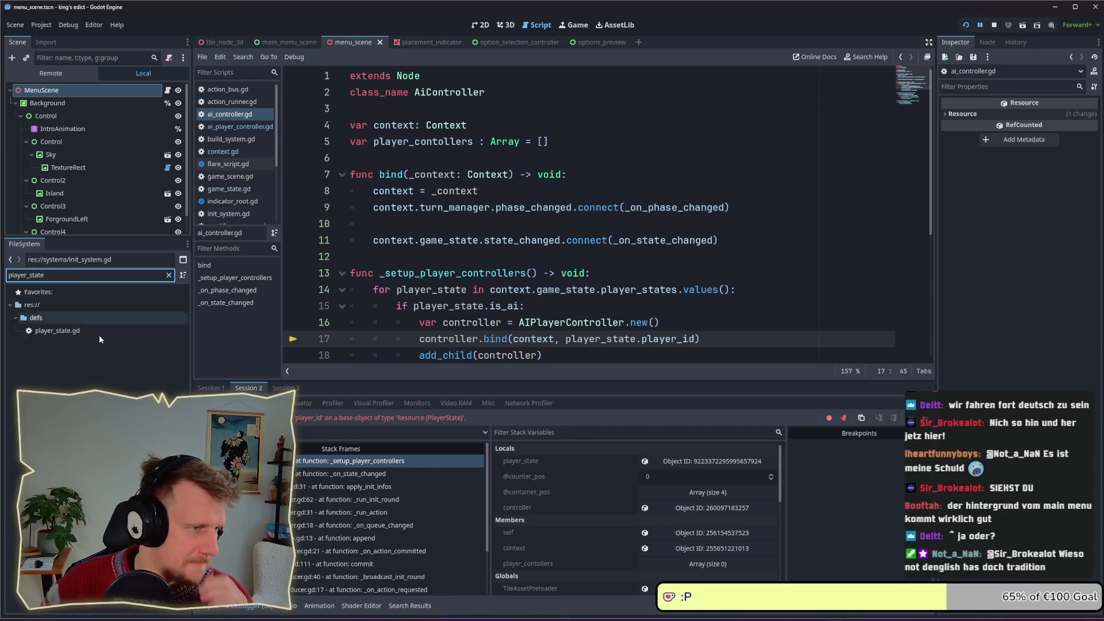
double_click(94, 330)
scroll(537, 242, up, 4)
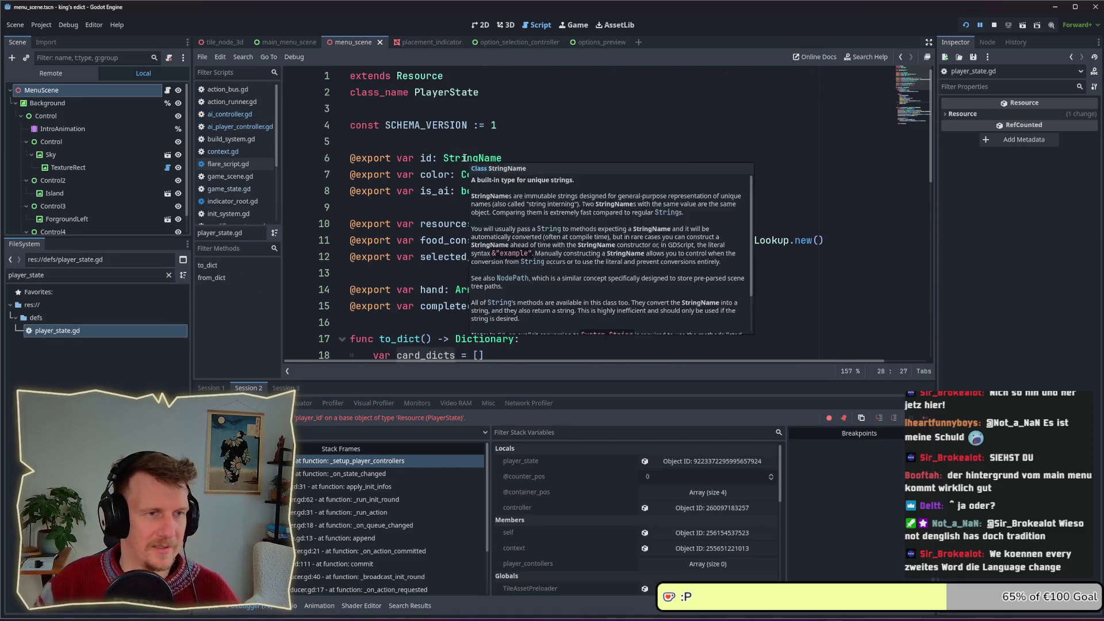
click(466, 158)
Change player_state.player_id to player_state.id on line 17, save, and rerun the project
key(alt+Left)
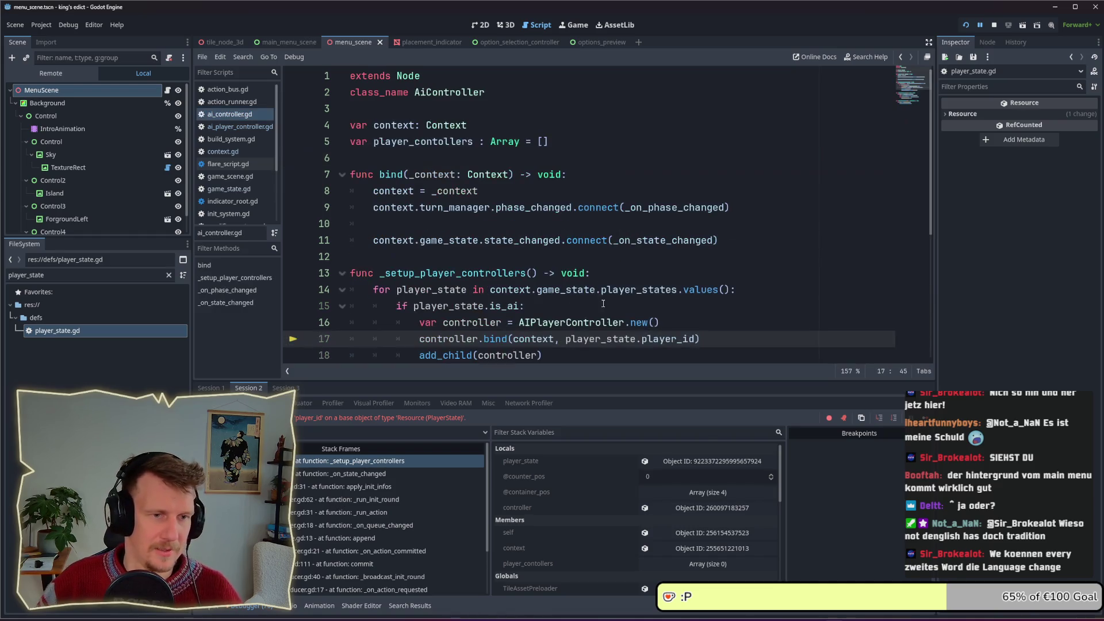
drag(683, 339, 642, 338)
key(BackSpace)
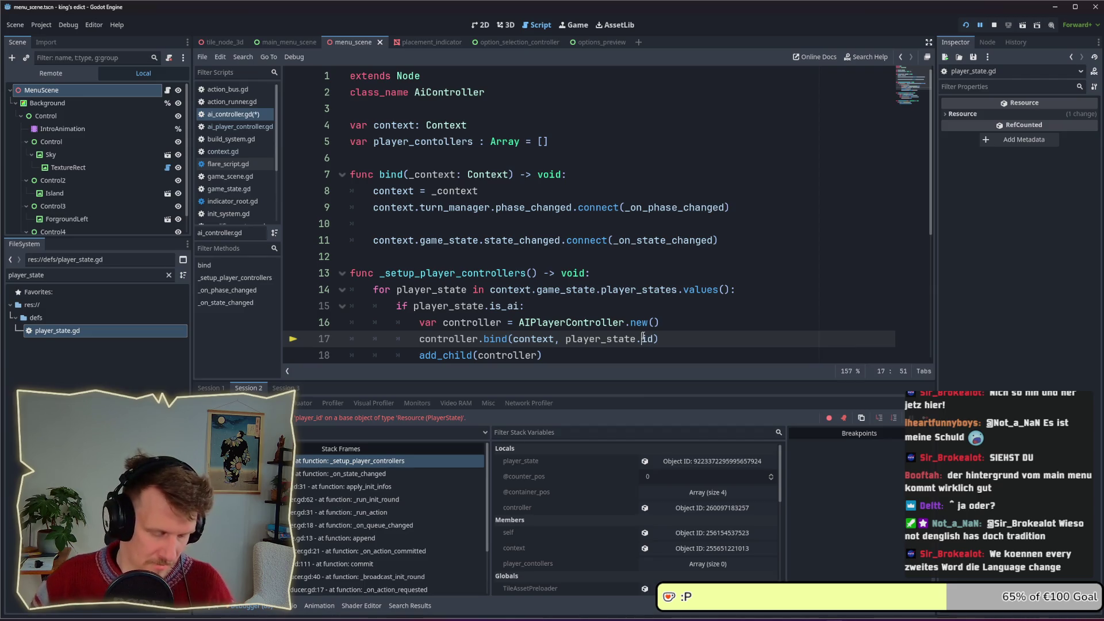
scroll(644, 323, down, 1)
key(ctrl+s)
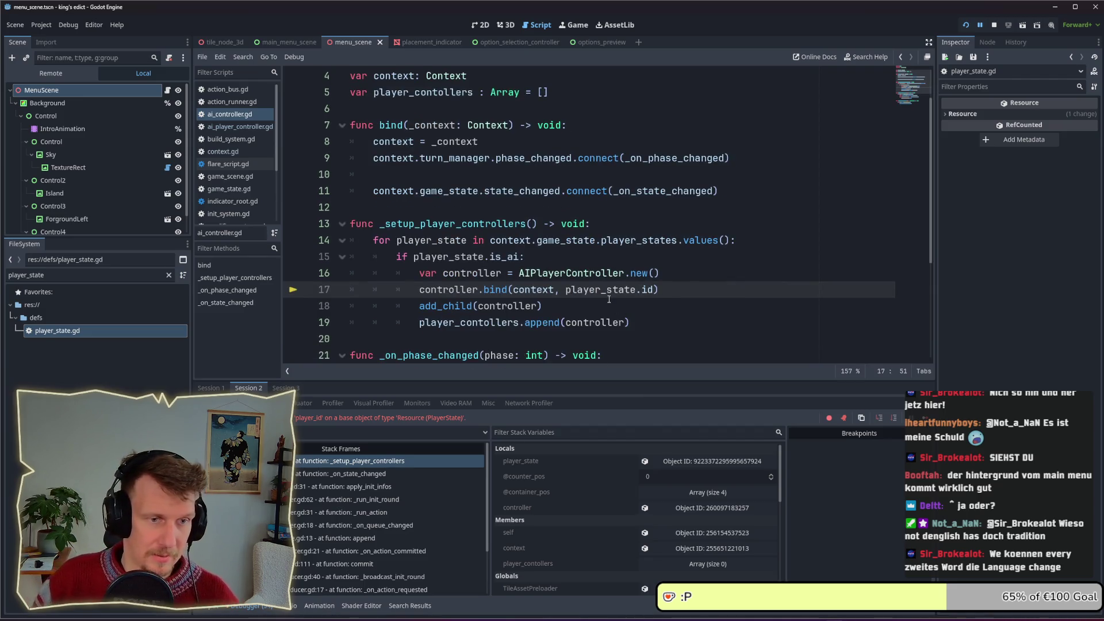
scroll(608, 298, down, 2)
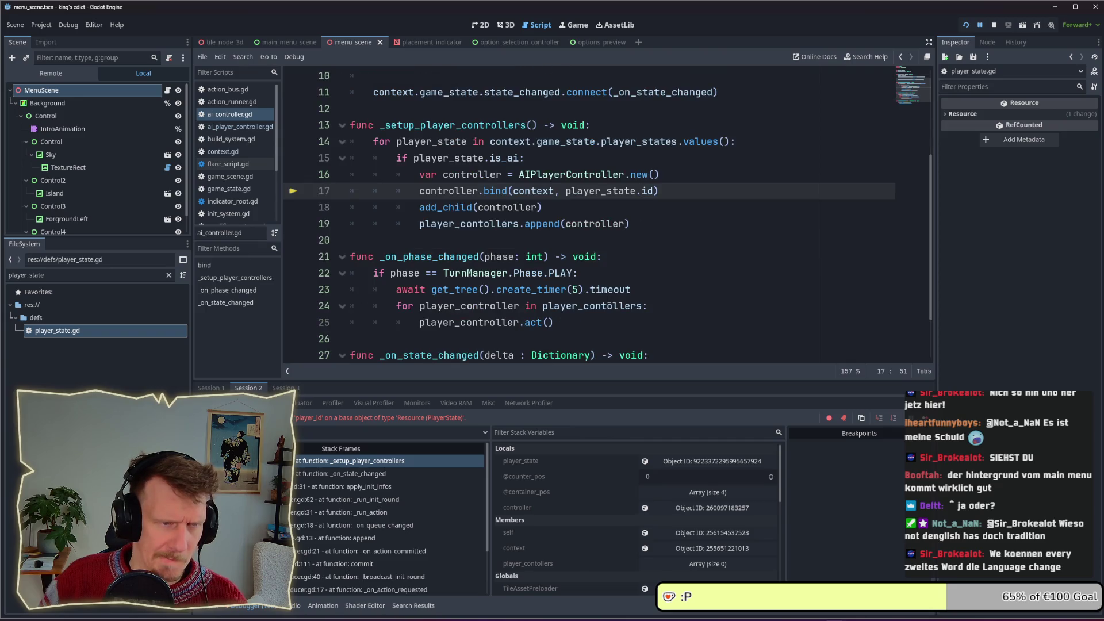
scroll(609, 299, down, 1)
scroll(609, 299, up, 2)
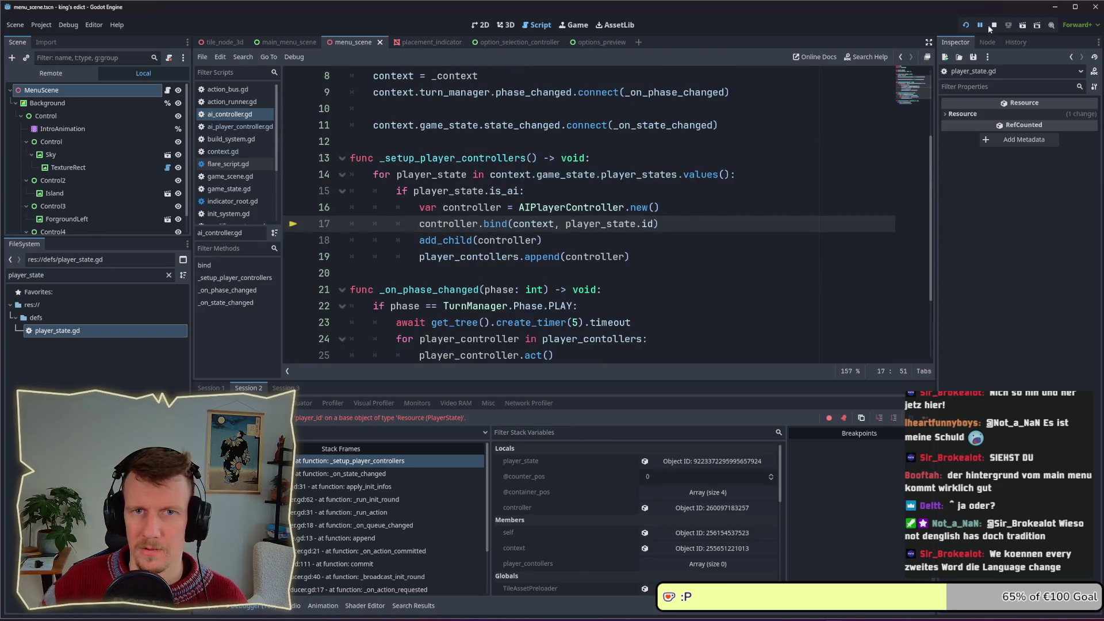
click(966, 25)
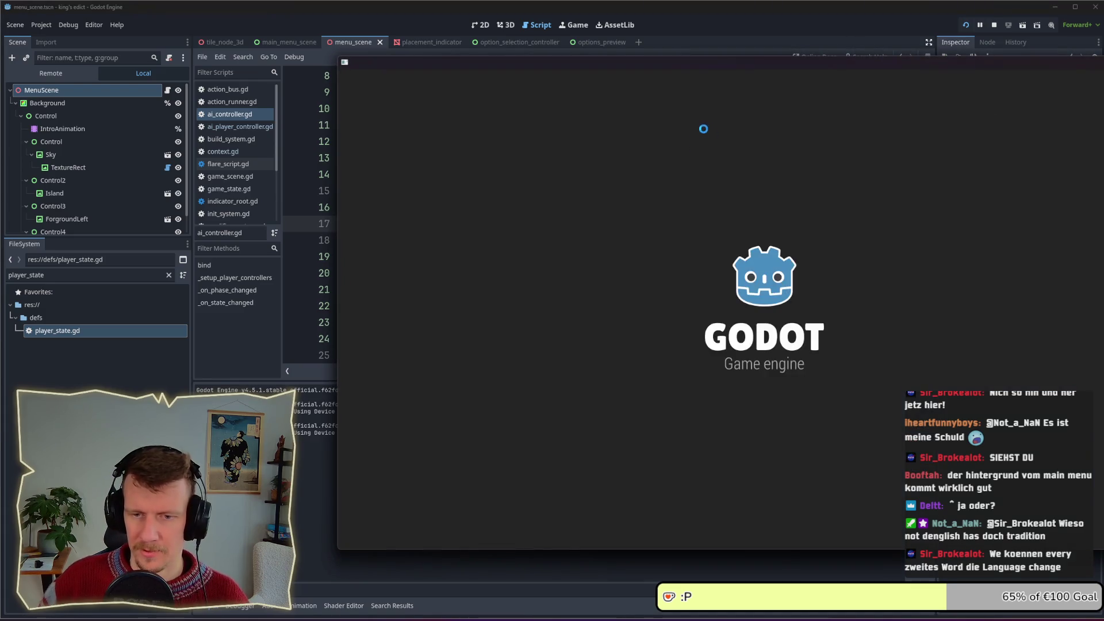
Host a new multiplayer game and pick the purple territory as the start position
drag(702, 64, 521, 68)
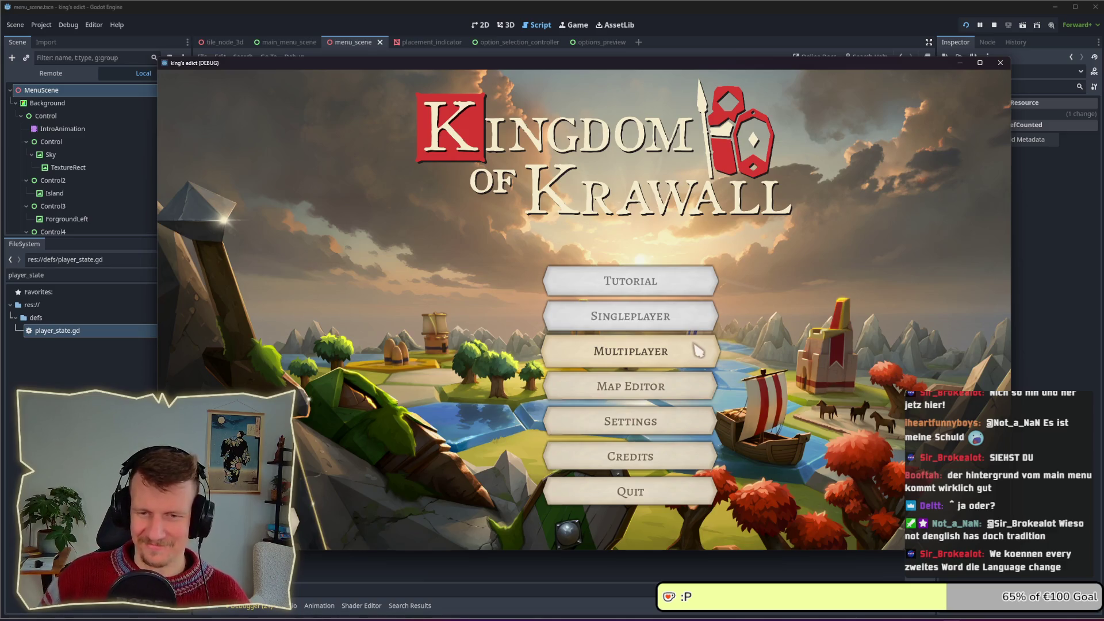
click(696, 352)
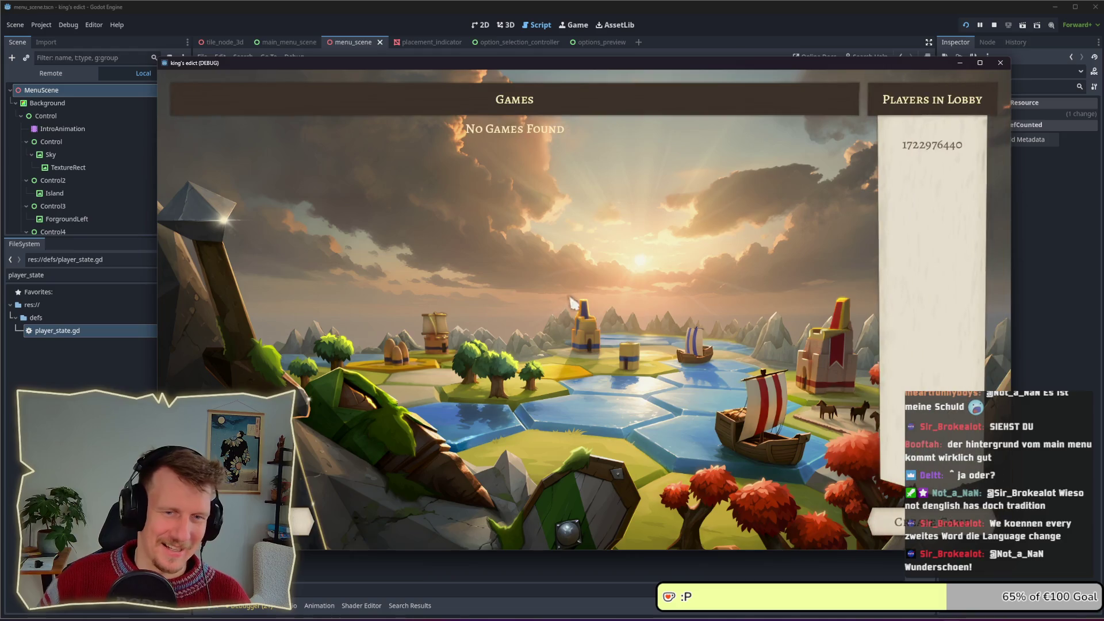
click(898, 518)
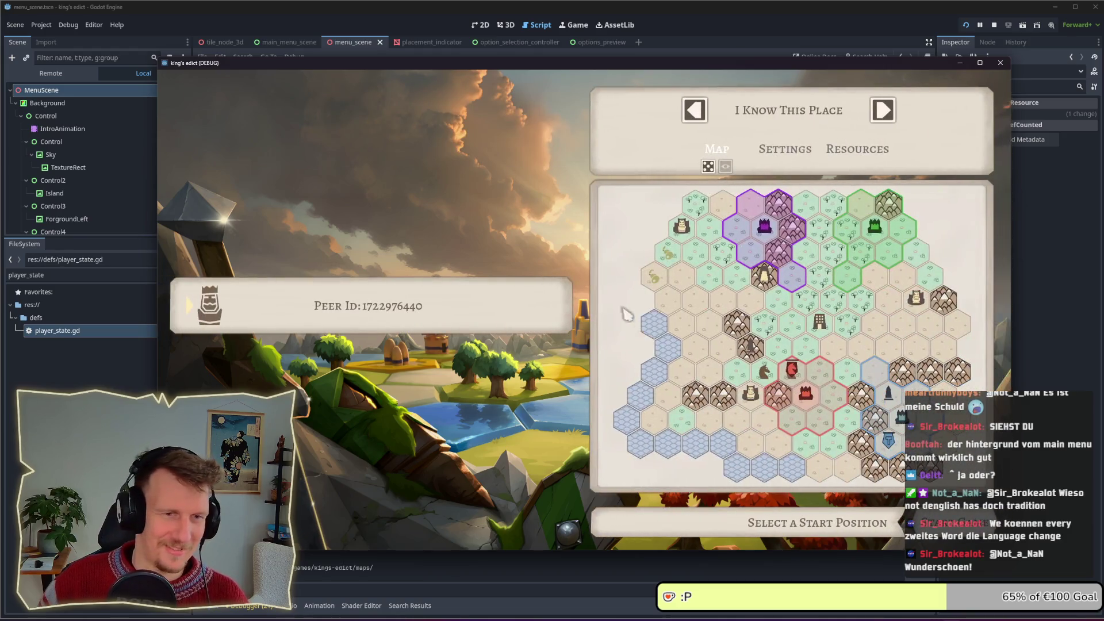
click(747, 241)
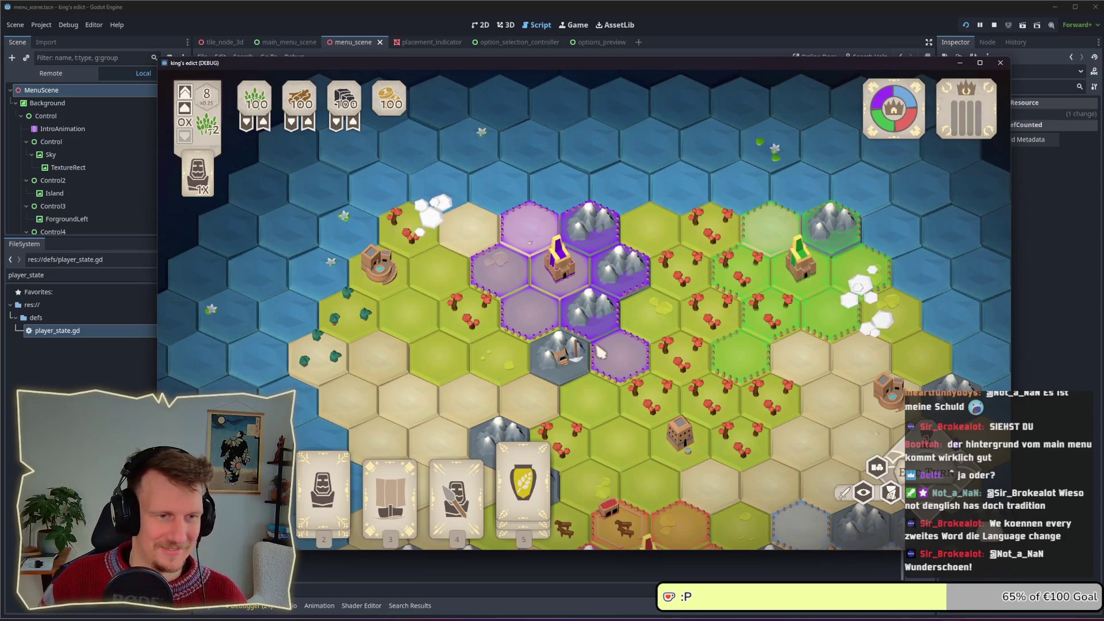
Play the spearman card on a purple hex, end the turn for the AI, then stop the game
key(s)
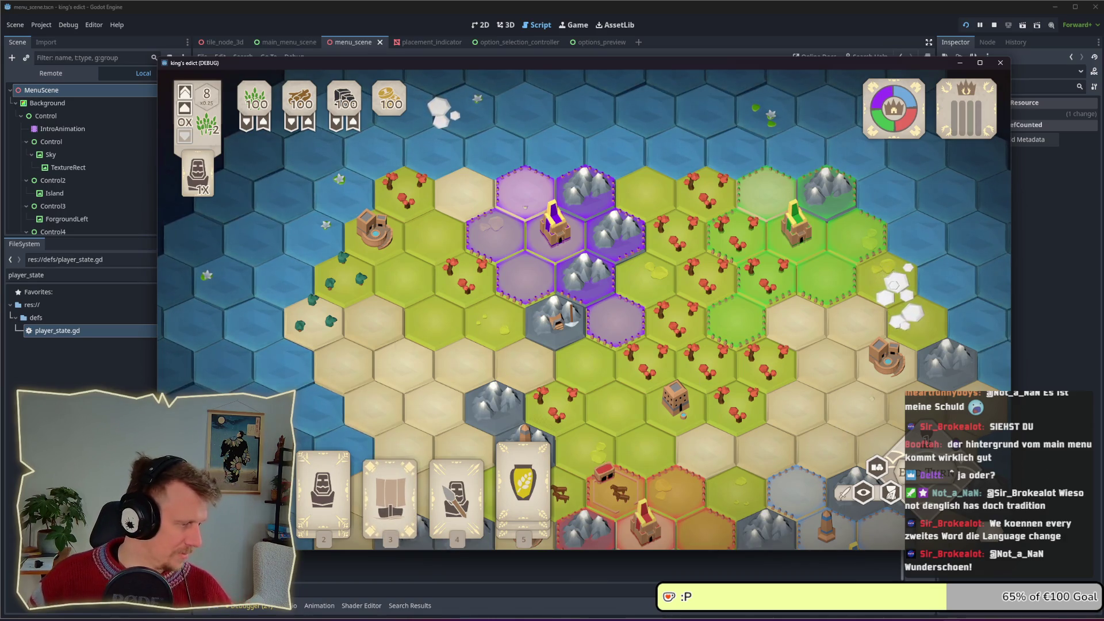
key(F8)
key(super+d)
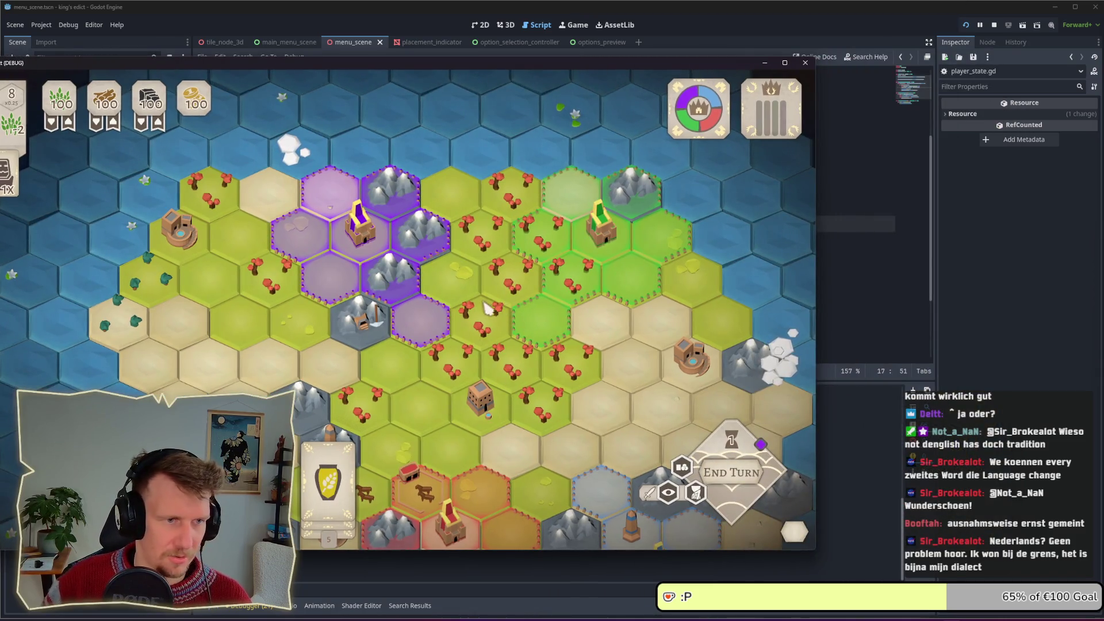
drag(486, 305, 584, 301)
click(520, 322)
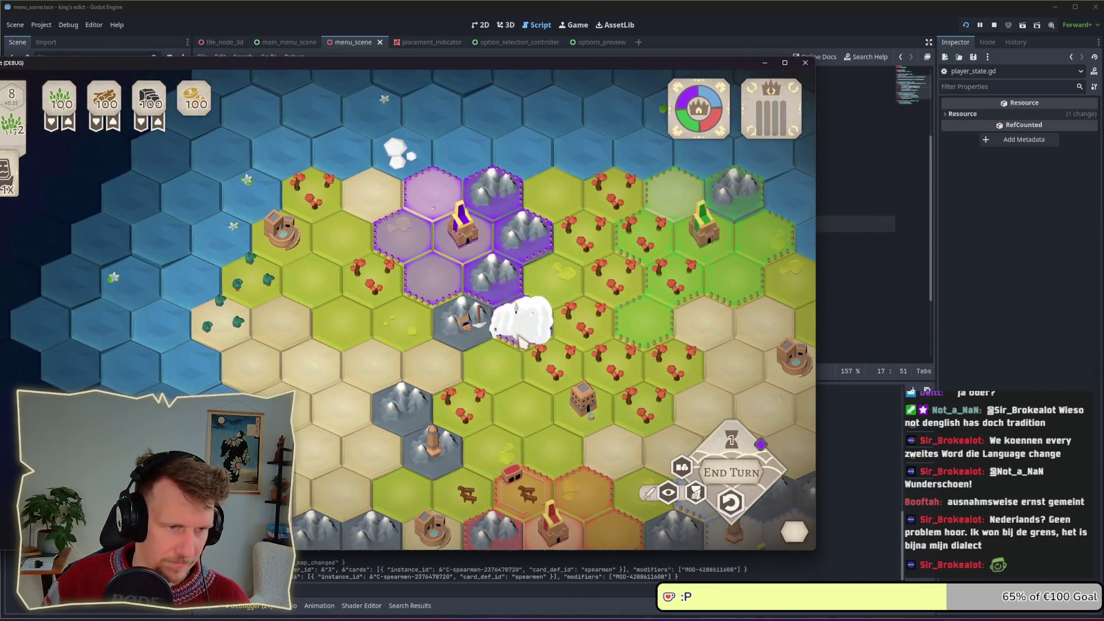
click(741, 478)
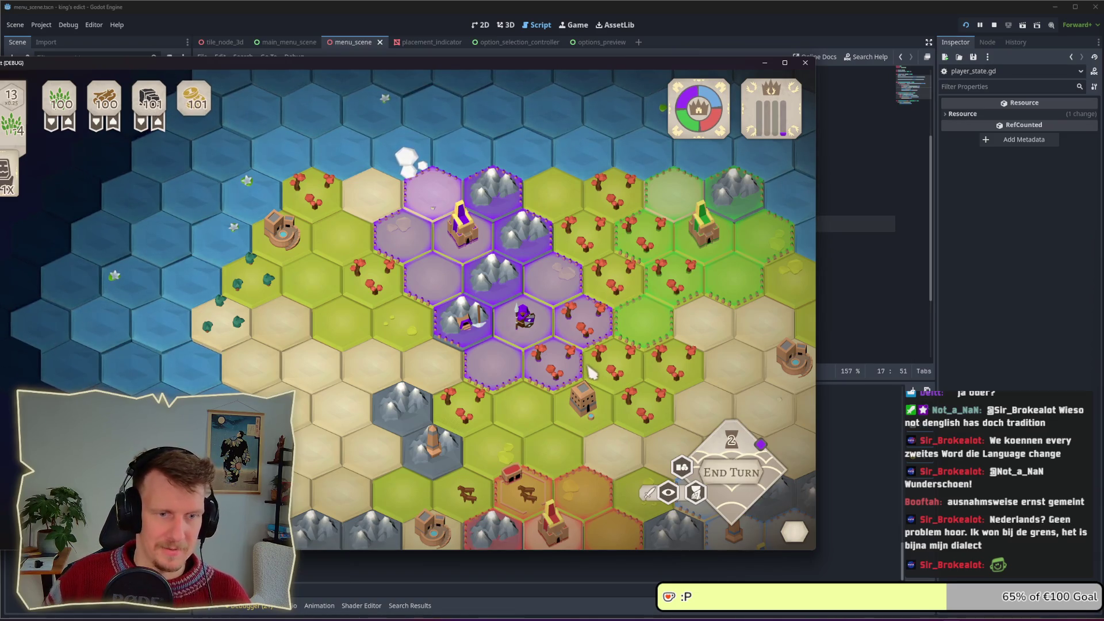
click(993, 25)
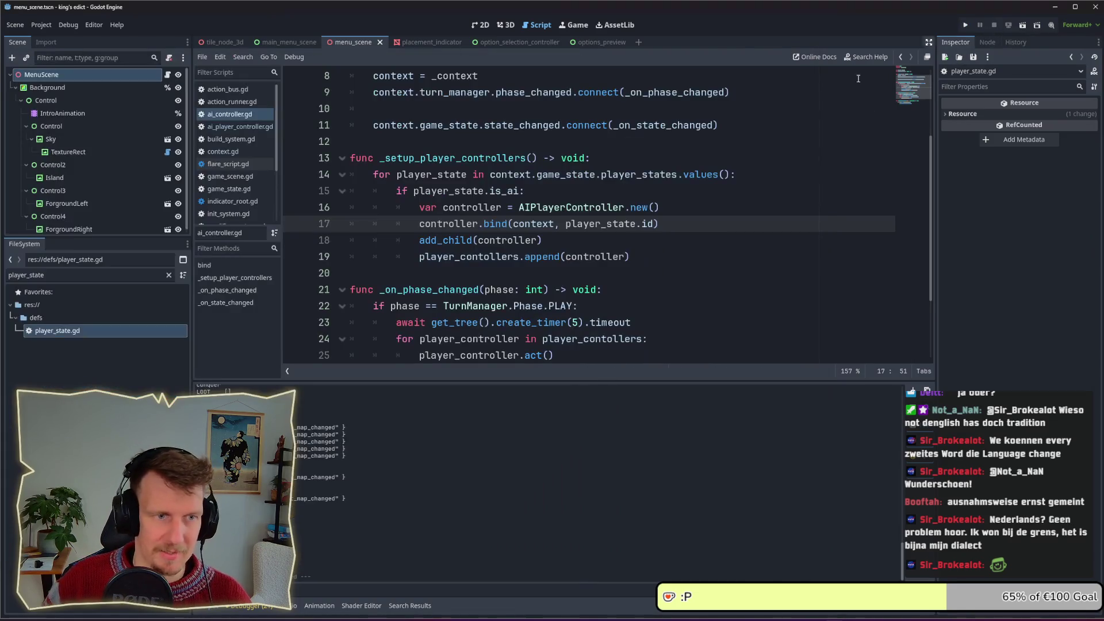
Review the act() function's completed_turn check and end_turn() call, then open File Explorer
click(260, 127)
click(535, 246)
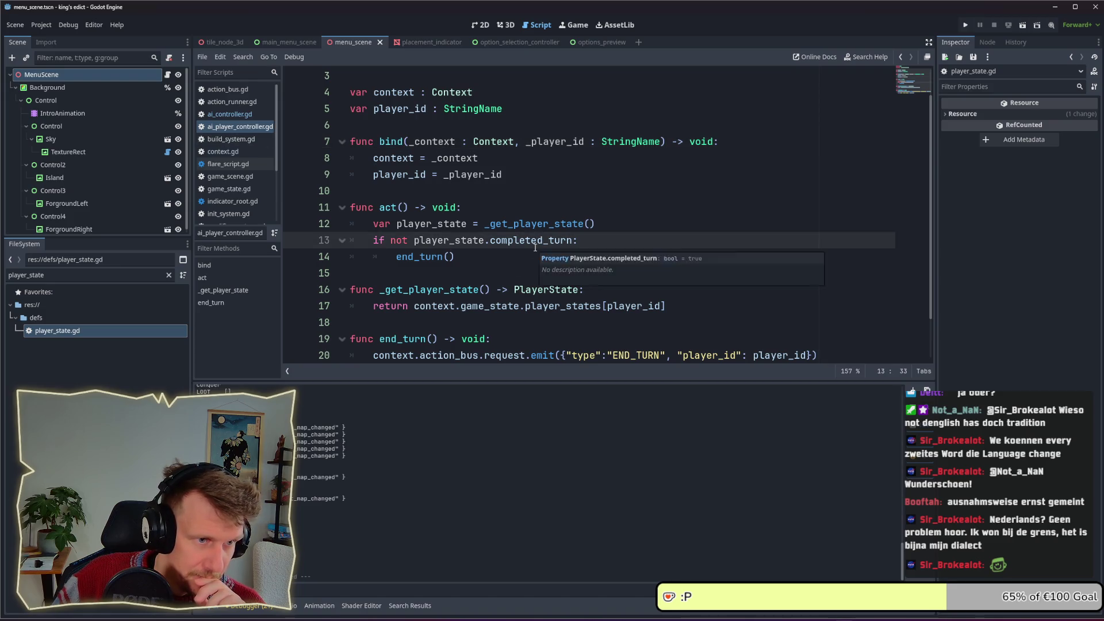
scroll(535, 247, down, 1)
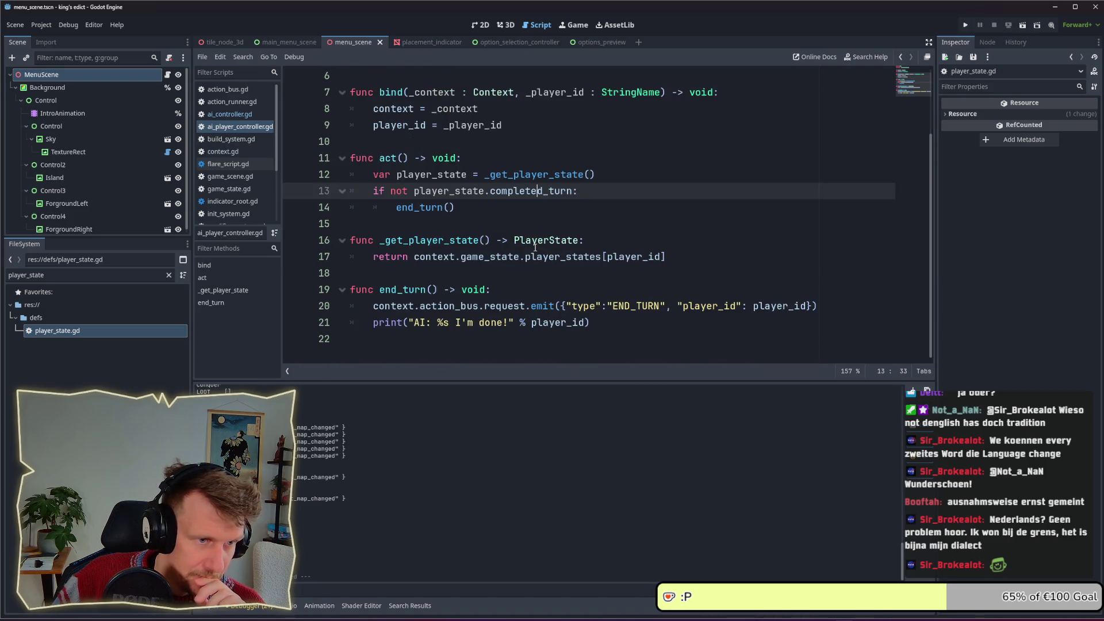
click(480, 208)
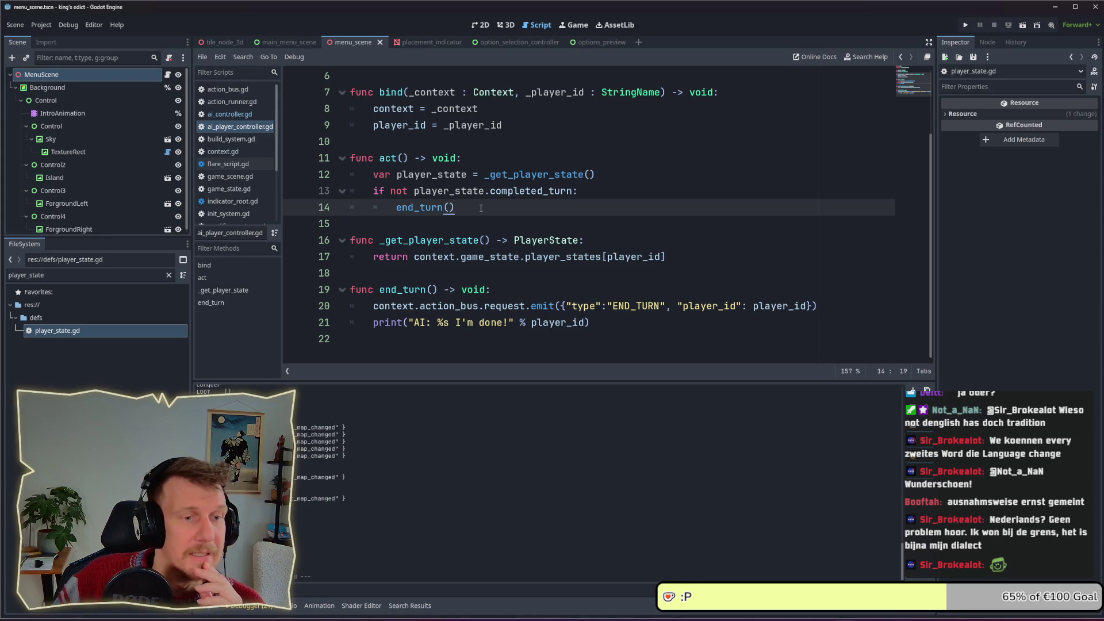
scroll(481, 209, up, 1)
scroll(481, 210, down, 1)
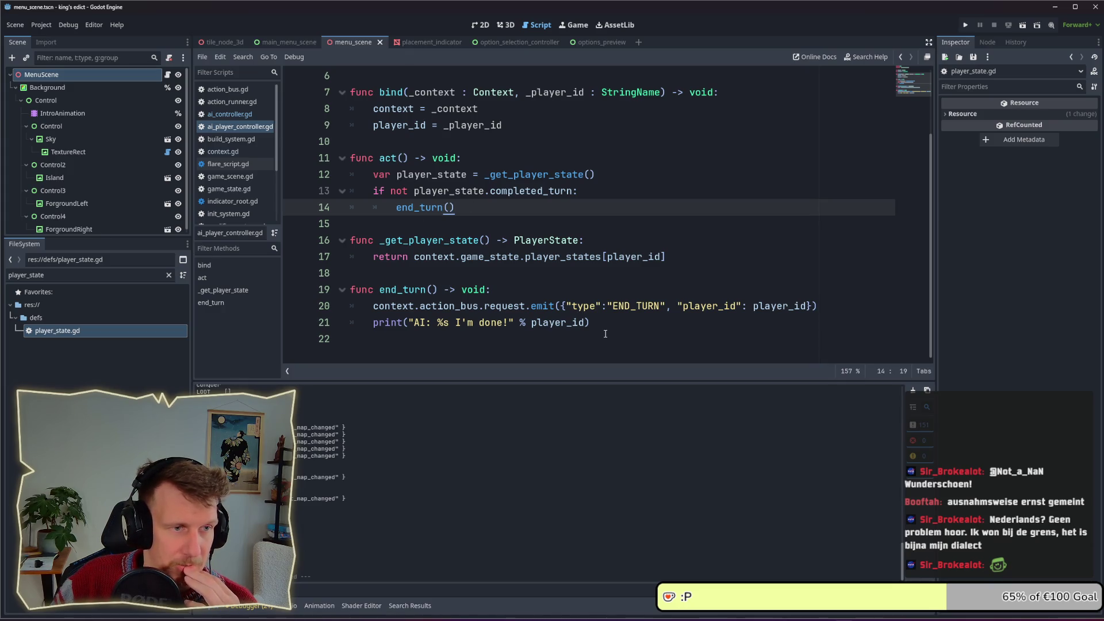
drag(479, 209, 355, 183)
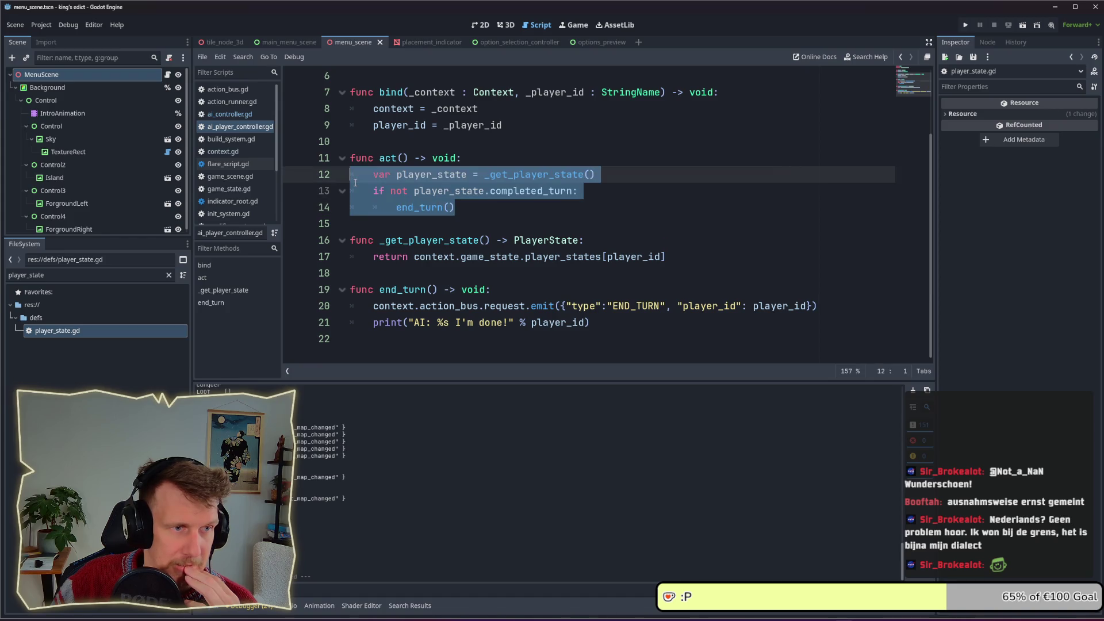
click(512, 214)
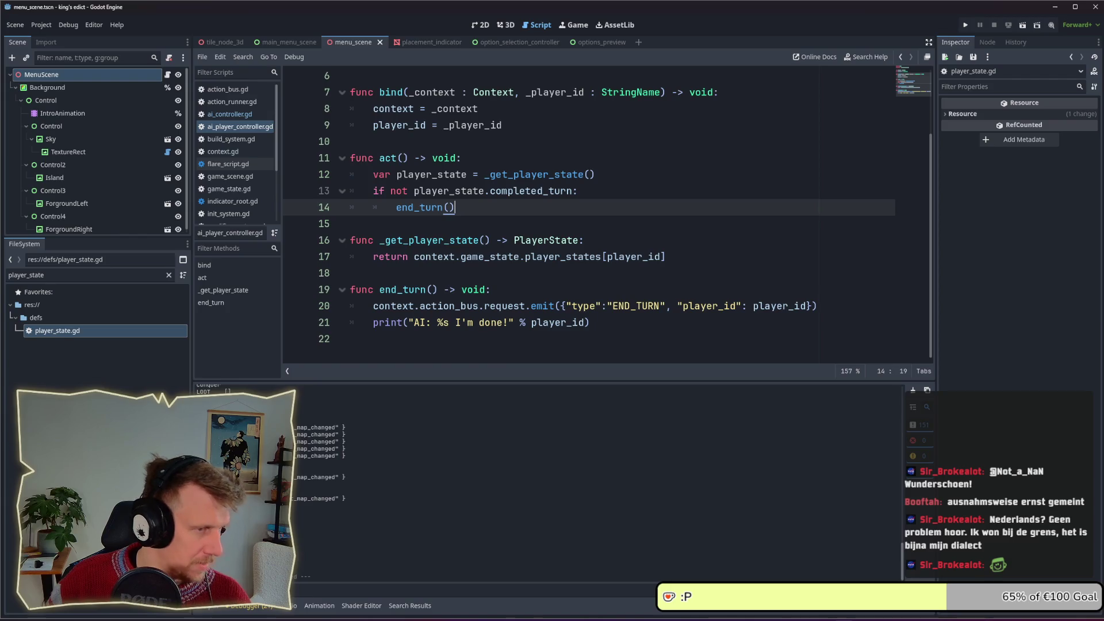
key(super+e)
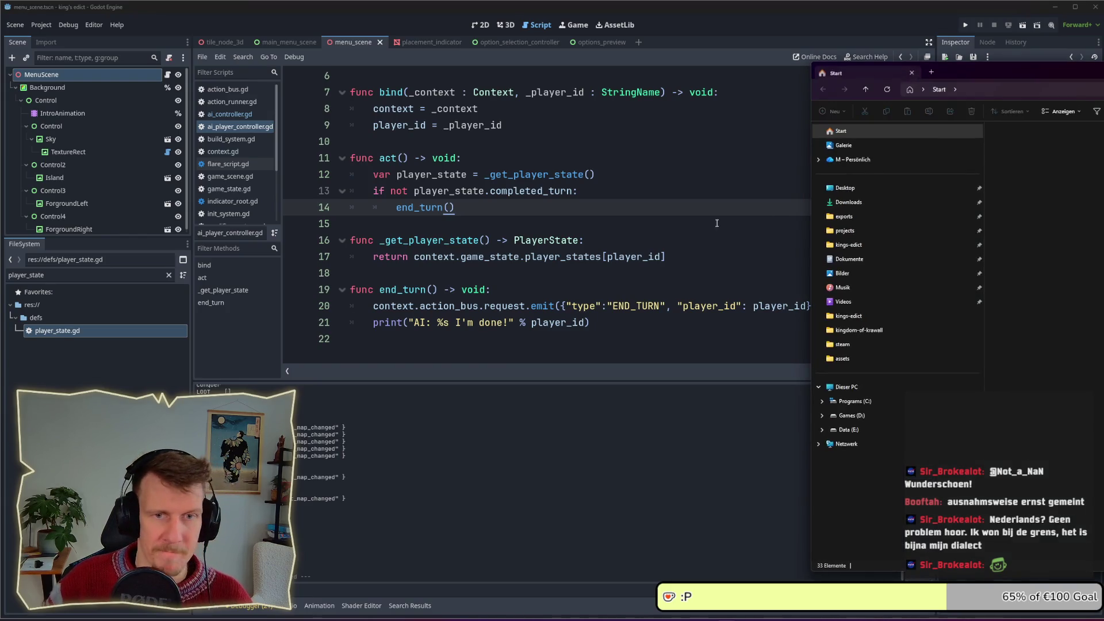
Stage all kings-edict project changes with git add . in the command prompt
drag(862, 72, 0, 109)
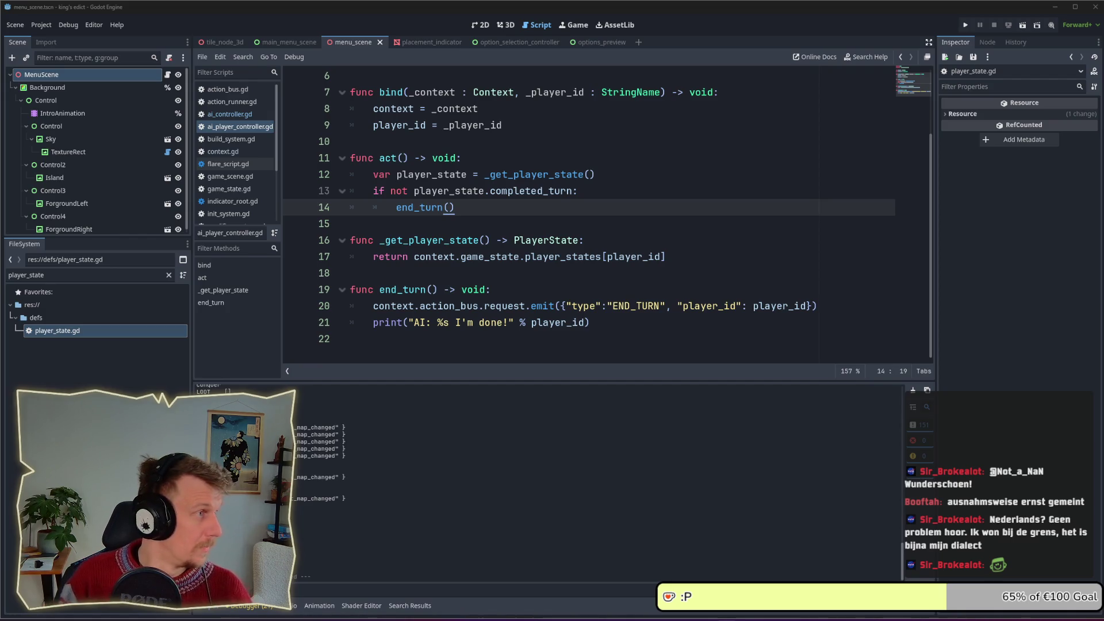
text(git add .)
key(Return)
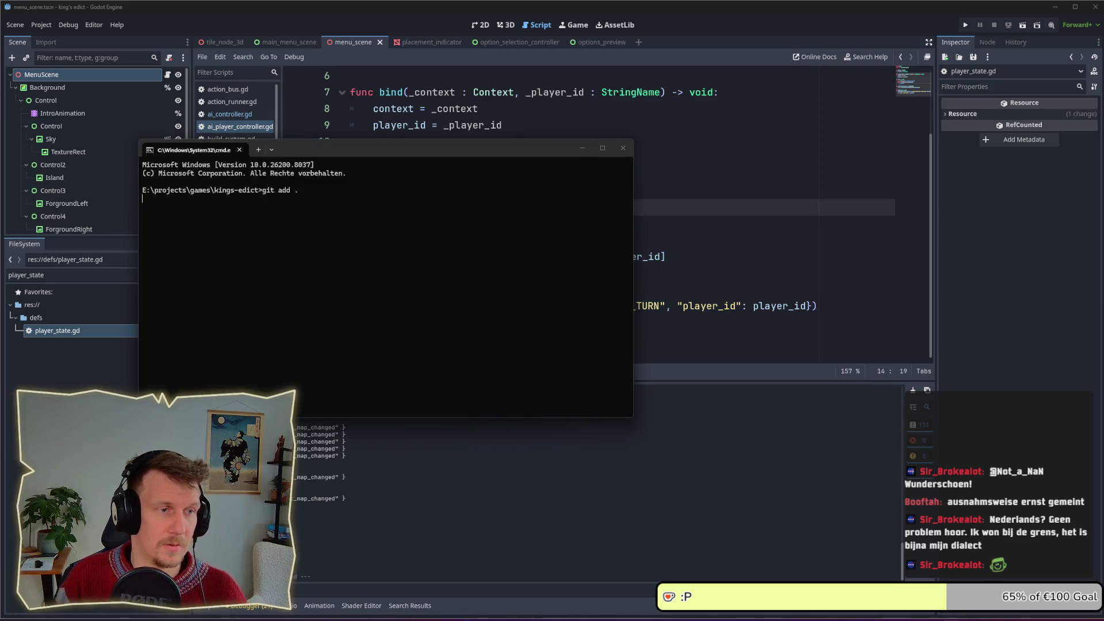
key(alt+Tab)
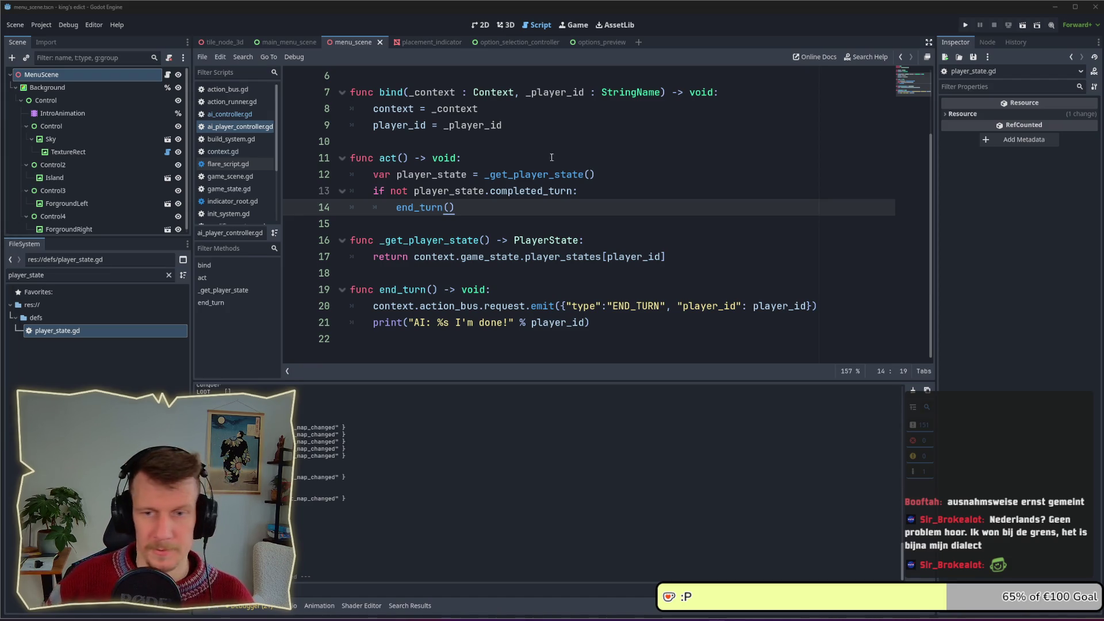
Back in ai_player_controller.gd, run the Godot project again with F5
mouse_move(502, 167)
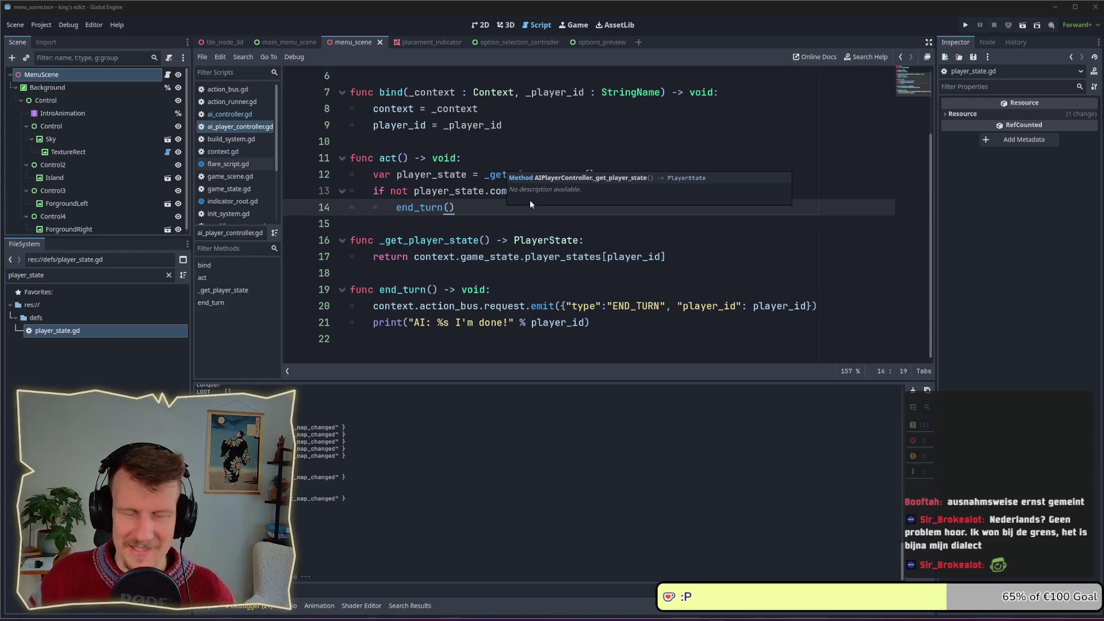
right_click(605, 140)
click(542, 146)
key(F5)
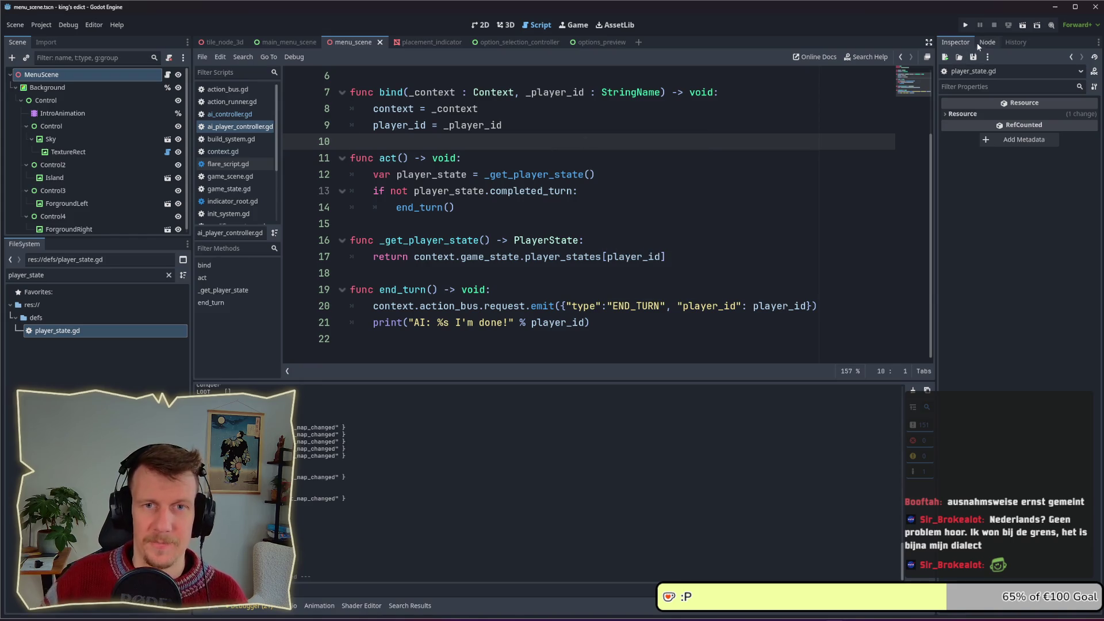
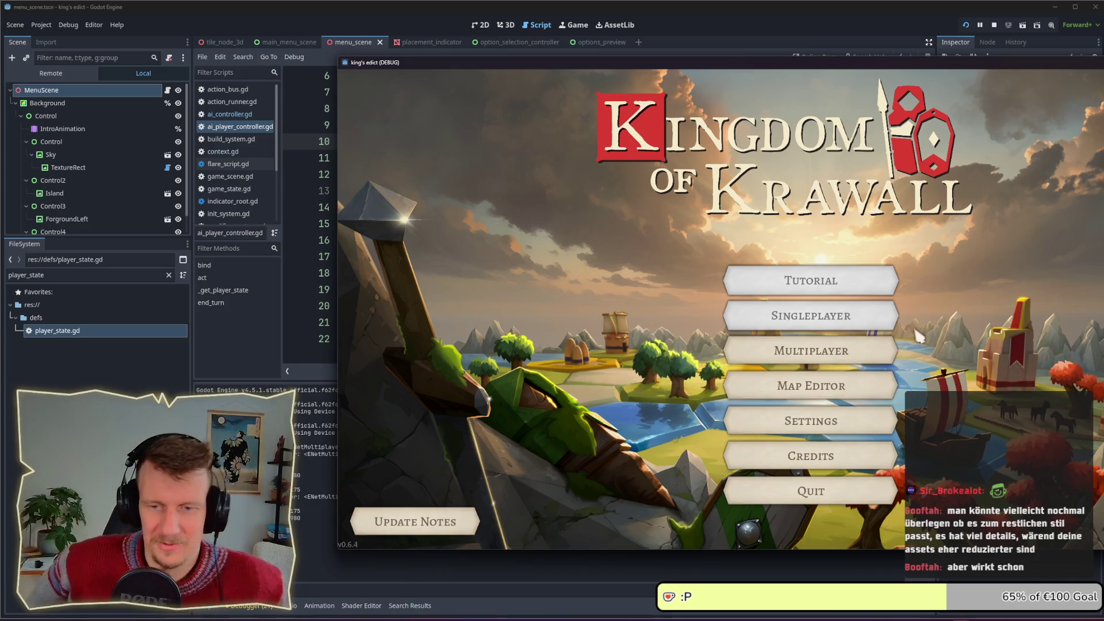
Open the Multiplayer lobby in the running game and move its window fully on screen
click(890, 352)
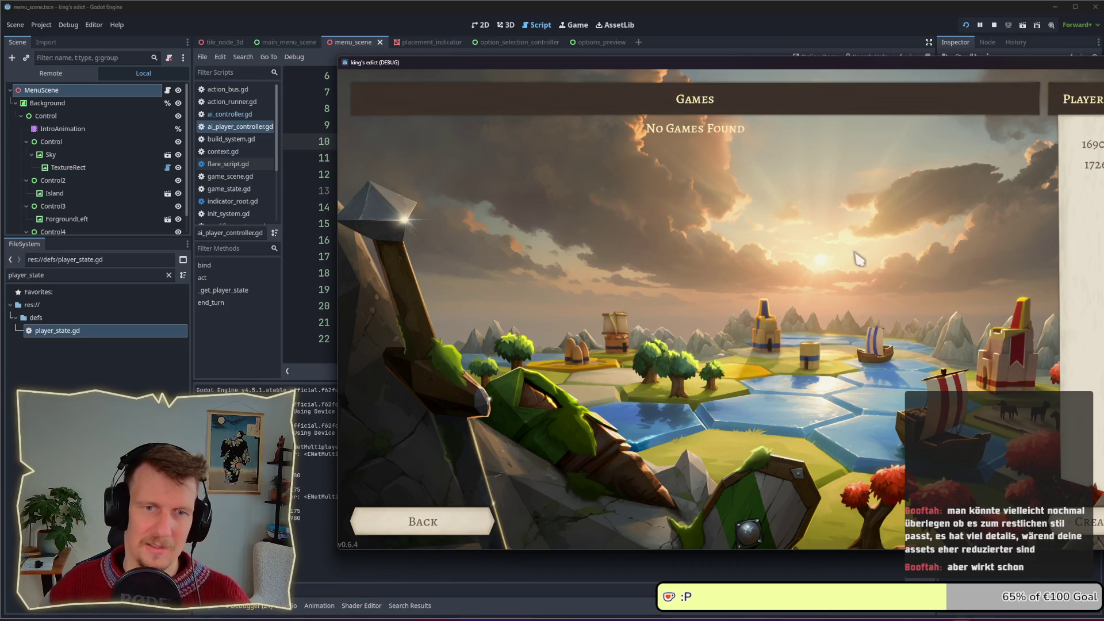
drag(890, 62, 719, 61)
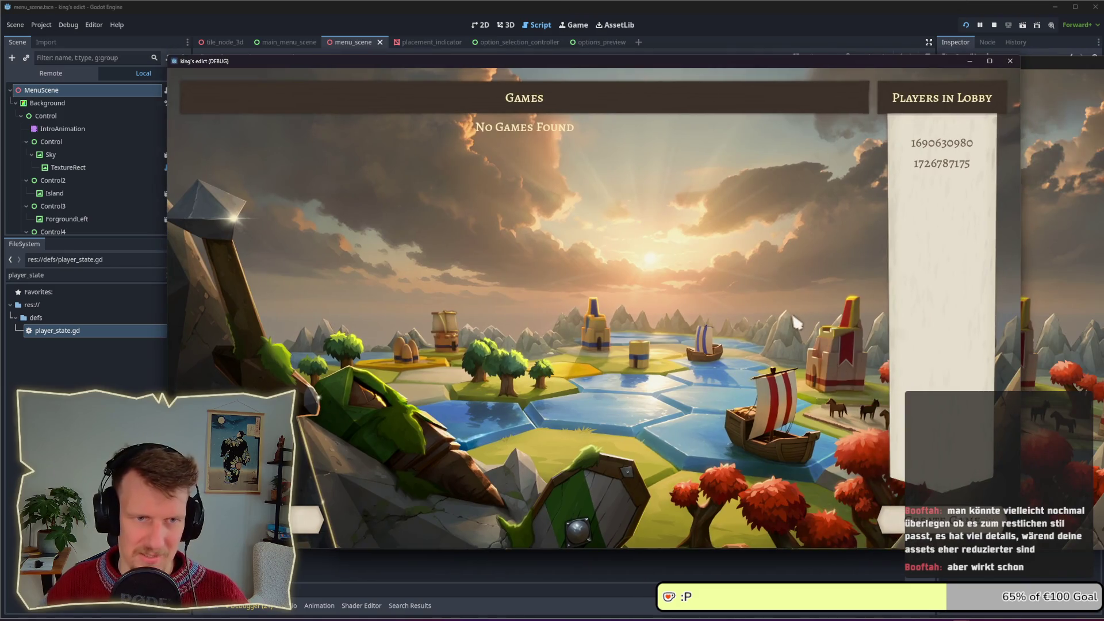
Create and join a new game on the I Know This Place map and pick a start position
click(911, 506)
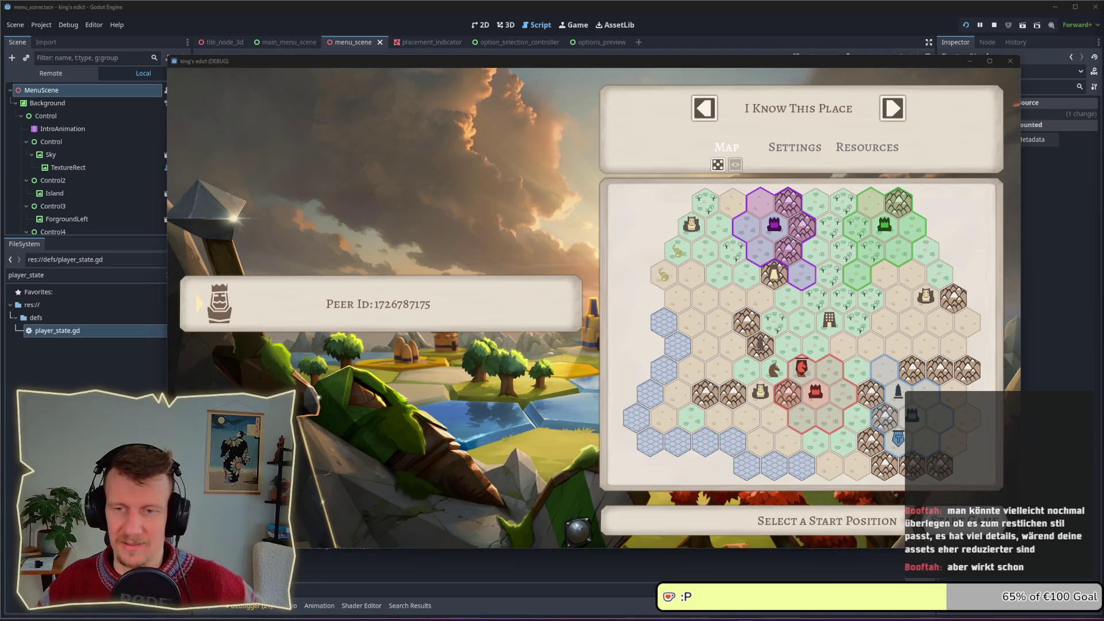
click(811, 208)
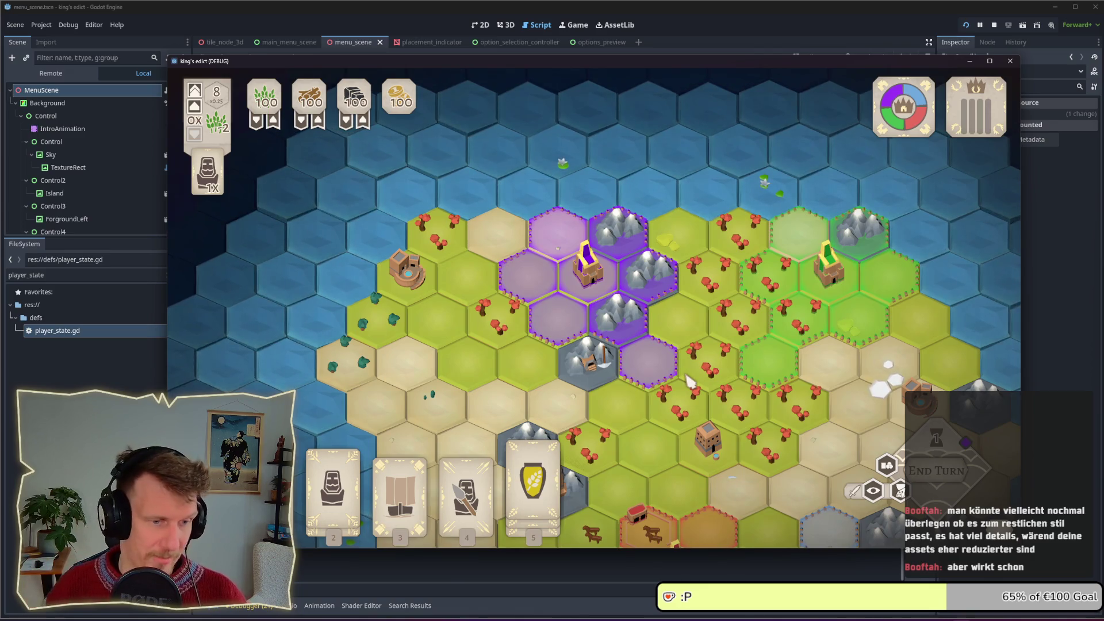
Place the spear unit on the striped hex and a serf beside the purple territory
click(368, 473)
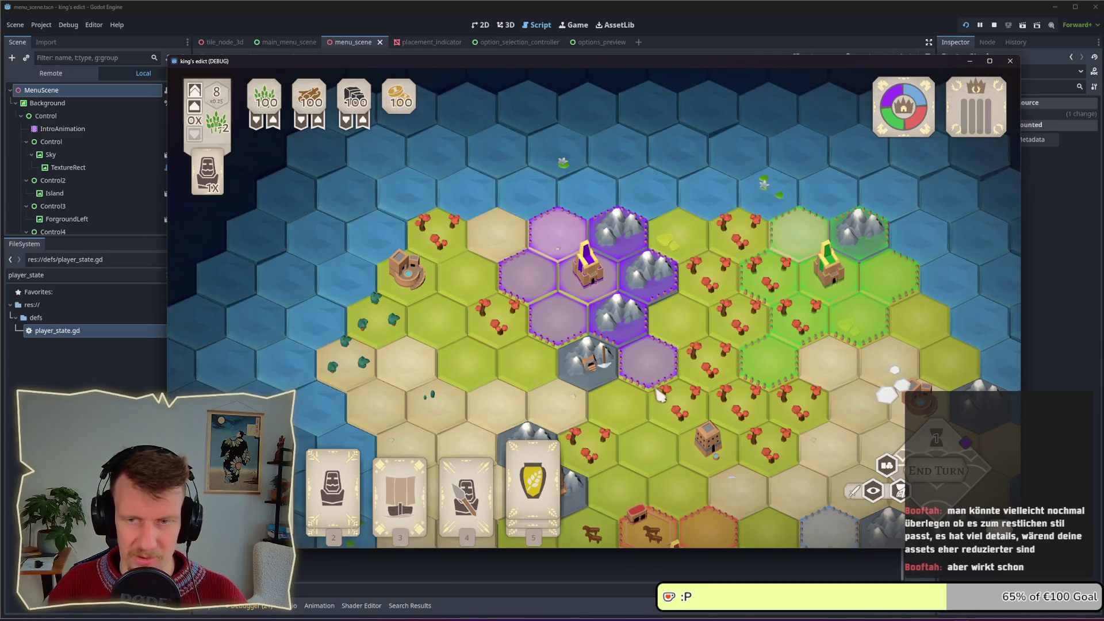
key(4)
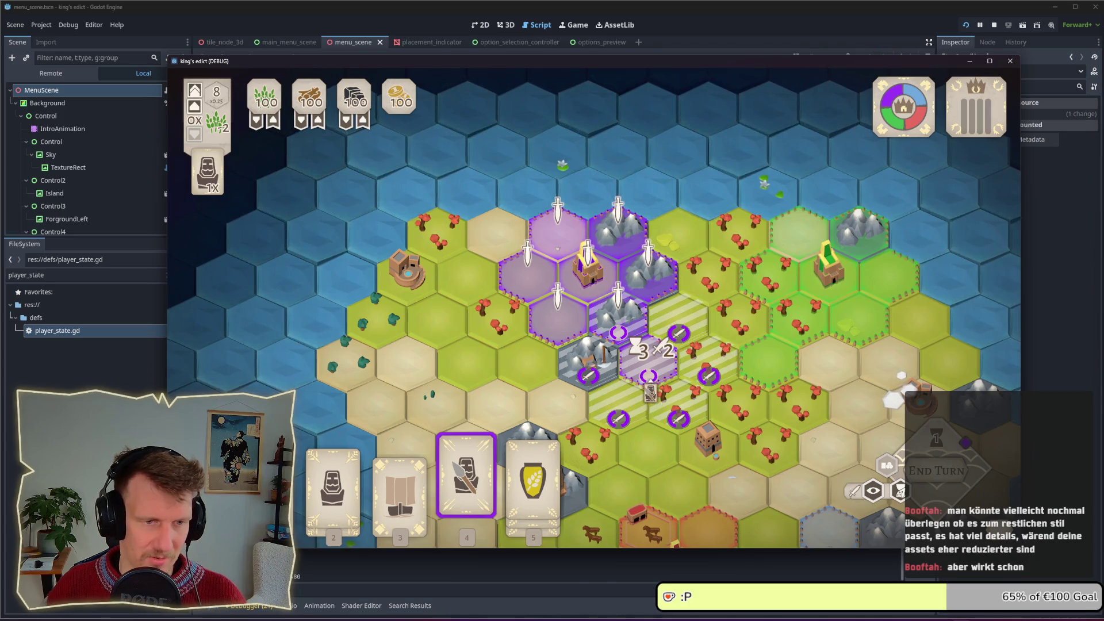
click(649, 368)
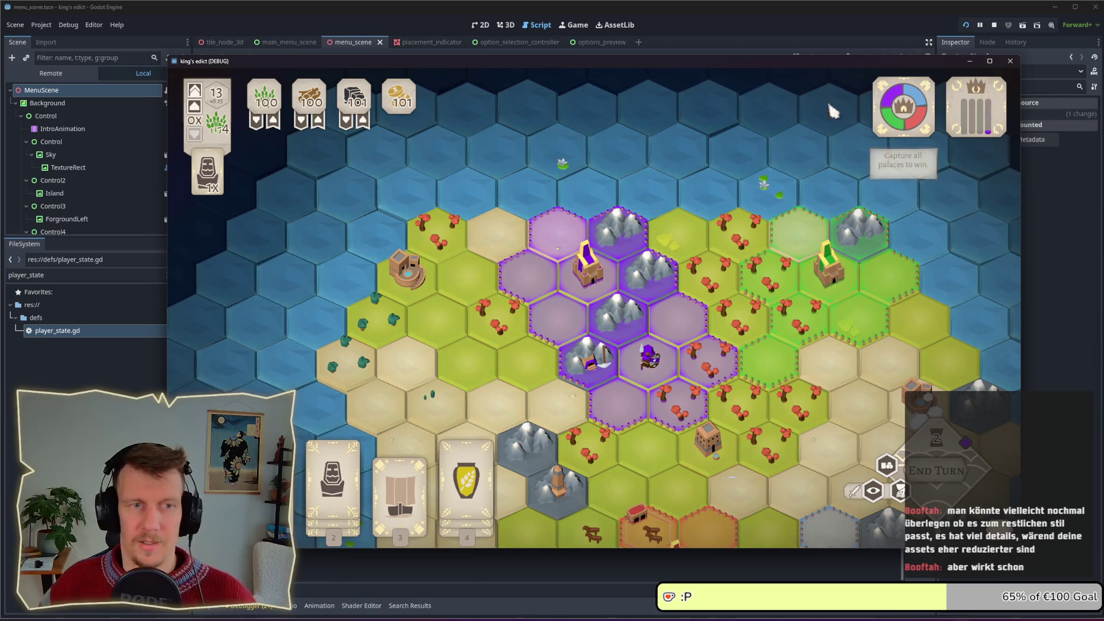
drag(697, 343, 687, 265)
key(2)
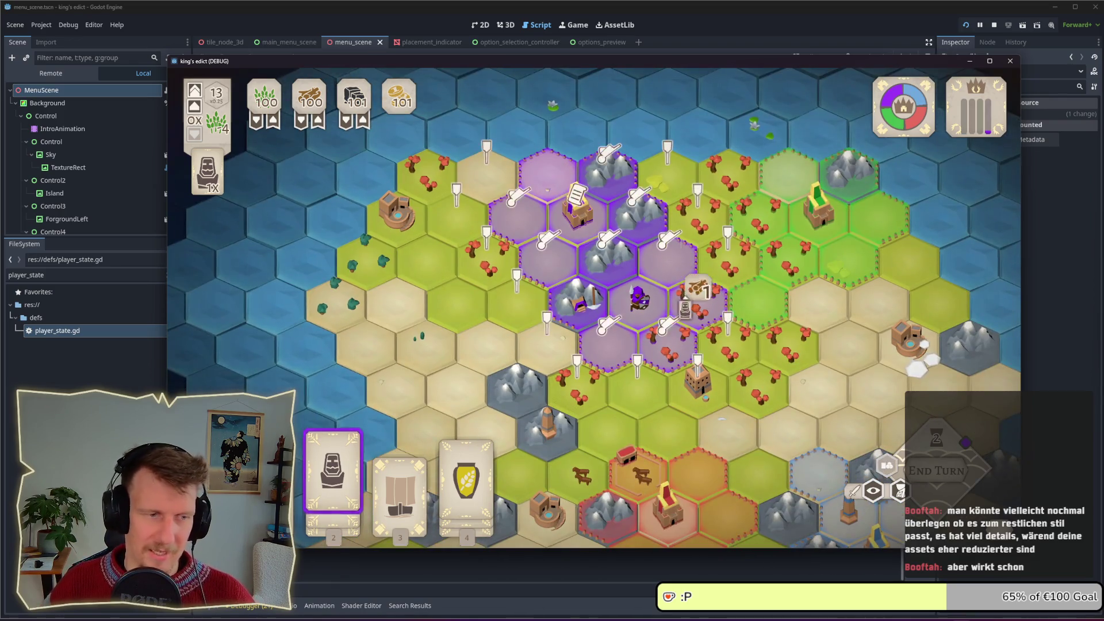
click(707, 391)
End the turn and pan the map toward the southern area
click(928, 468)
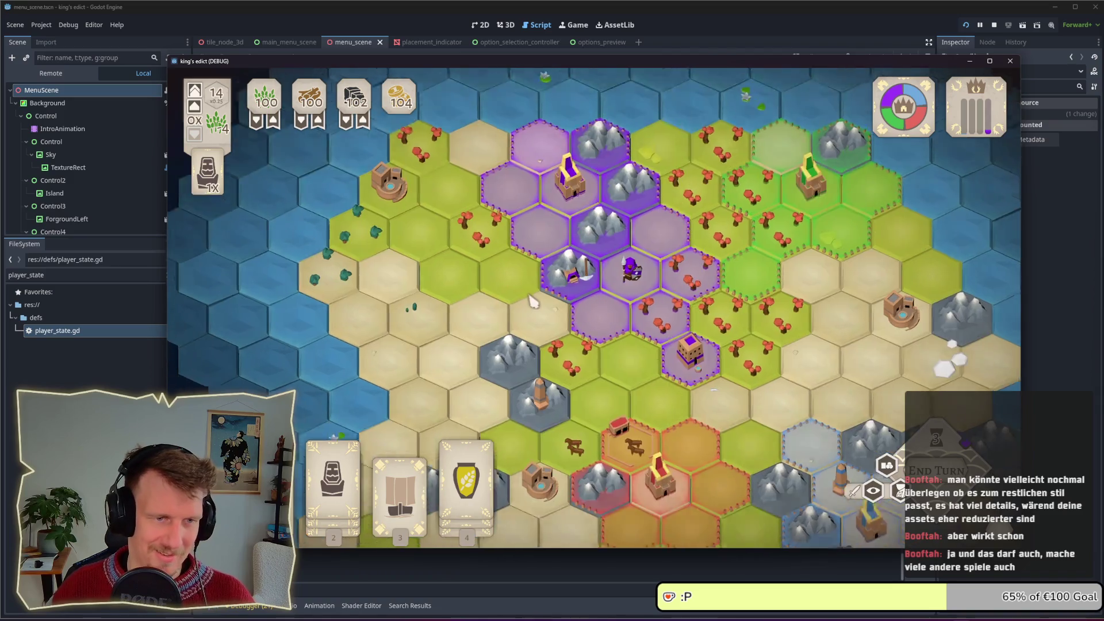
drag(554, 376, 531, 288)
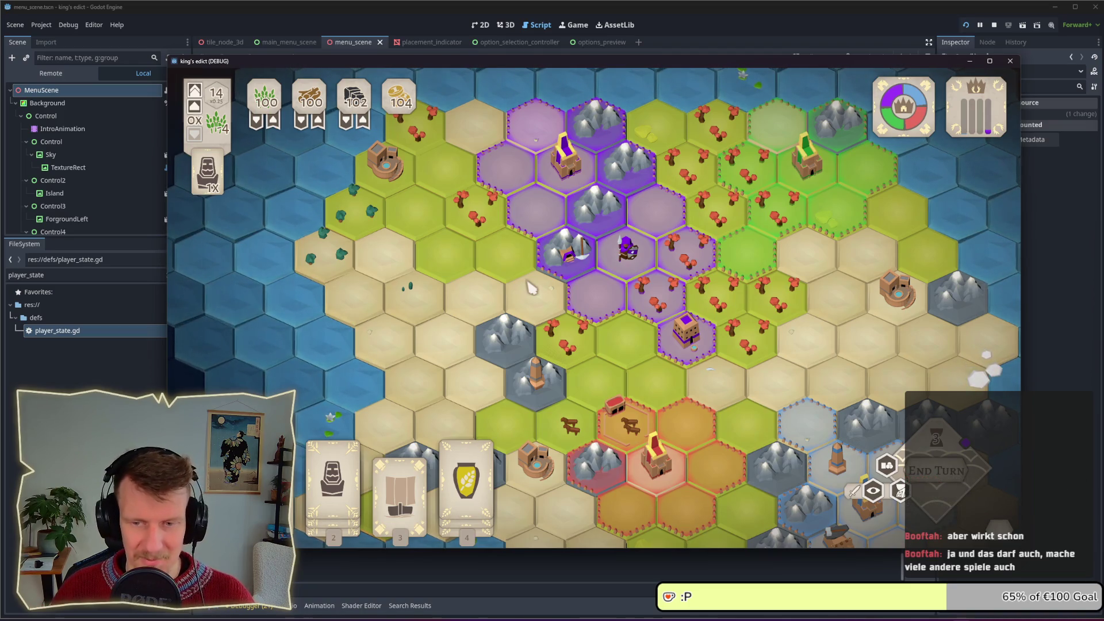
drag(506, 345, 516, 296)
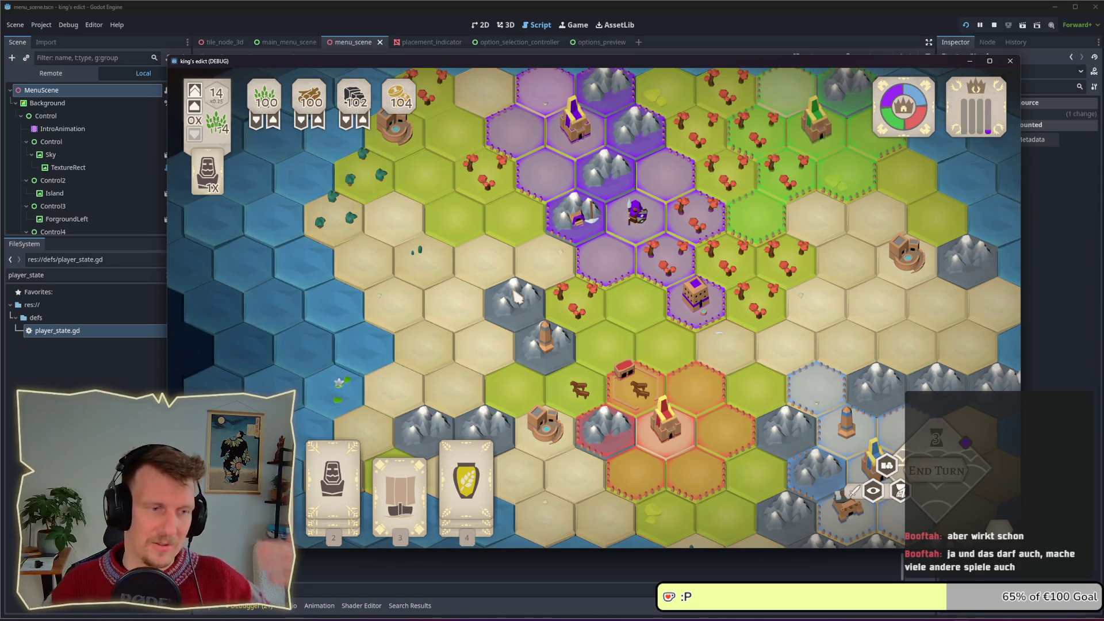
Place a ship on the coastal water hex and serfs on the sand and nearby hexes
click(400, 483)
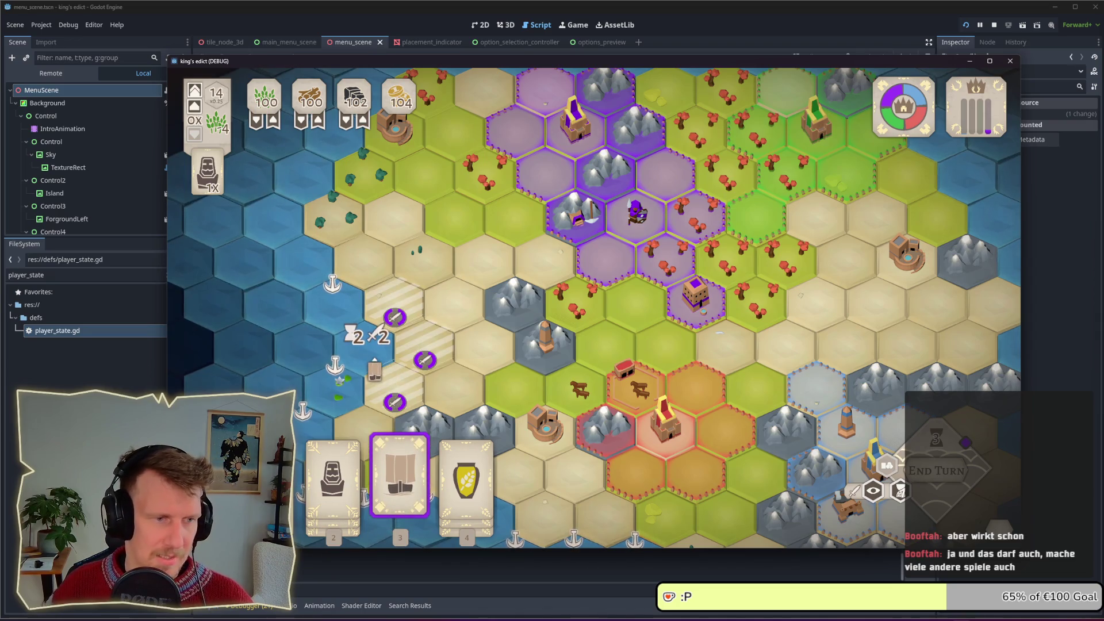
click(367, 344)
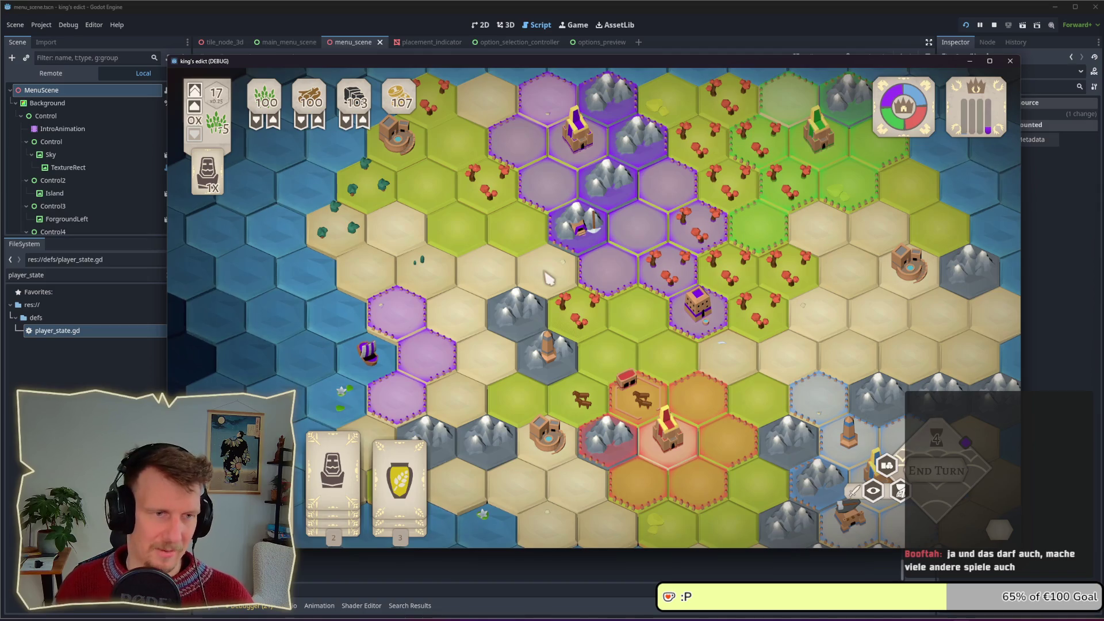
key(1)
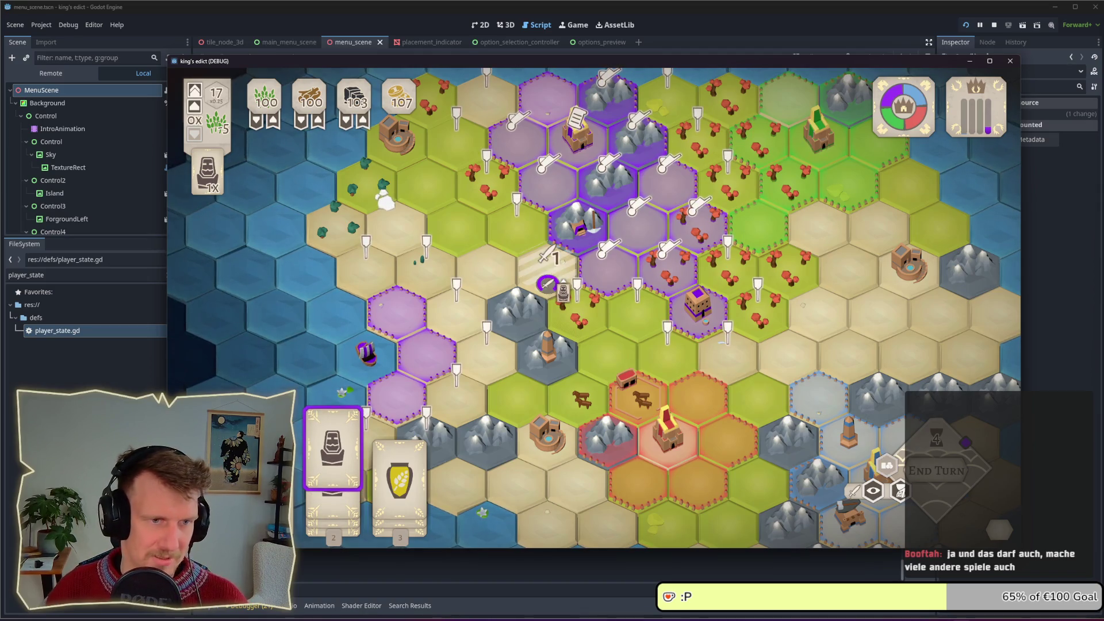
click(457, 313)
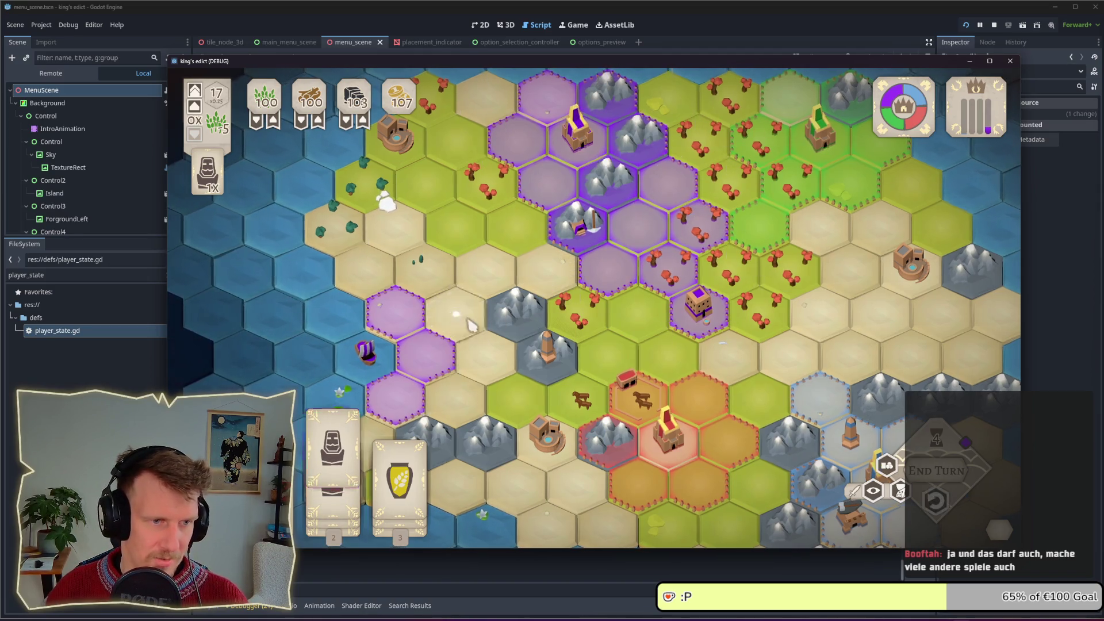
click(551, 285)
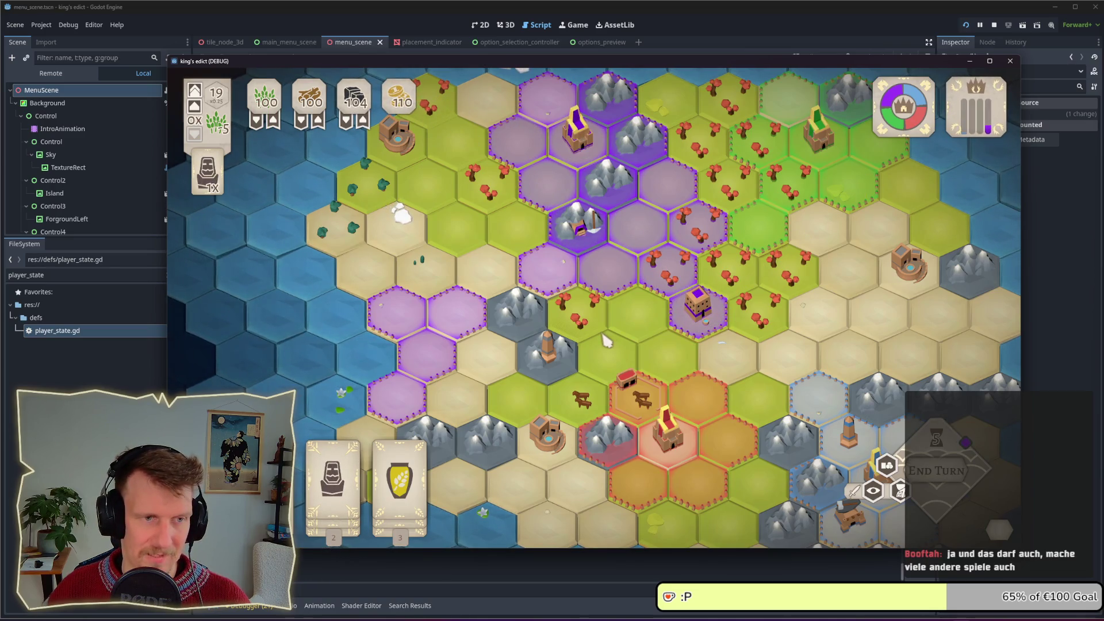
Place one more unit near purple territory, then stop the game and go to script line 18
key(1)
click(488, 267)
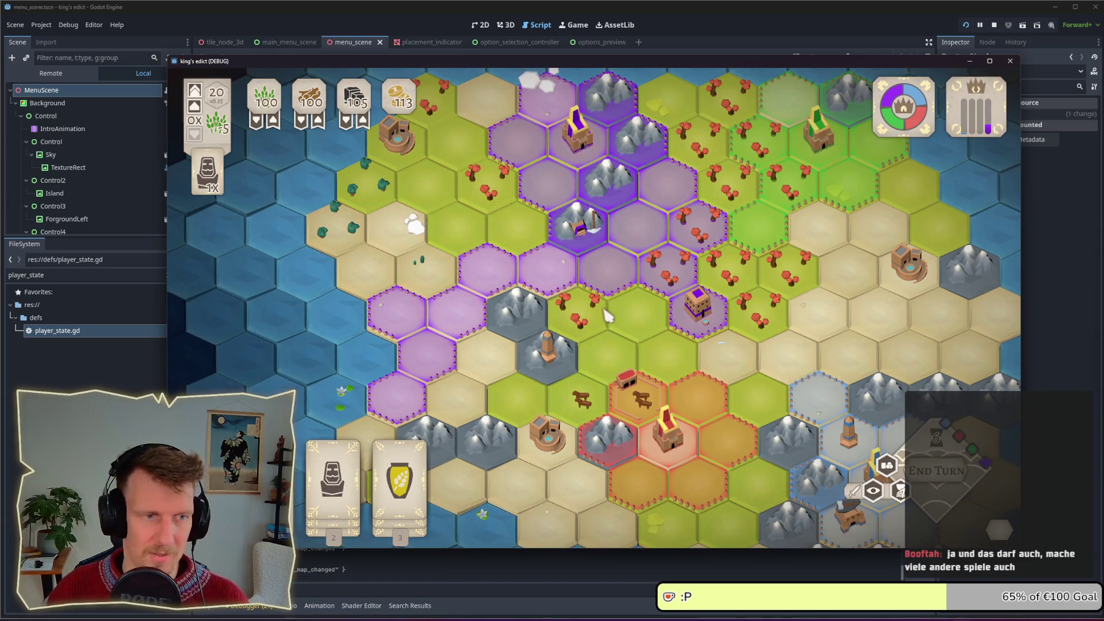
click(993, 26)
click(640, 271)
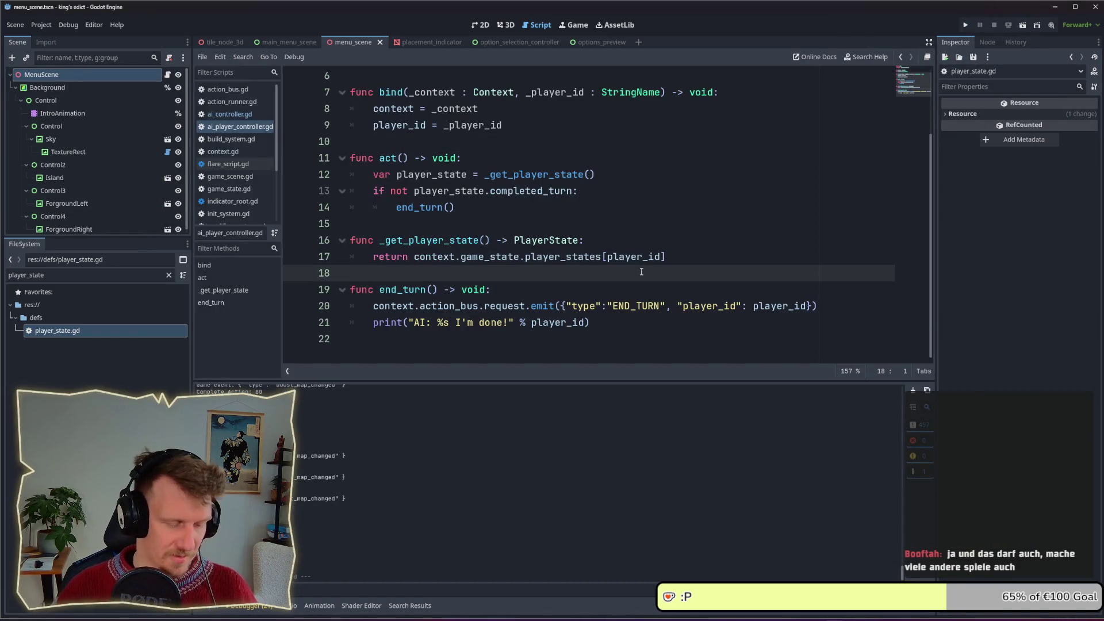
key(alt+Tab)
click(723, 300)
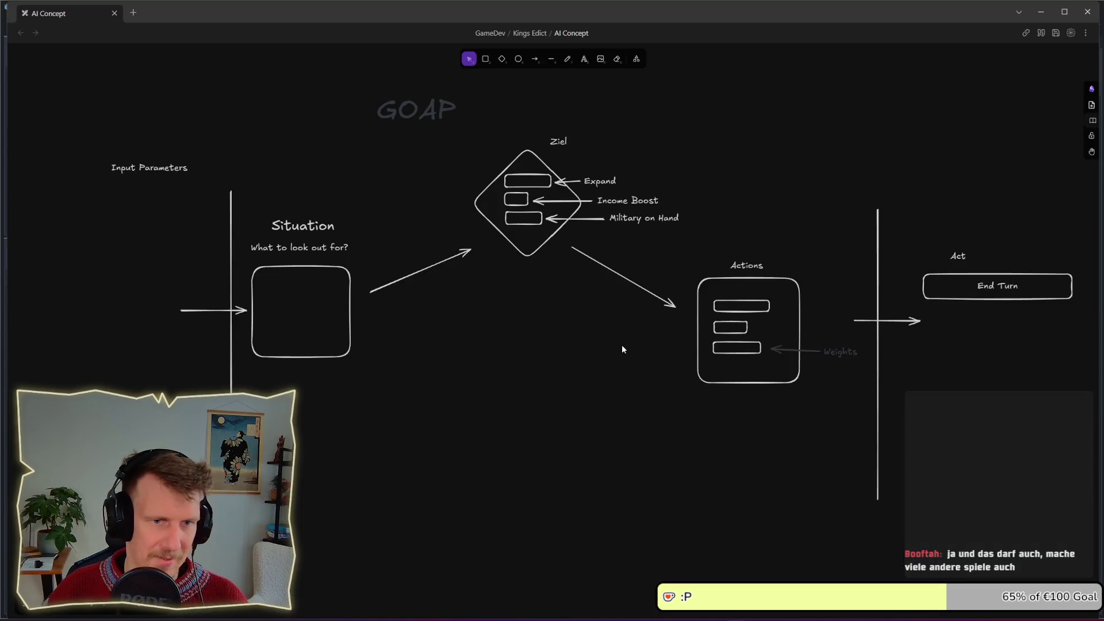
mouse_move(693, 134)
mouse_down()
mouse_move(709, 197)
mouse_move(815, 392)
mouse_move(839, 406)
mouse_up()
click(880, 346)
mouse_move(901, 155)
mouse_down()
mouse_move(904, 184)
mouse_move(1084, 427)
mouse_move(906, 163)
mouse_move(994, 315)
mouse_move(1010, 395)
mouse_up()
click(1010, 395)
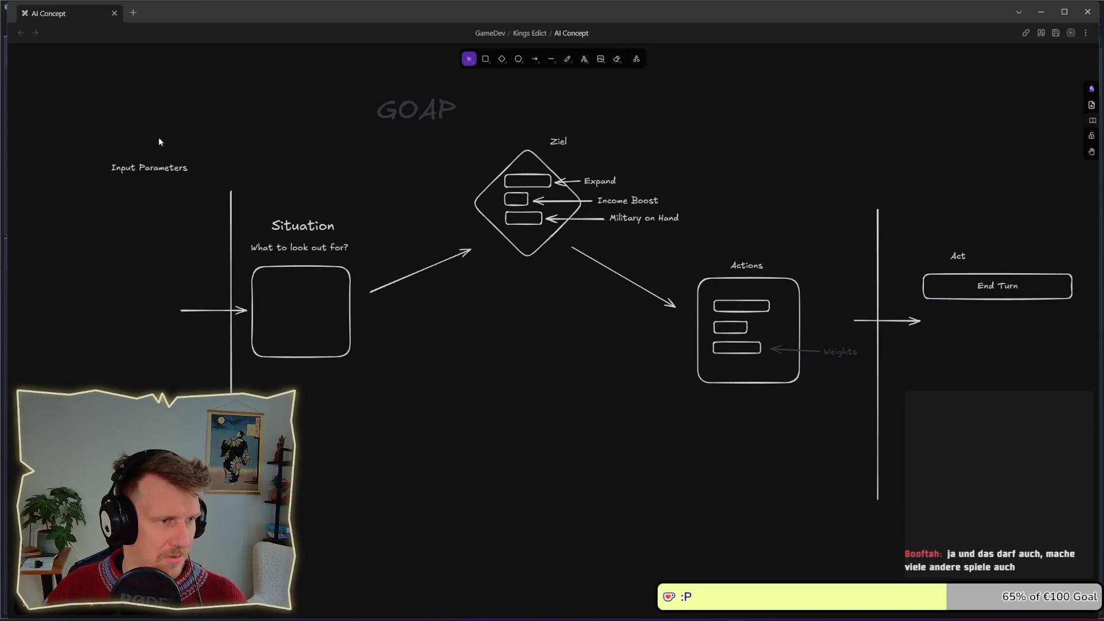
drag(100, 120, 221, 393)
mouse_move(244, 159)
mouse_down()
mouse_move(377, 444)
mouse_move(396, 374)
mouse_up()
click(397, 374)
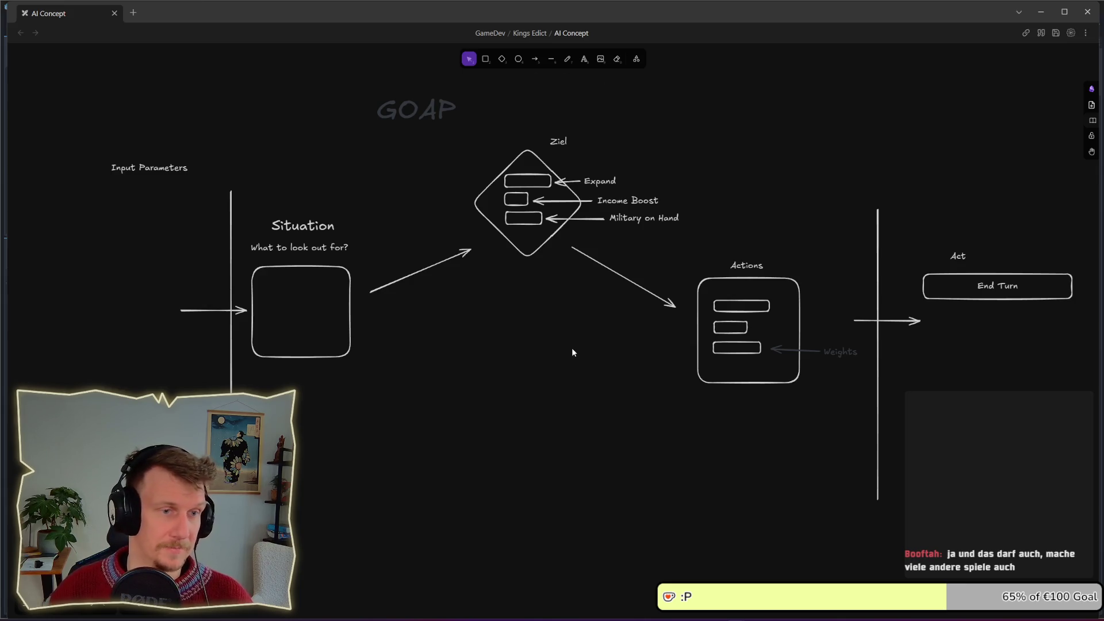
key(alt+Tab)
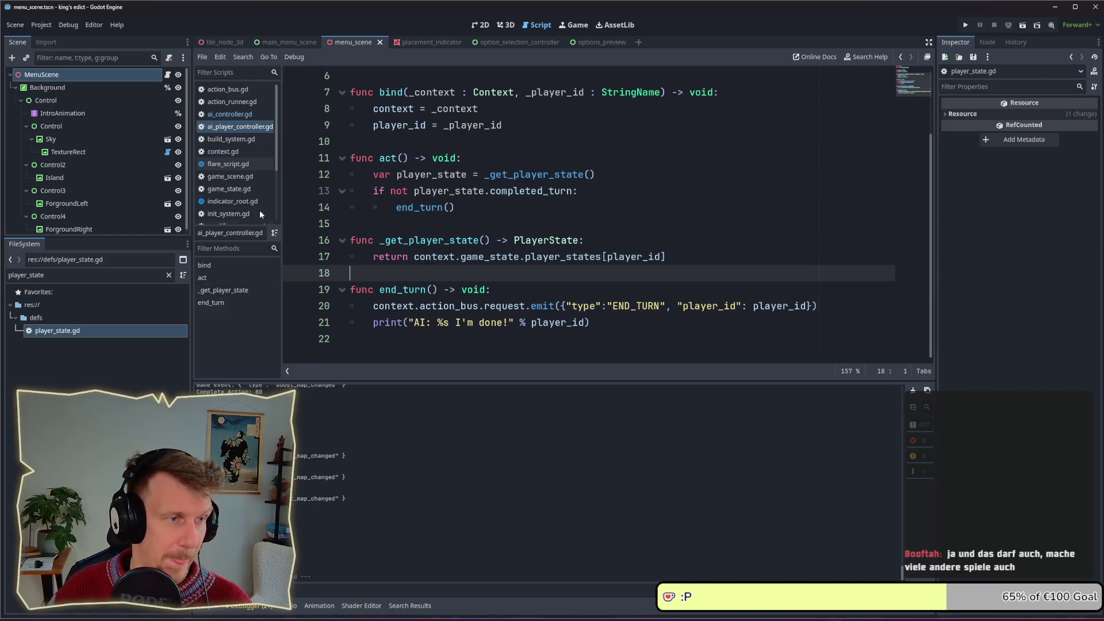
Browse the open scripts list, then minimise the editor with Win+D to show the desktop
click(248, 127)
scroll(457, 216, up, 2)
scroll(460, 221, down, 2)
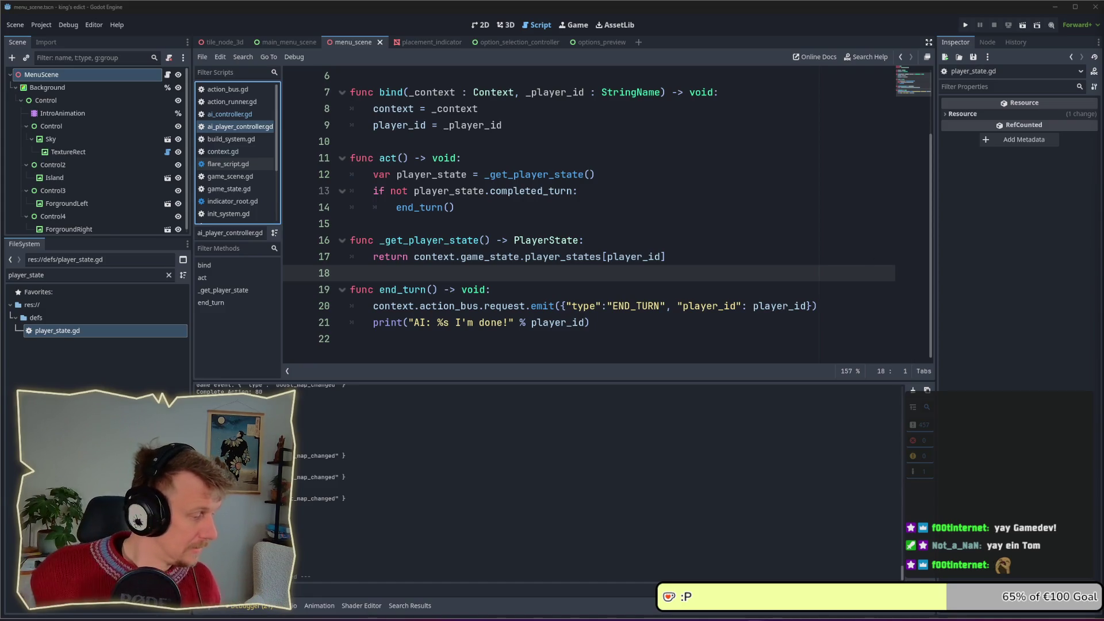
key(super+d)
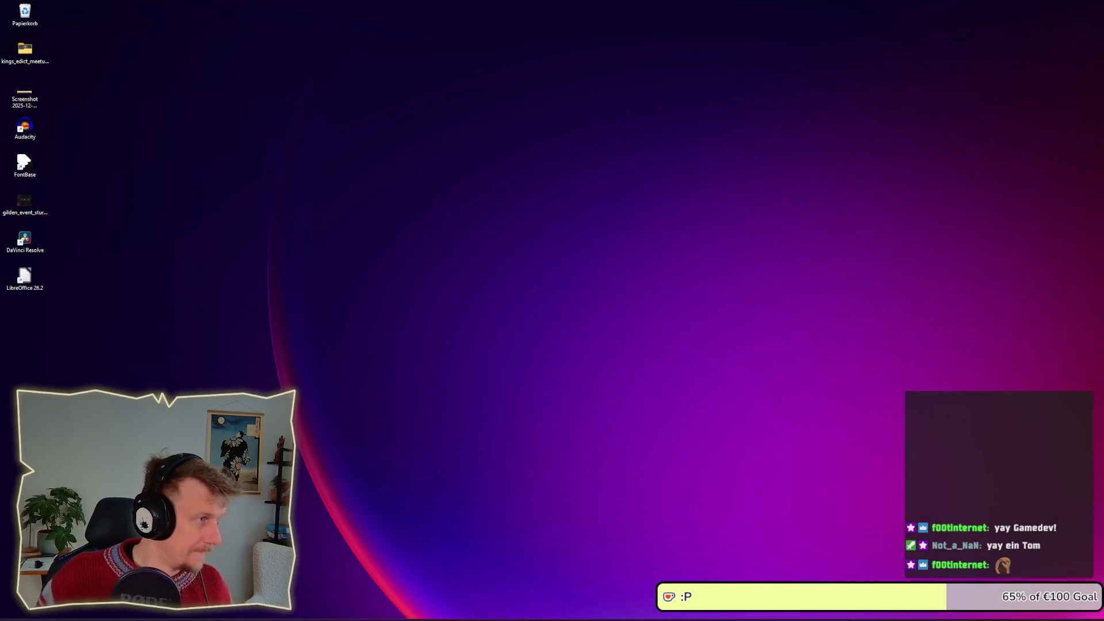
Restore the Godot editor with Win+D and place the caret on line 22 of ai_player_controller.gd
key(super+d)
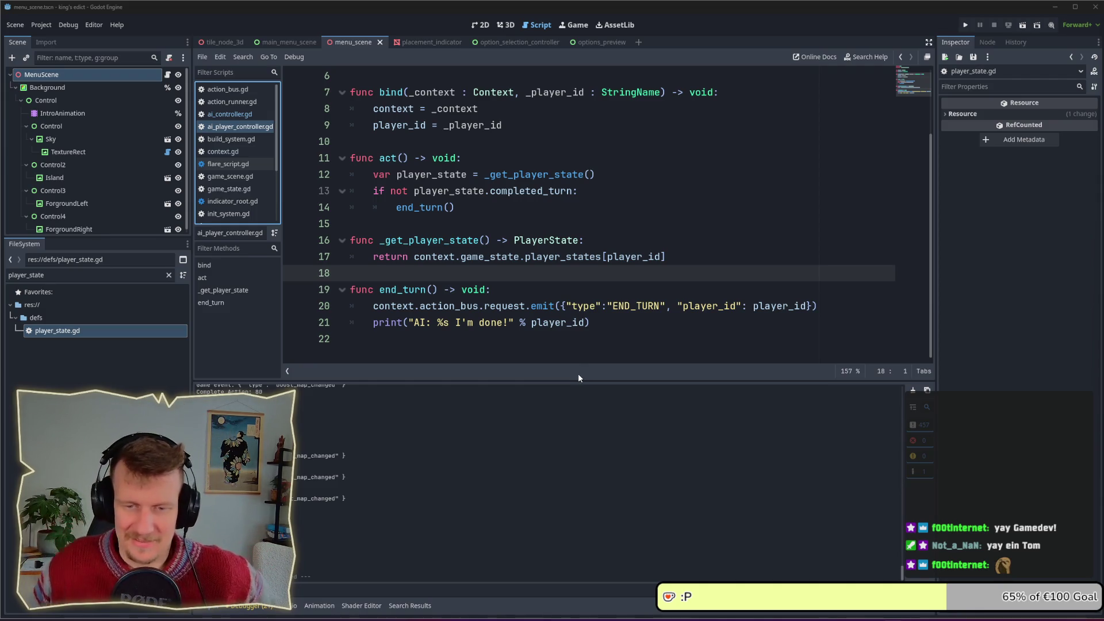
click(524, 336)
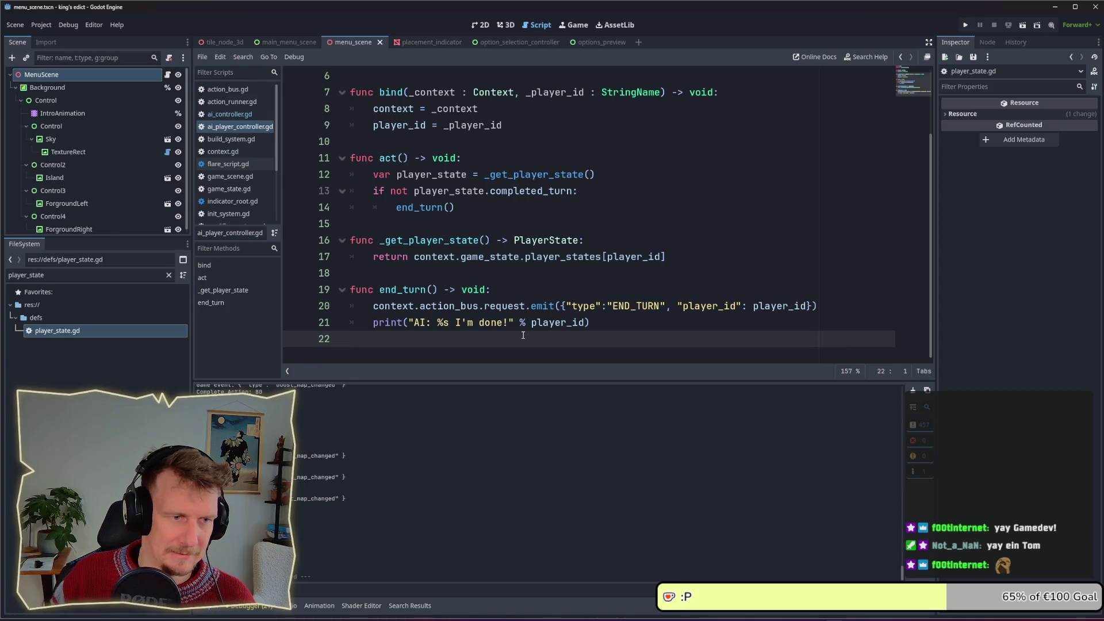
Switch from the script editor to the Obsidian AI Concept GOAP diagram
mouse_move(532, 322)
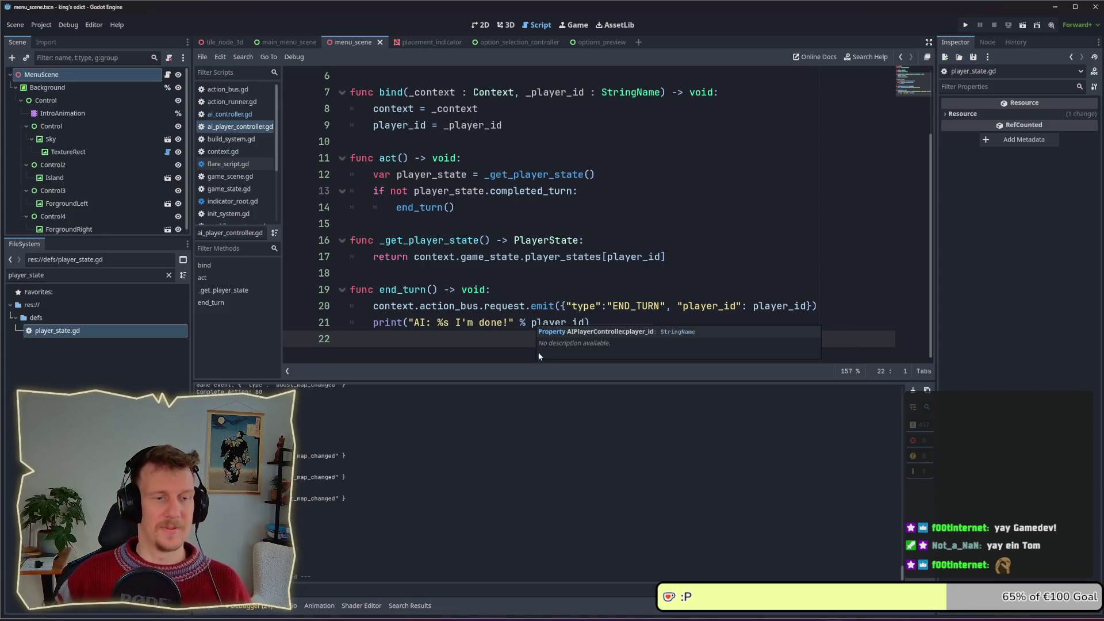
key(alt+Tab)
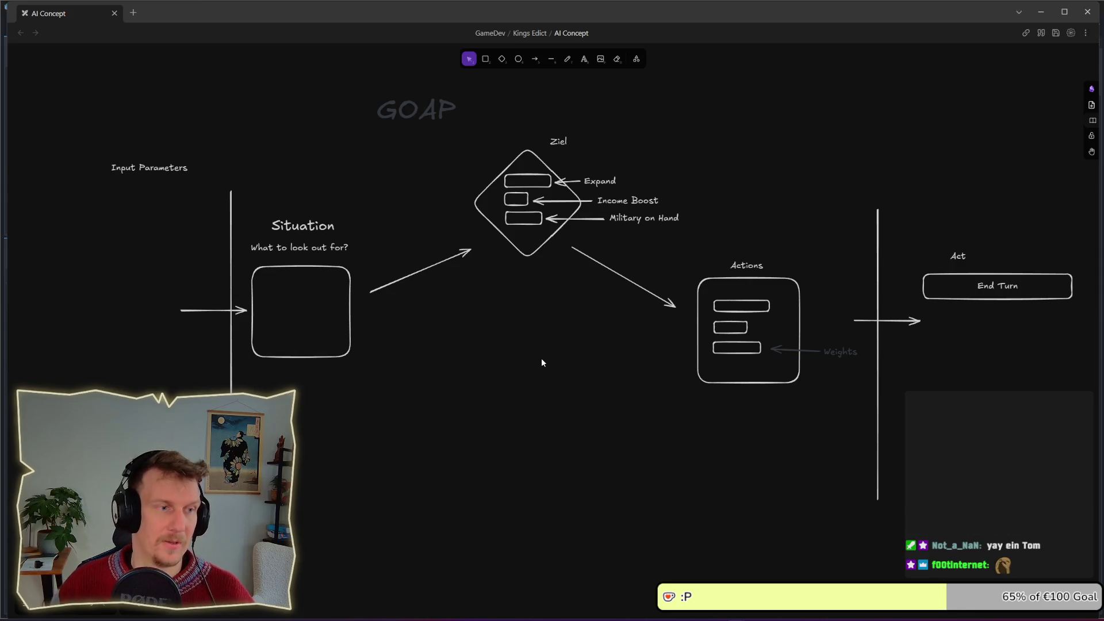
mouse_move(405, 426)
mouse_down()
mouse_move(233, 233)
mouse_move(240, 181)
mouse_up()
key(Escape)
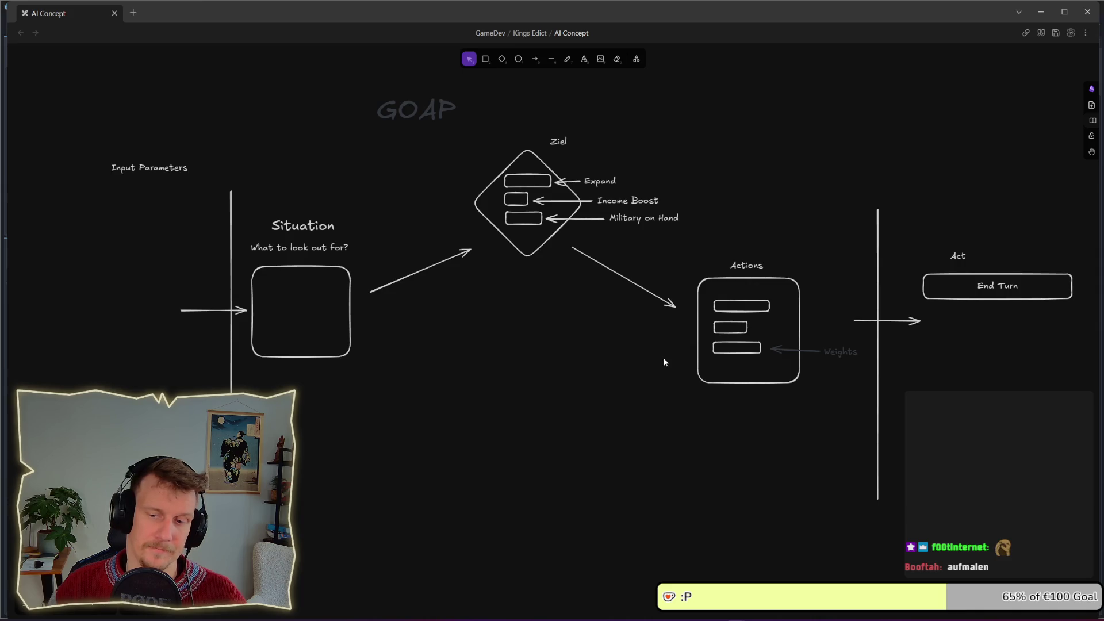
mouse_move(643, 432)
mouse_down()
mouse_move(653, 432)
mouse_move(653, 404)
mouse_up()
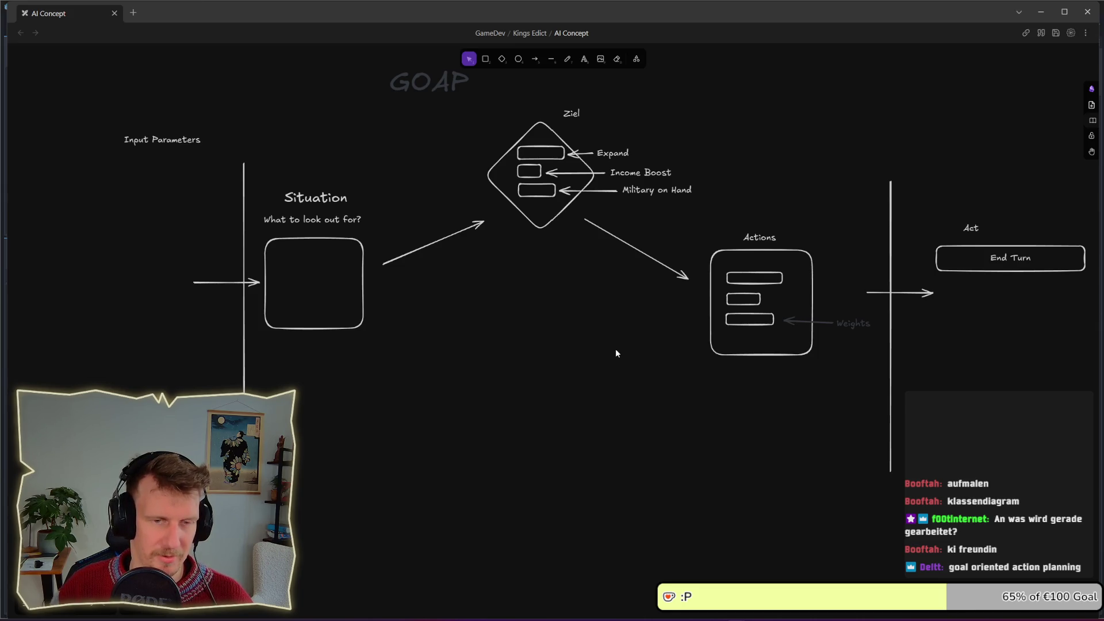
key(alt+Tab)
key(alt+Tab)
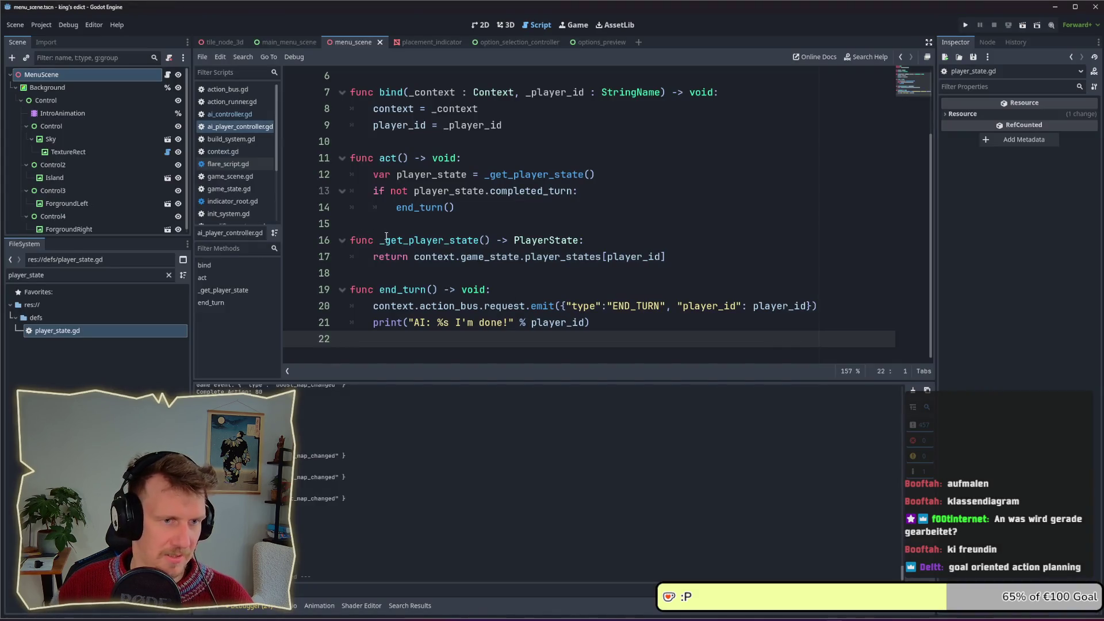
Insert blank lines after _get_player_state in ai_player_controller.gd
scroll(386, 237, up, 2)
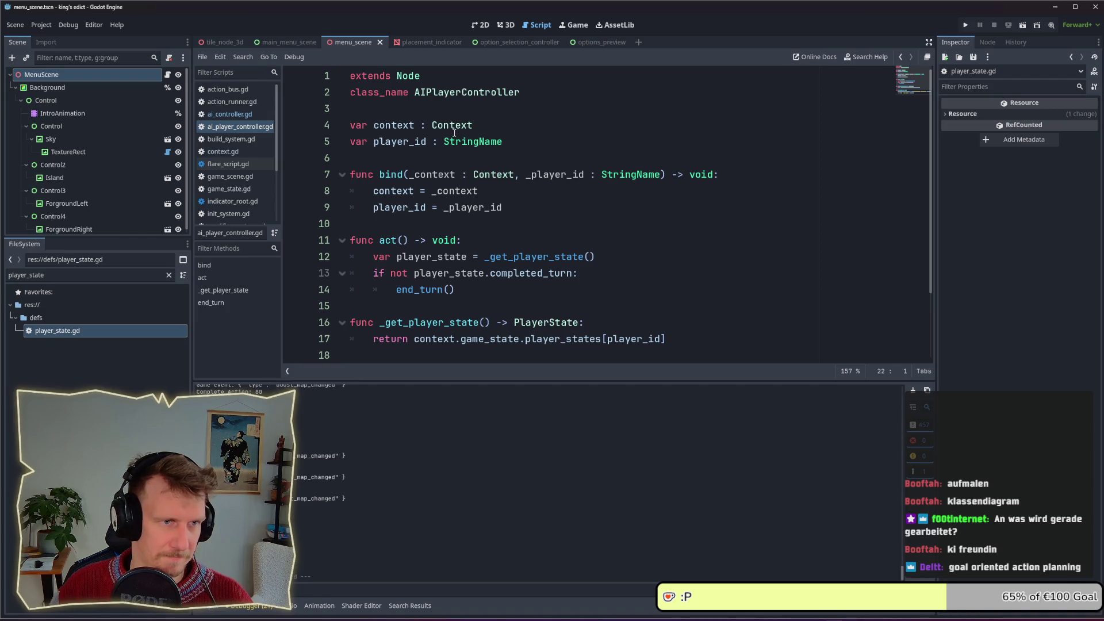
drag(415, 92, 519, 92)
scroll(520, 146, down, 2)
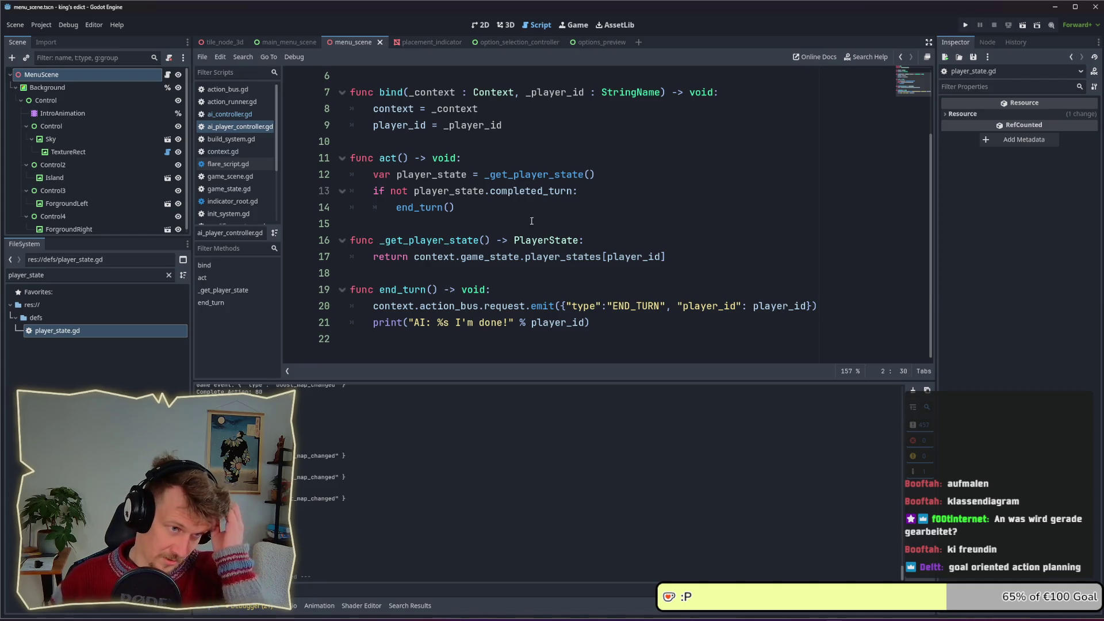
click(486, 277)
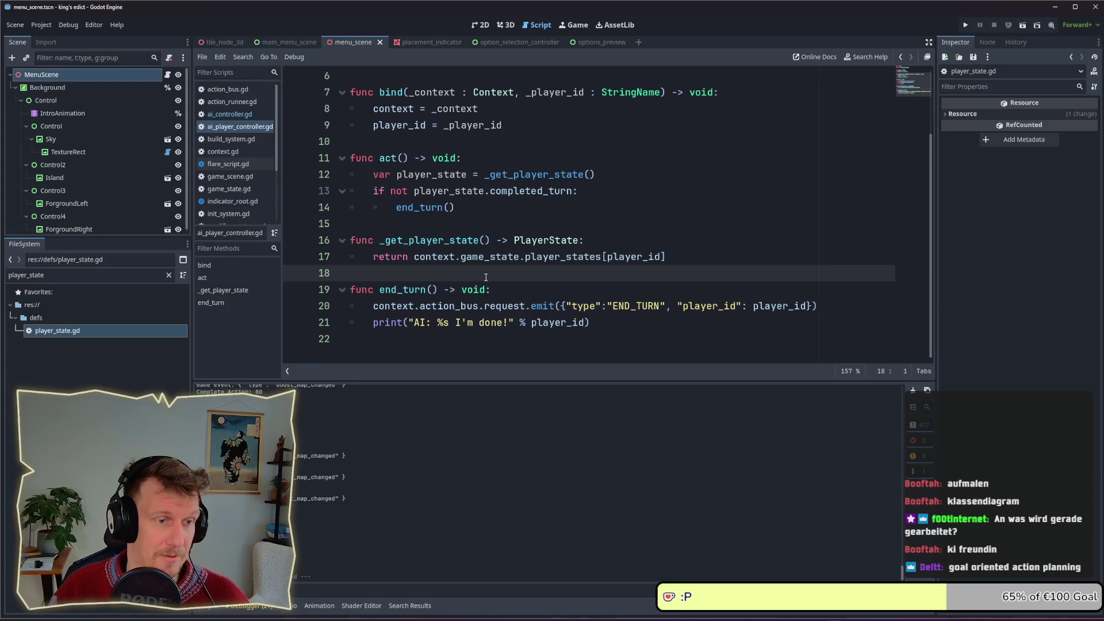
key(Return)
key(Return)
key(Up)
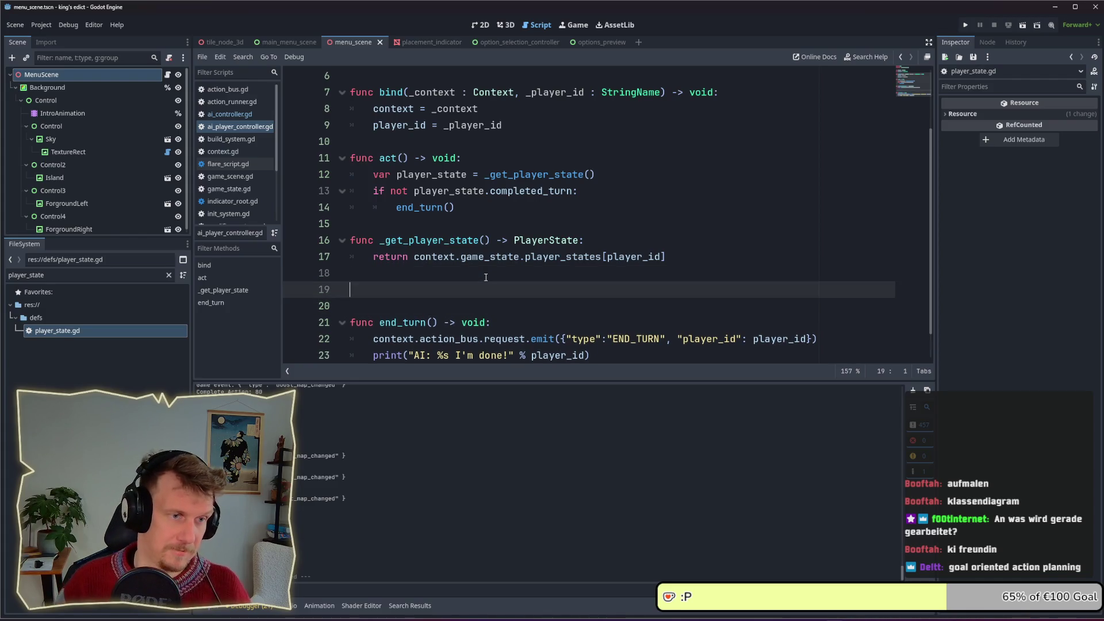
Type the '### ACTIONS' comment heading above end_turn
scroll(486, 278, down, 1)
text(#)
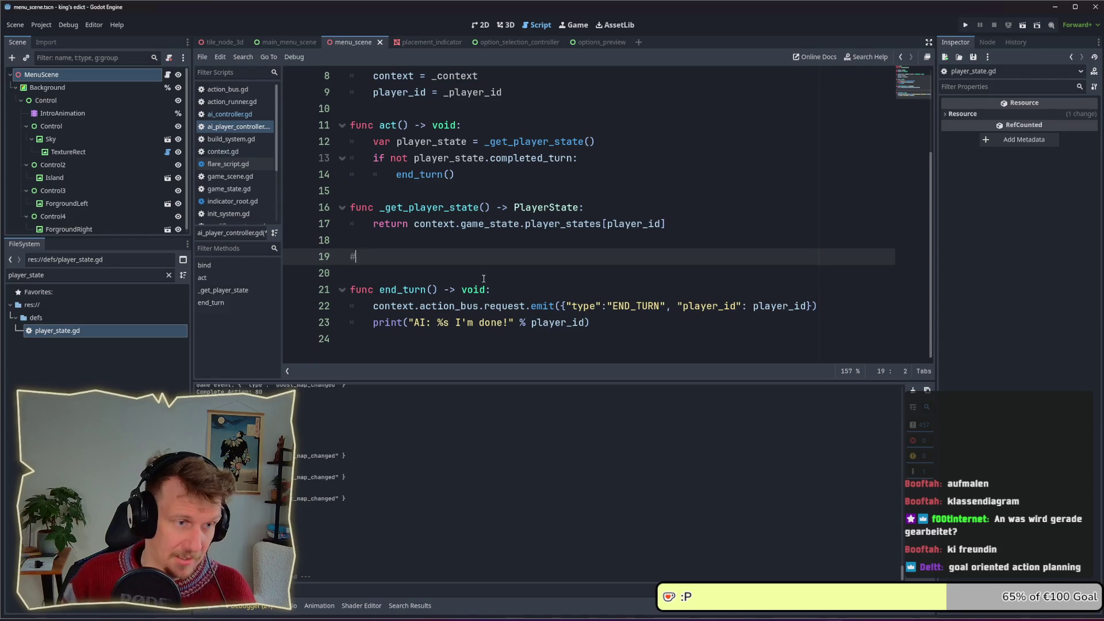
text(## ACTIONS)
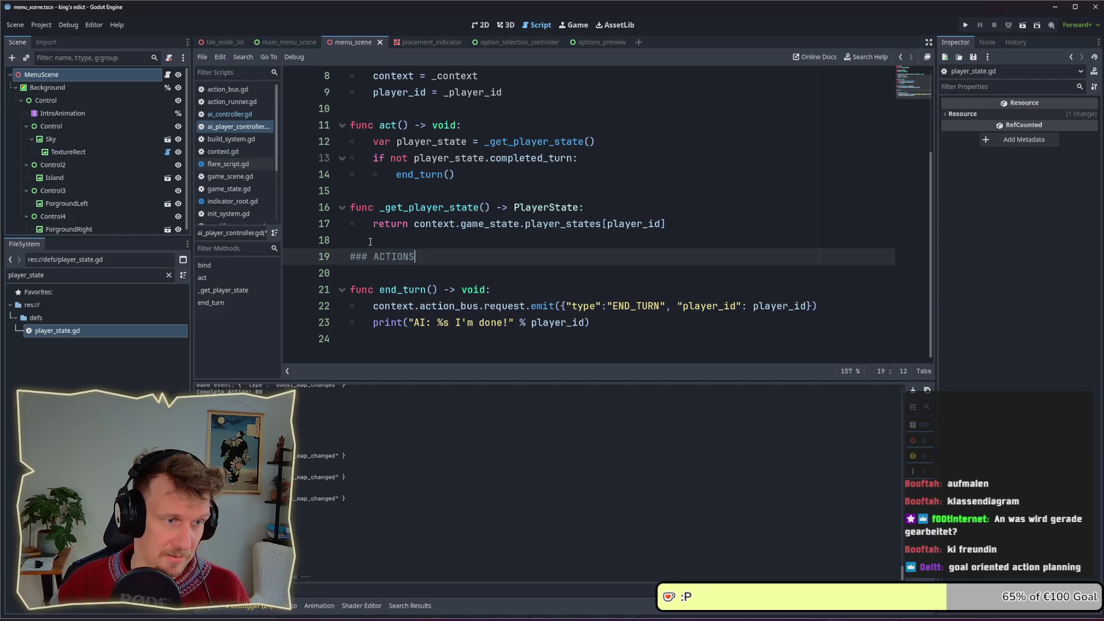
key(ctrl+shift+Return)
key(BackSpace)
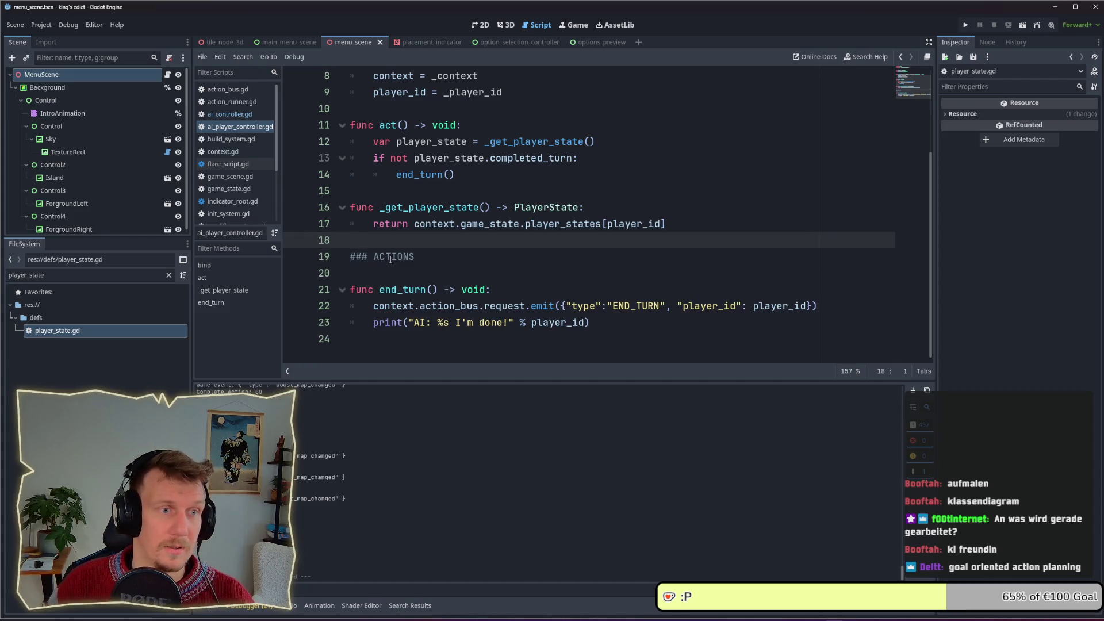
key(alt+Tab)
Duplicate the Input Parameters label and rename the copy to 'Cards'
scroll(482, 328, down, 2)
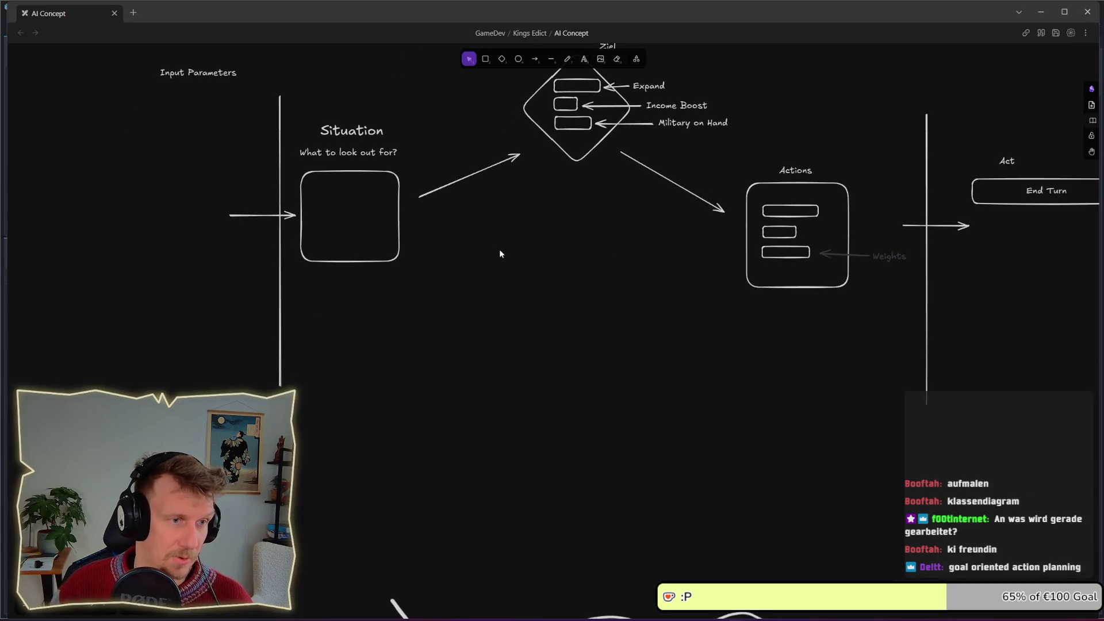
scroll(207, 123, up, 1)
drag(244, 117, 246, 174)
key(Return)
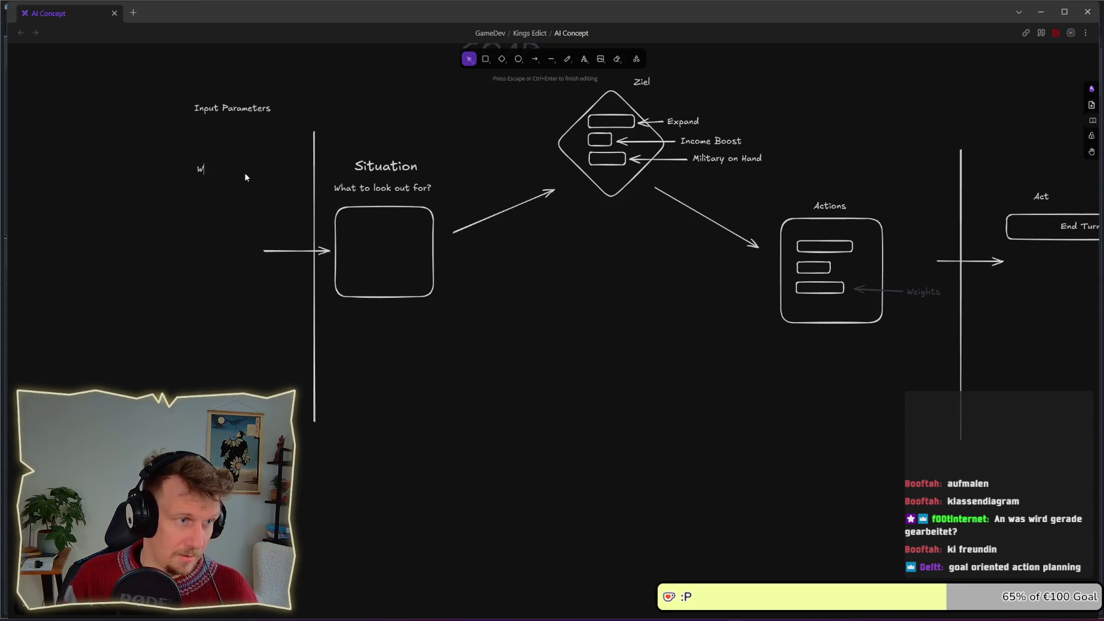
text(LK)
key(BackSpace)
key(BackSpace)
text(Cards)
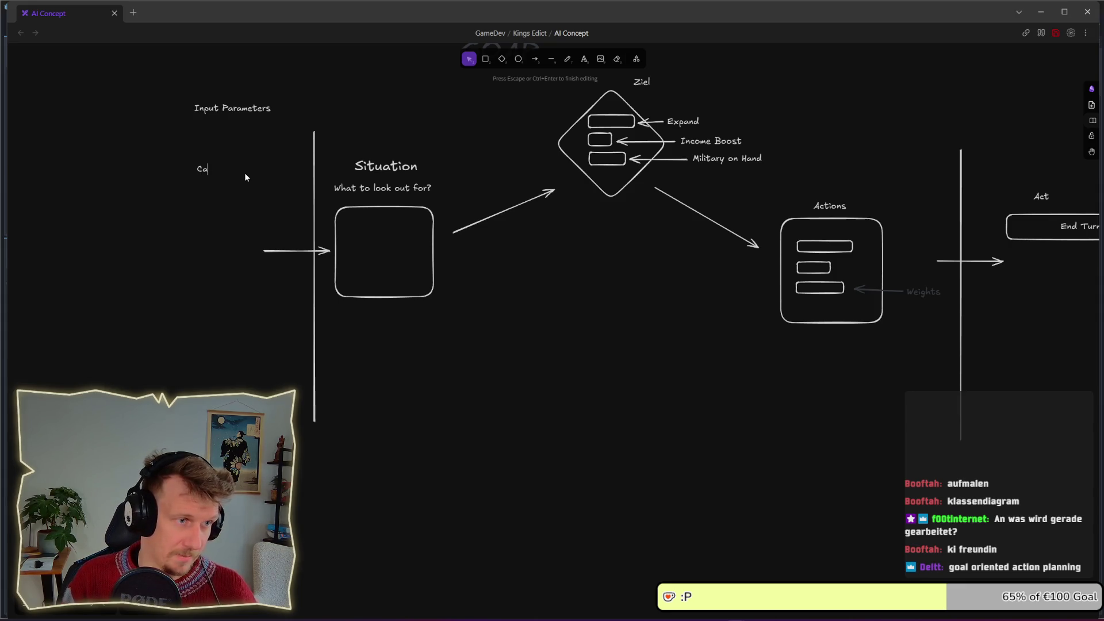
click(245, 182)
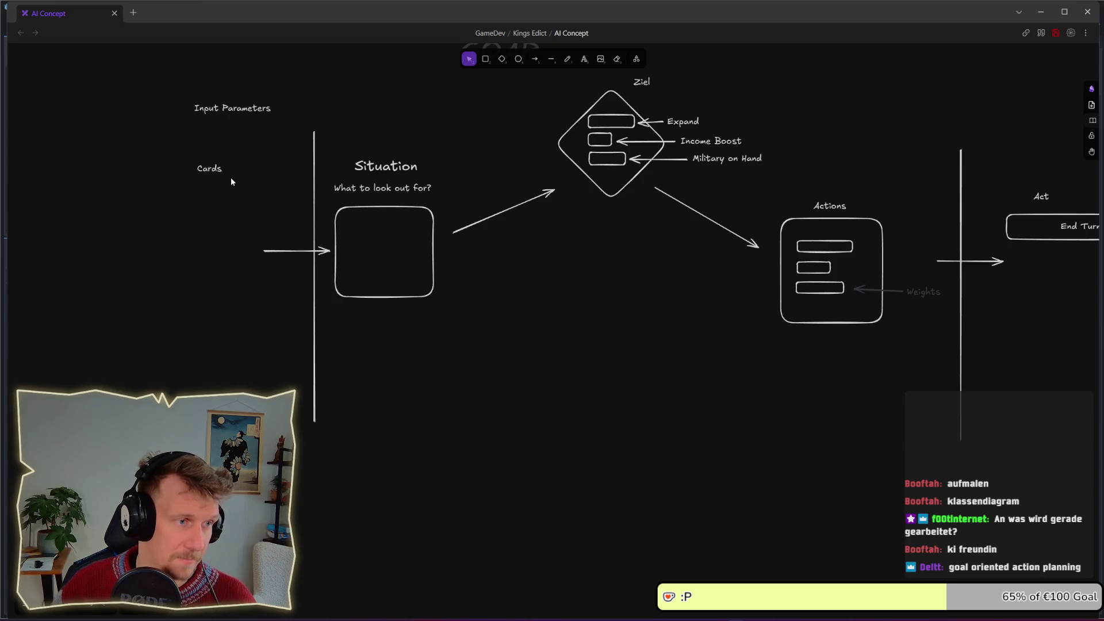
Add 'Resources' and 'Tiles' labels below Cards as copies of it
drag(225, 175, 221, 188)
click(236, 201)
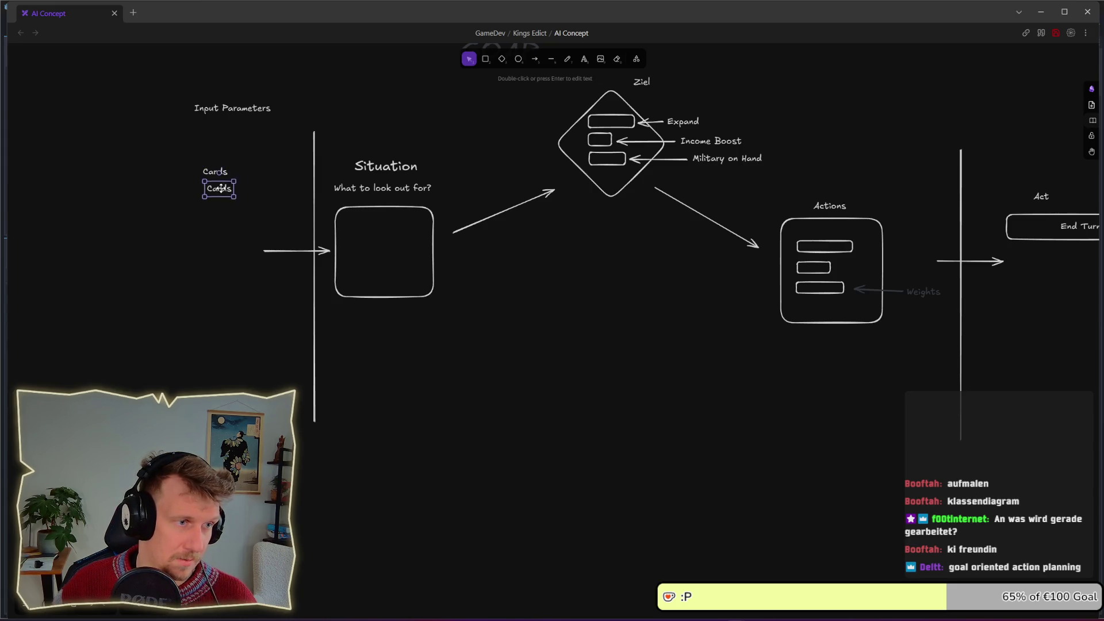
double_click(221, 188)
text(Resources)
click(221, 233)
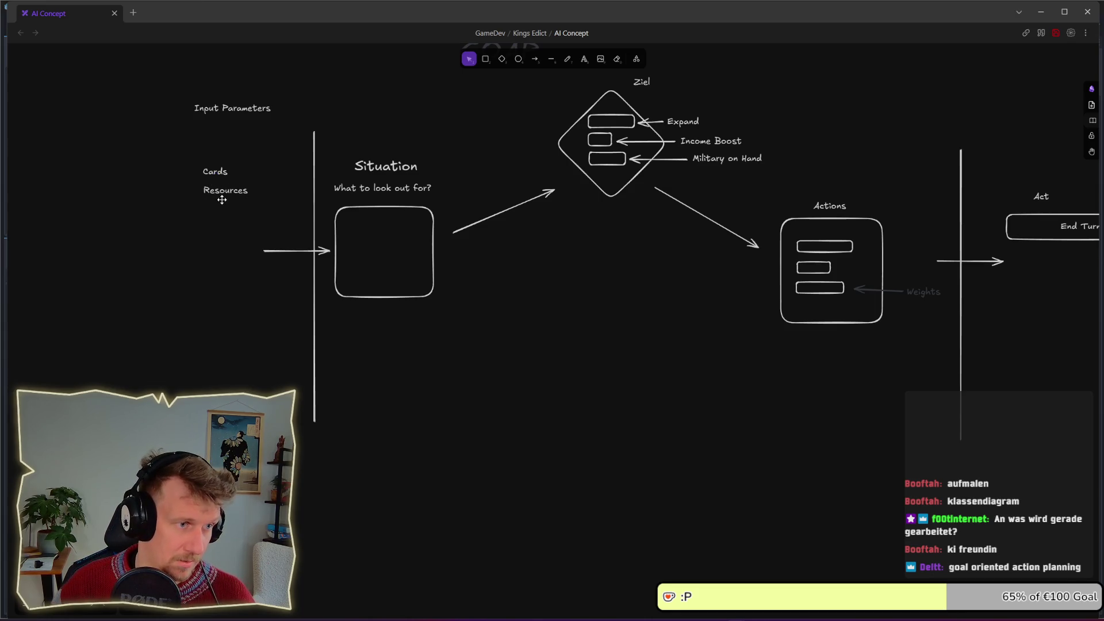
alt+drag(222, 198, 222, 216)
double_click(223, 220)
text(Tiles)
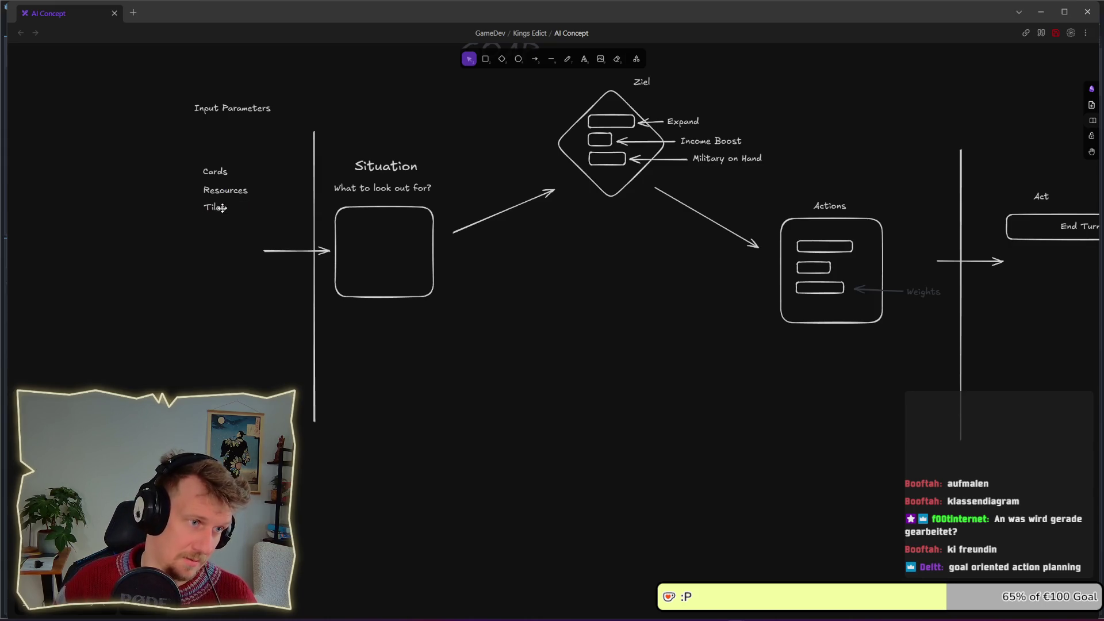
key(Escape)
click(224, 230)
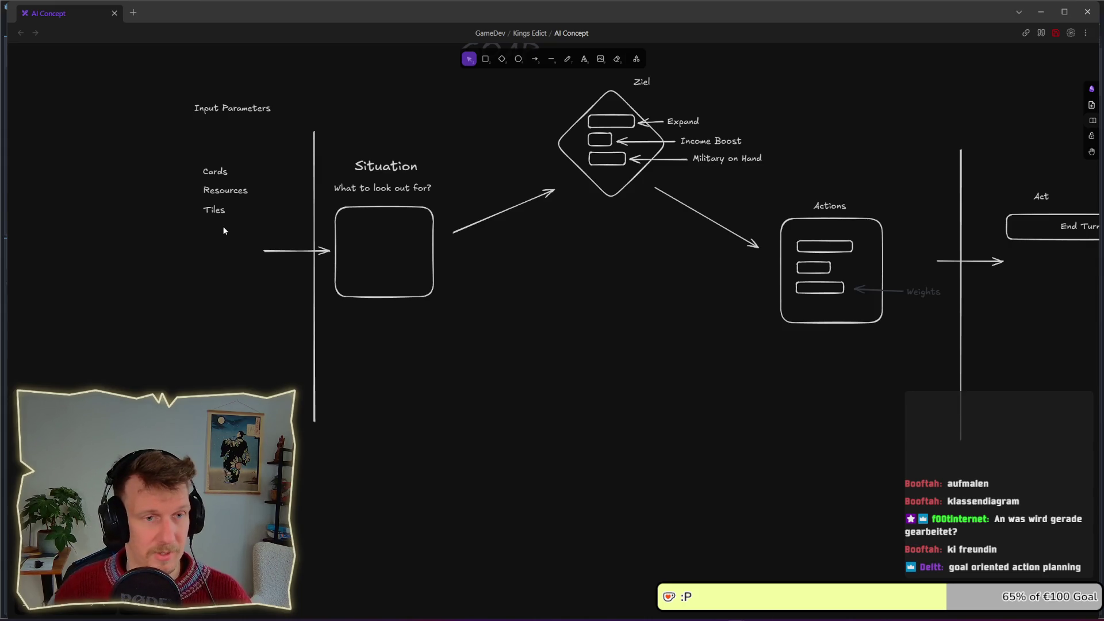
drag(371, 131, 365, 172)
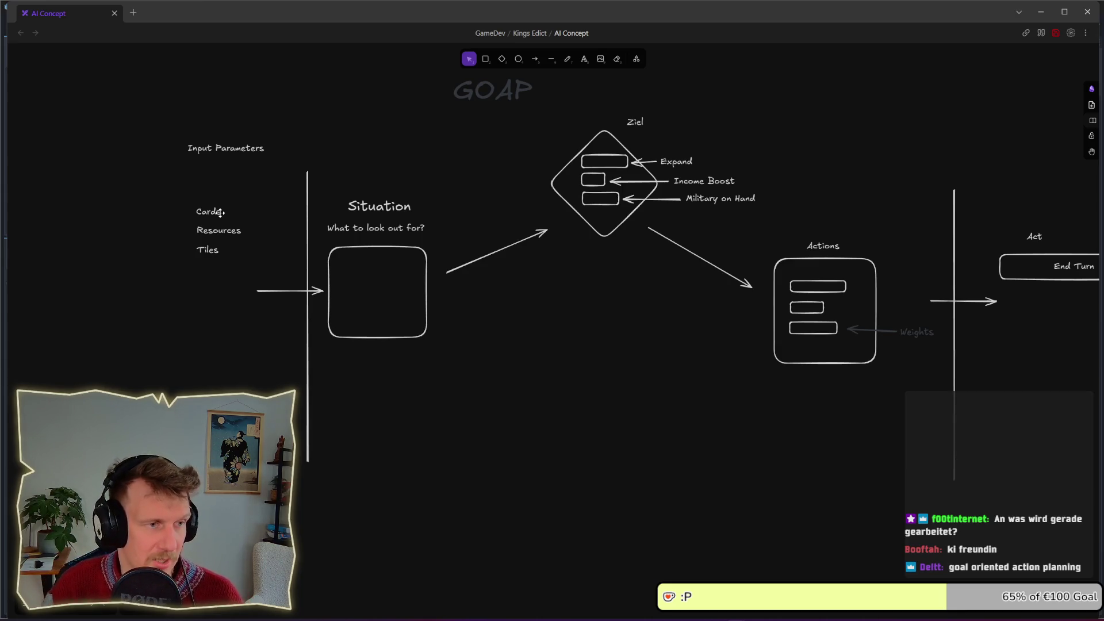
Enlarge the Cards label's font well beyond the Resources and Tiles labels
click(221, 214)
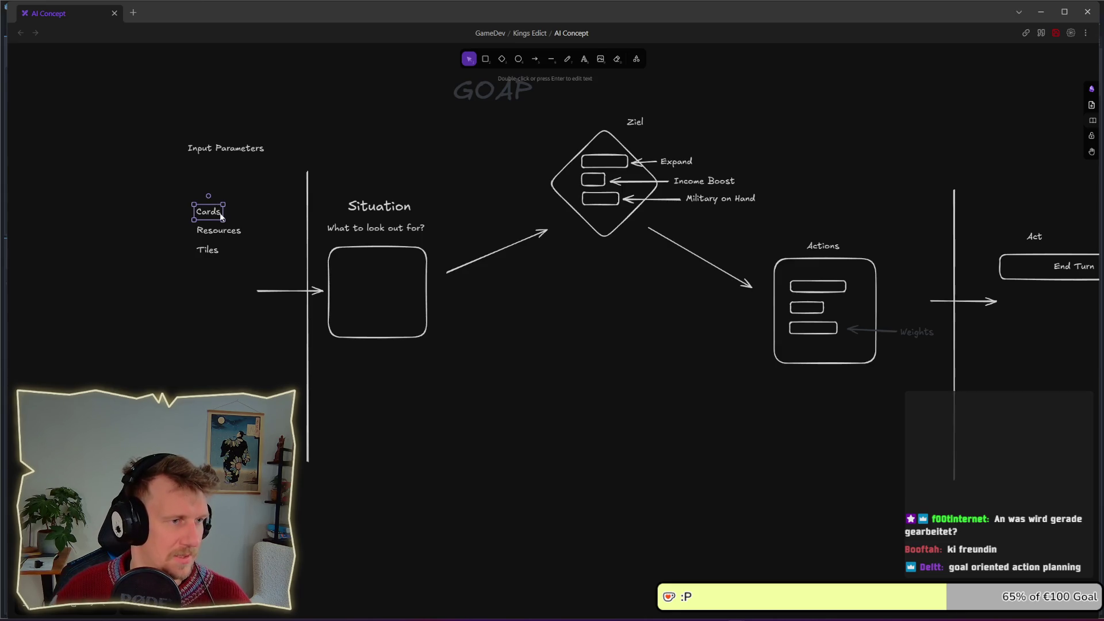
drag(221, 217, 238, 210)
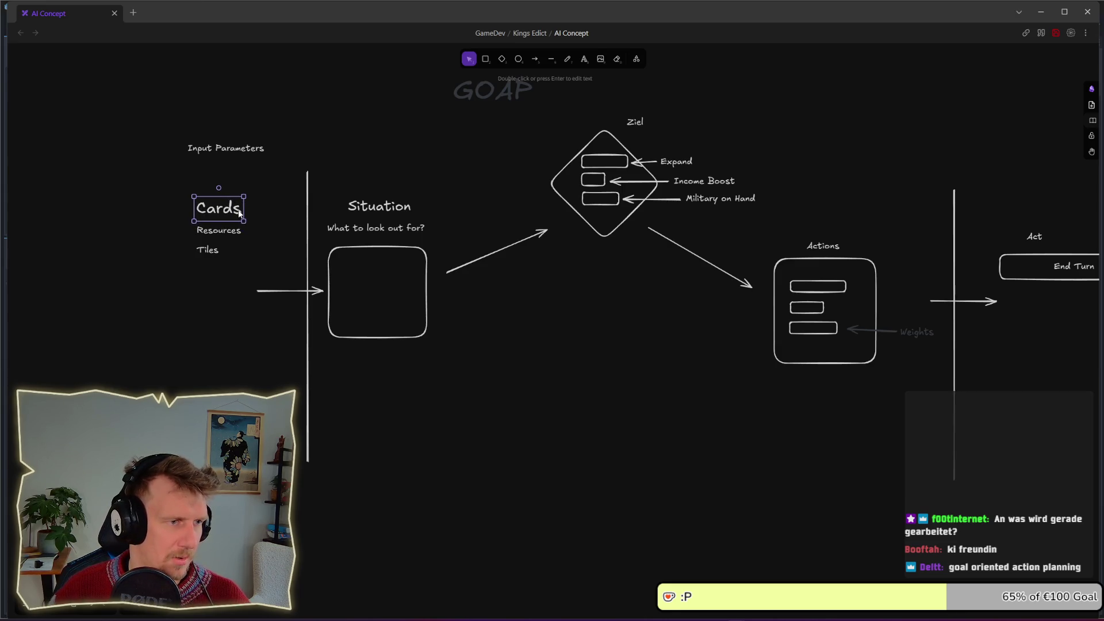
key(ctrl+shift+period)
key(ctrl+shift+period)
key(ctrl+shift+period)
click(244, 273)
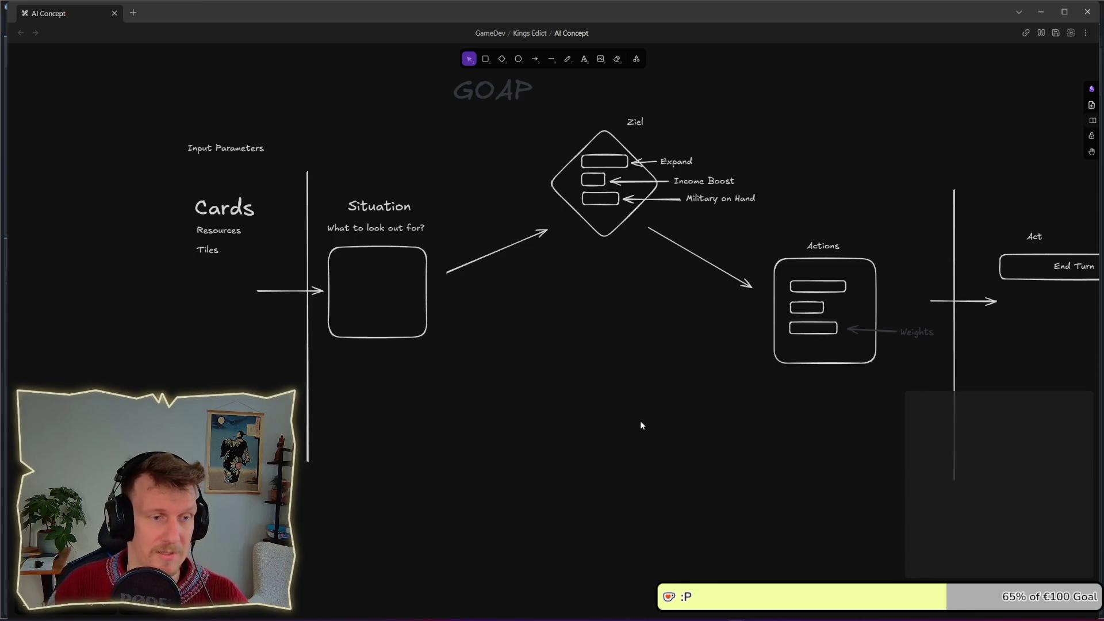
Box-select and delete the old lower diagram
scroll(640, 423, down, 5)
scroll(668, 412, down, 8)
drag(302, 185, 868, 524)
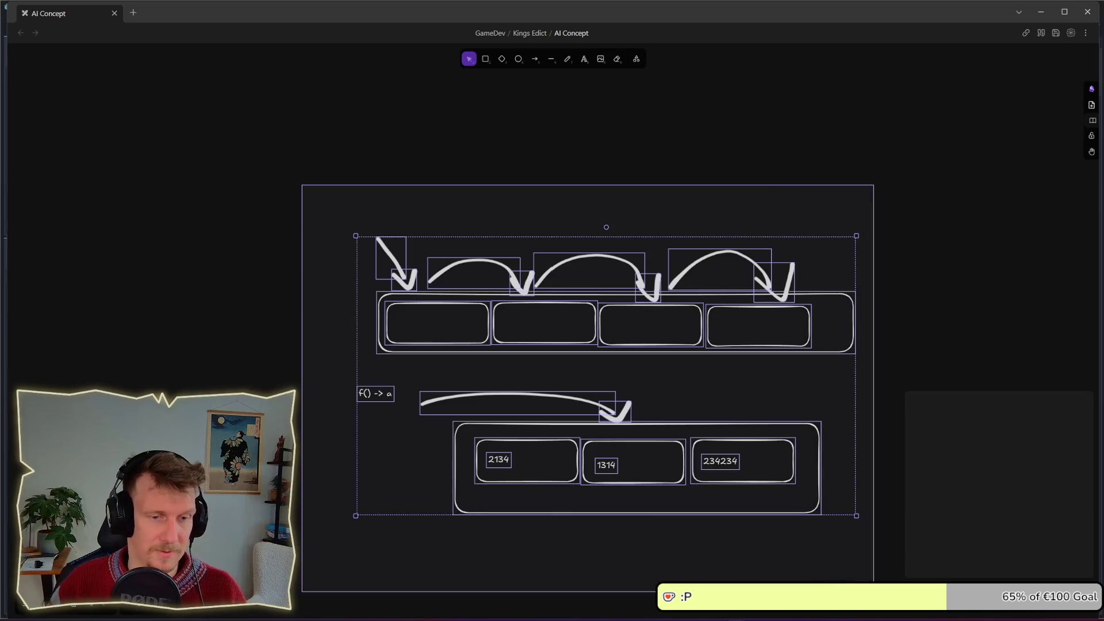
key(Delete)
Sketch a freehand hexagon below the Situation box after discarding a trial circle
scroll(523, 411, up, 6)
scroll(451, 261, up, 3)
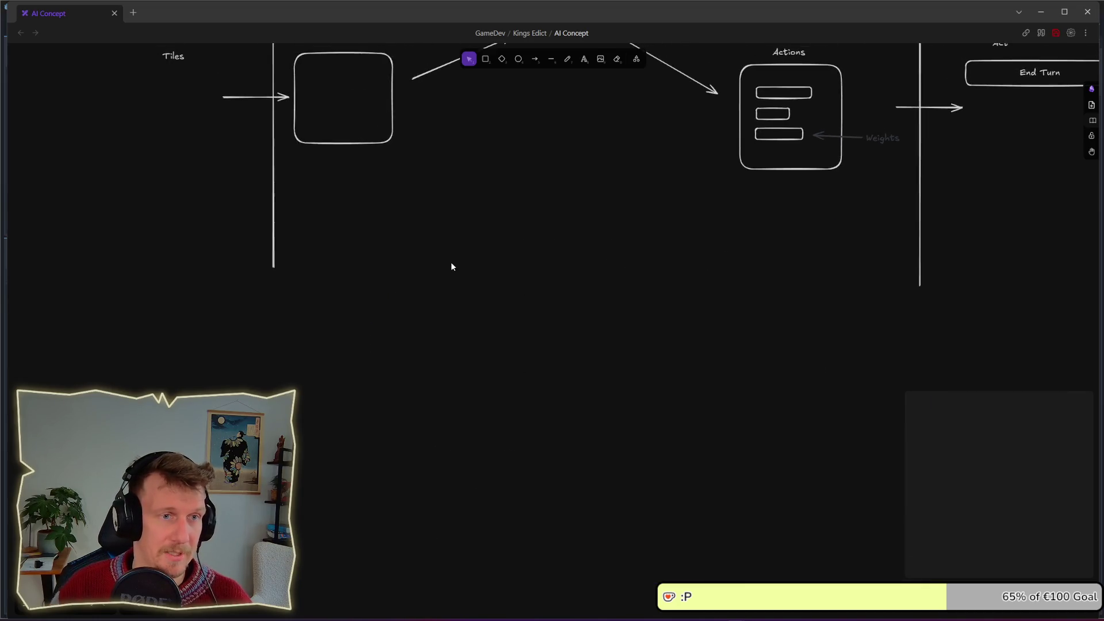
click(517, 62)
mouse_move(375, 263)
mouse_down()
mouse_move(463, 322)
mouse_move(429, 298)
mouse_move(430, 318)
mouse_up()
key(Delete)
click(567, 59)
scroll(405, 323, up, 2)
mouse_move(357, 234)
mouse_down()
mouse_move(412, 256)
mouse_move(393, 289)
mouse_move(361, 290)
mouse_move(347, 251)
mouse_move(357, 232)
mouse_up()
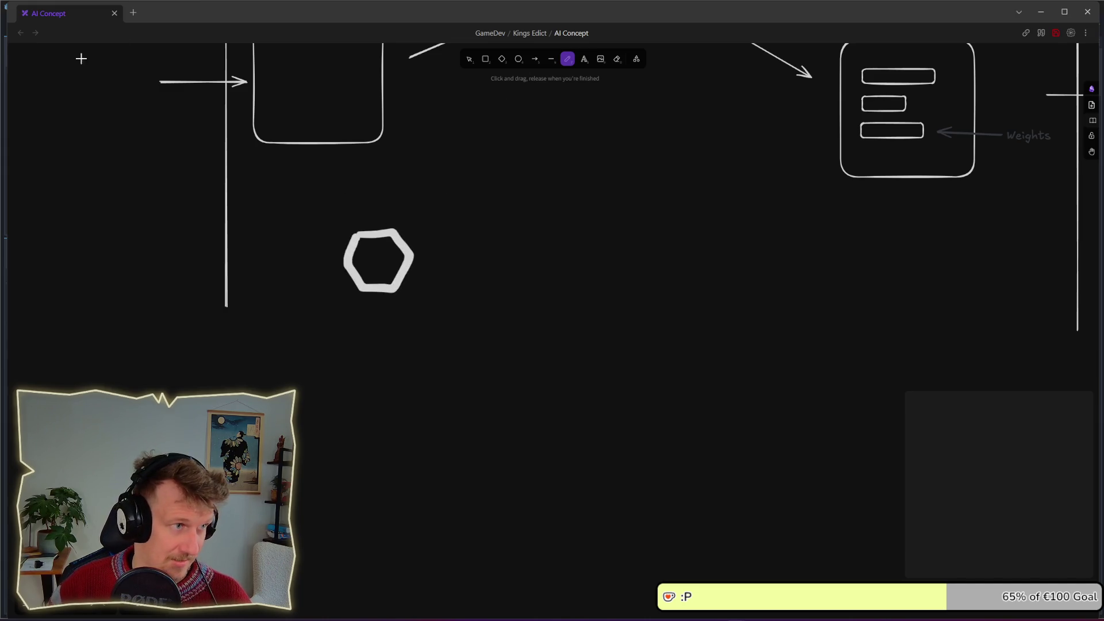
Move the hexagon down, duplicate it into a cluster, and outline the centre hexagon red
click(469, 60)
click(410, 249)
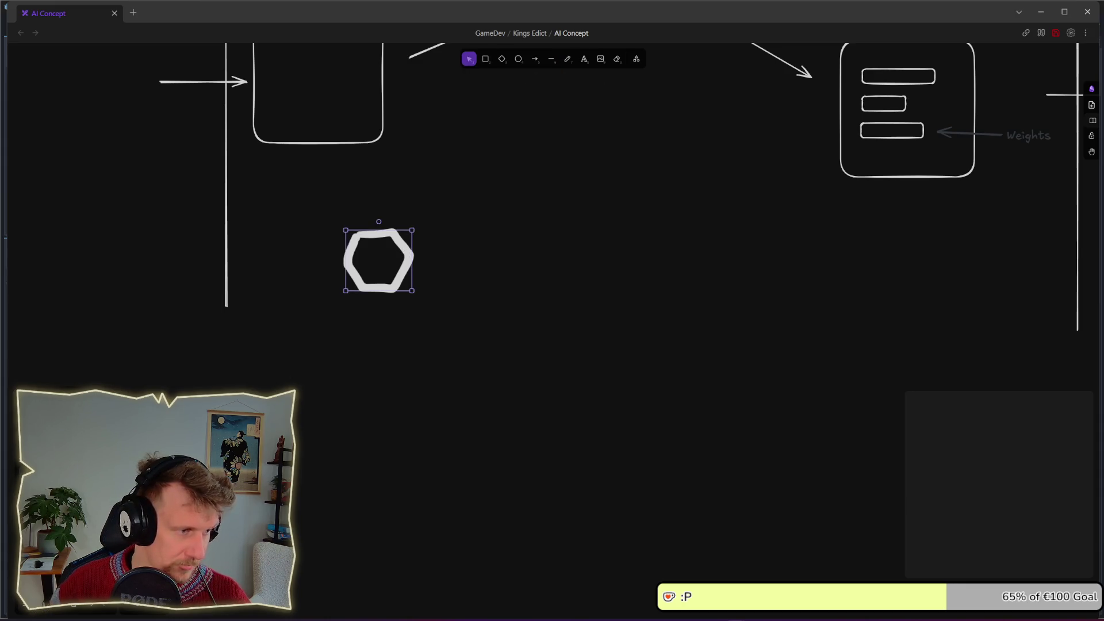
mouse_move(397, 280)
mouse_down()
mouse_move(432, 381)
mouse_move(432, 442)
mouse_move(464, 443)
mouse_move(486, 407)
mouse_move(486, 468)
mouse_move(537, 433)
mouse_move(539, 374)
mouse_up()
click(621, 375)
click(493, 376)
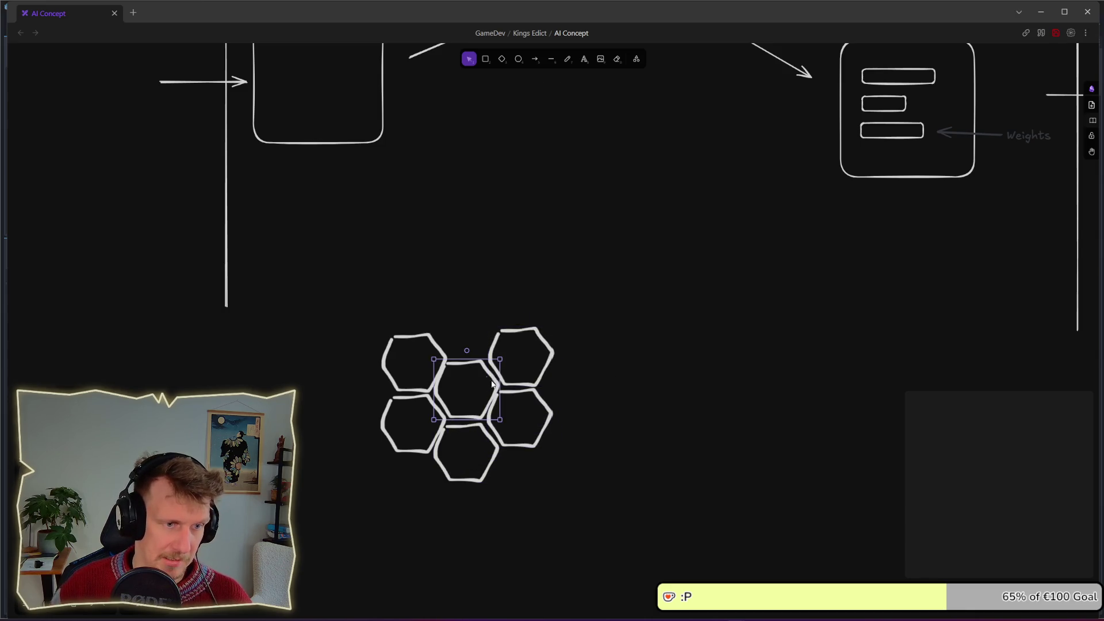
click(581, 303)
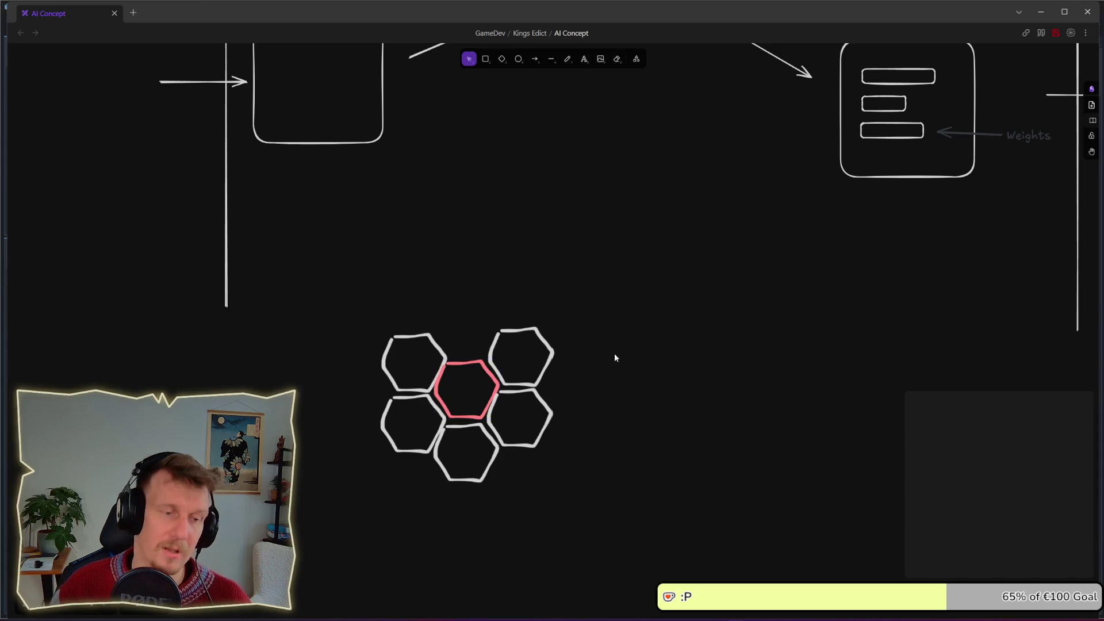
scroll(579, 360, right, 2)
click(584, 58)
click(248, 279)
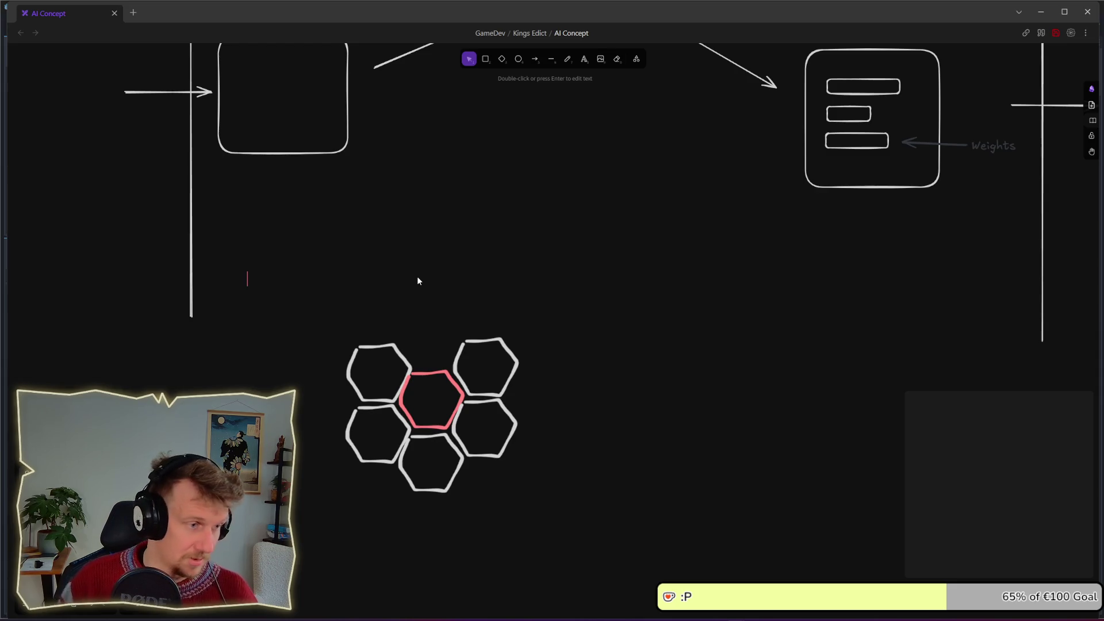
Draw a red rounded card left of the hexagons and label it 'servant'
text(Ser)
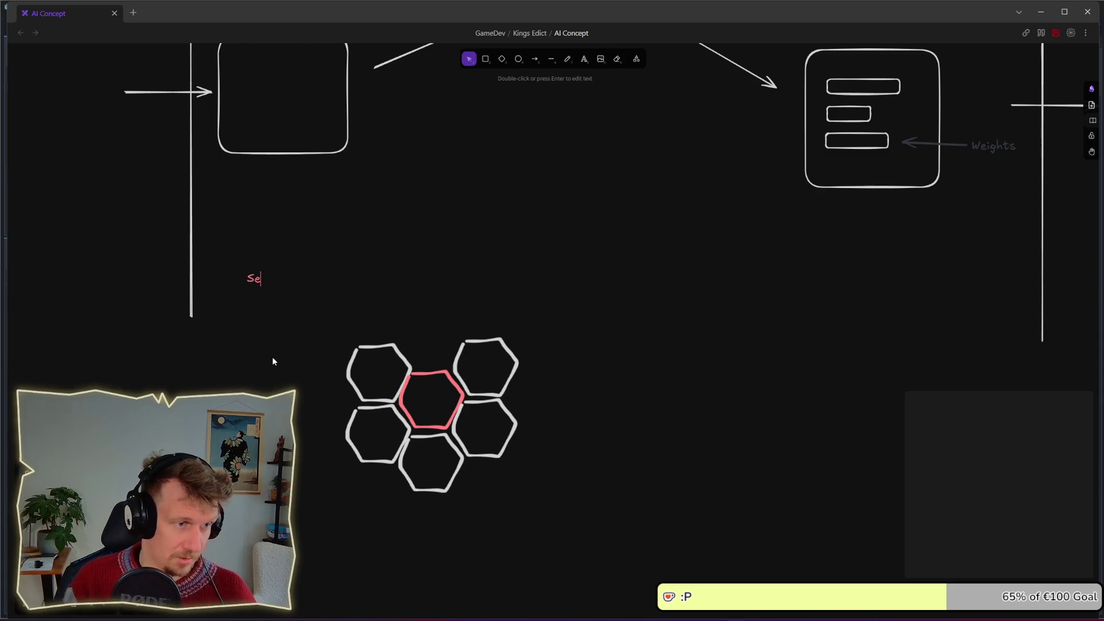
key(BackSpace)
key(BackSpace)
key(BackSpace)
key(Escape)
key(r)
drag(249, 265, 299, 329)
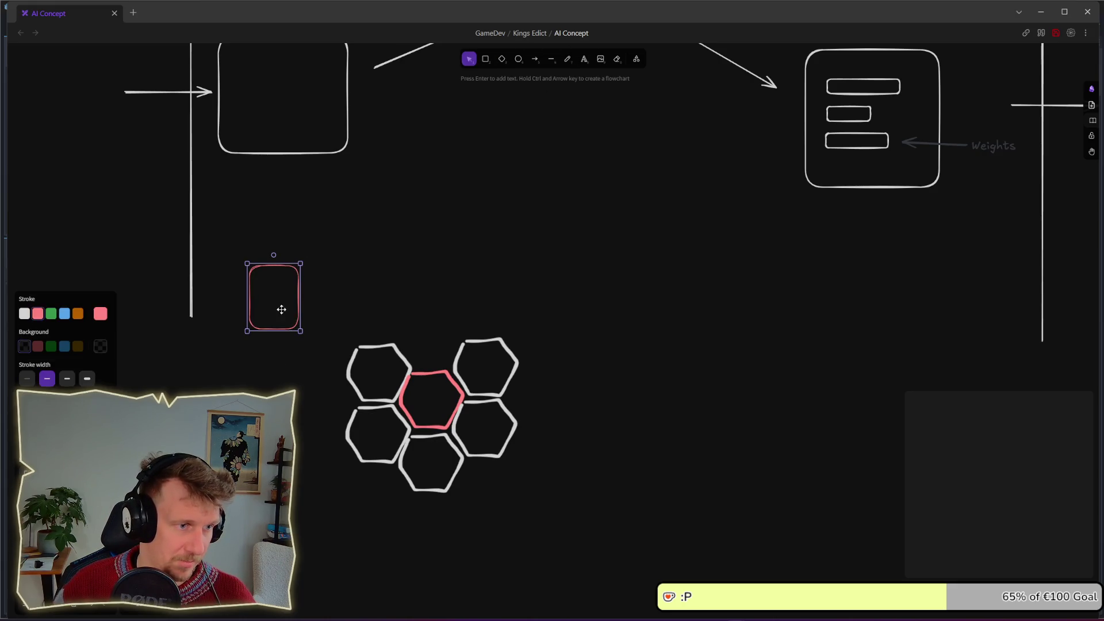
double_click(298, 309)
text(vant)
key(Escape)
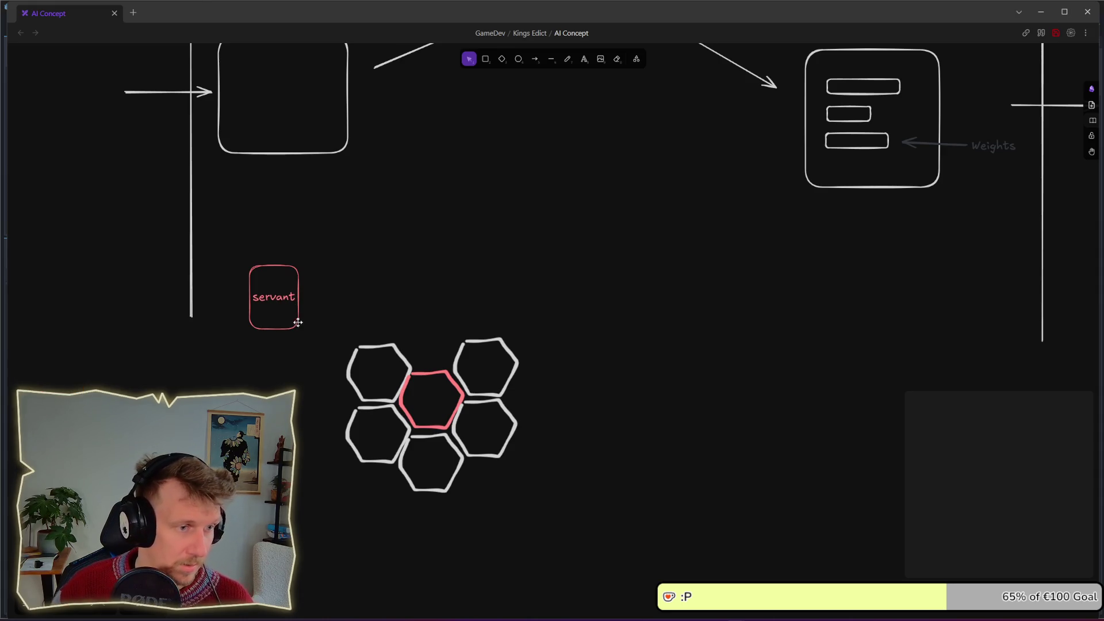
Resize the servant card to make it taller and narrower
click(299, 323)
drag(301, 331, 298, 347)
click(344, 333)
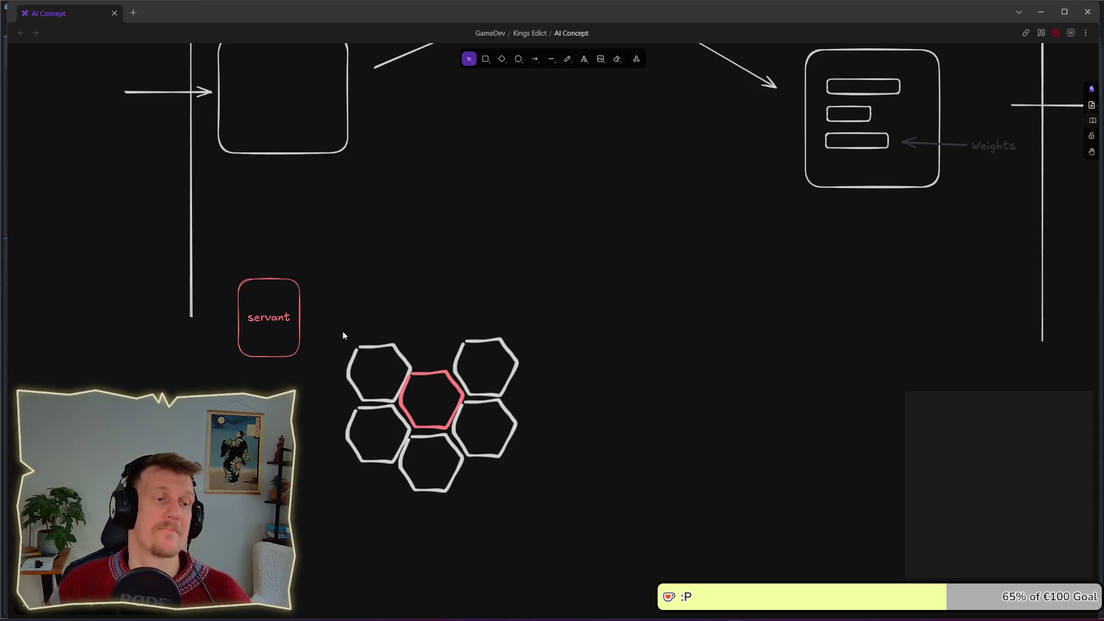
click(566, 59)
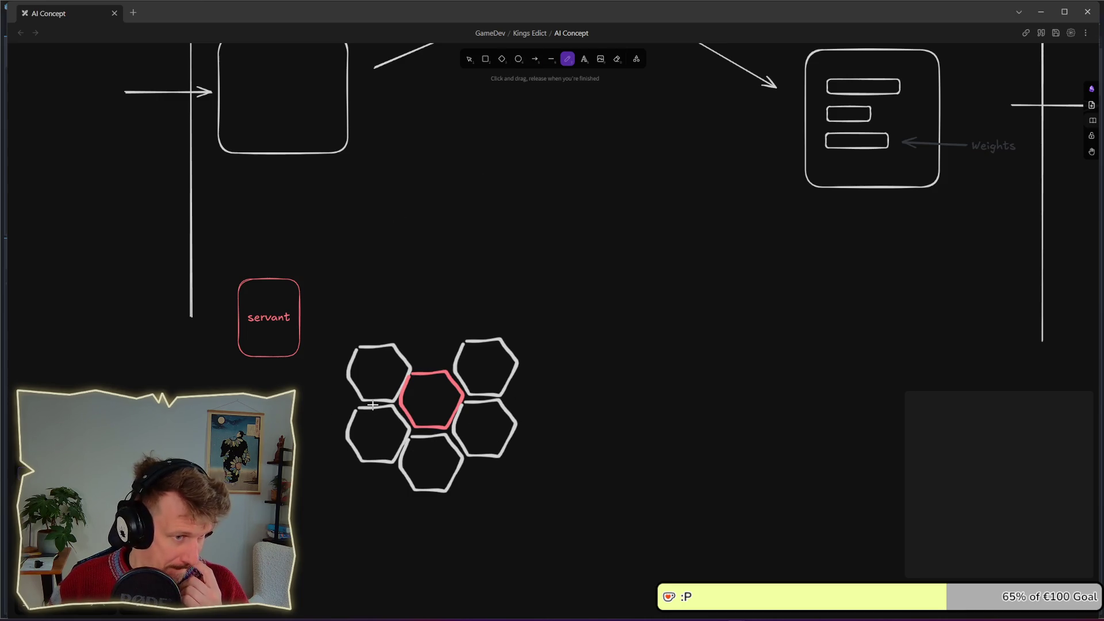
Draw a white-outlined card right of the hexagons labelled 'Place A'
click(486, 58)
drag(595, 308, 689, 382)
click(22, 318)
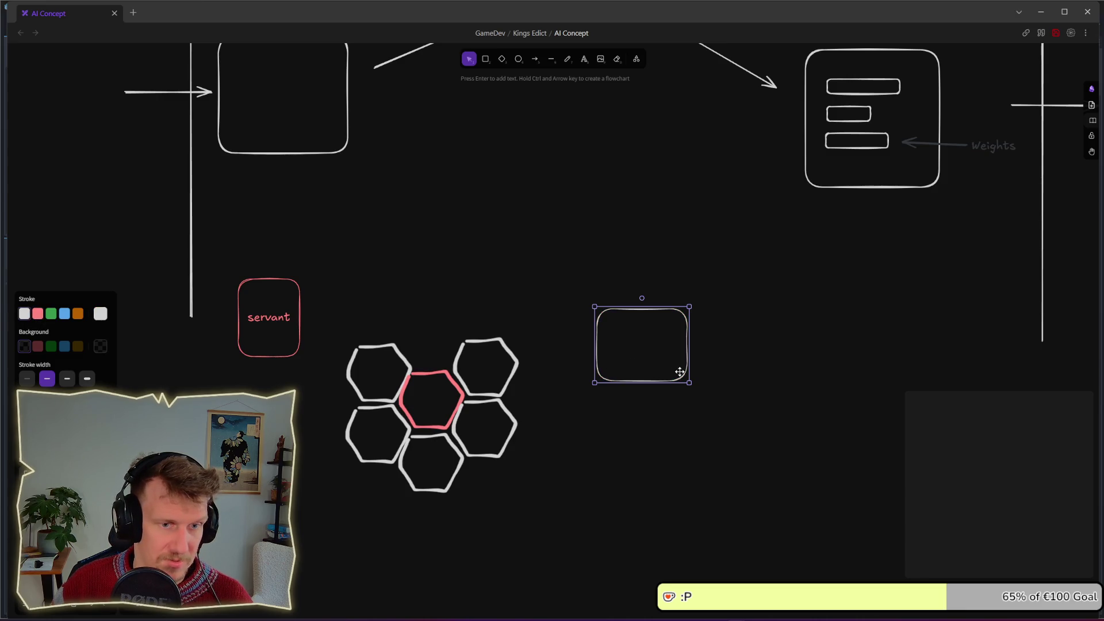
double_click(679, 373)
text(Action A)
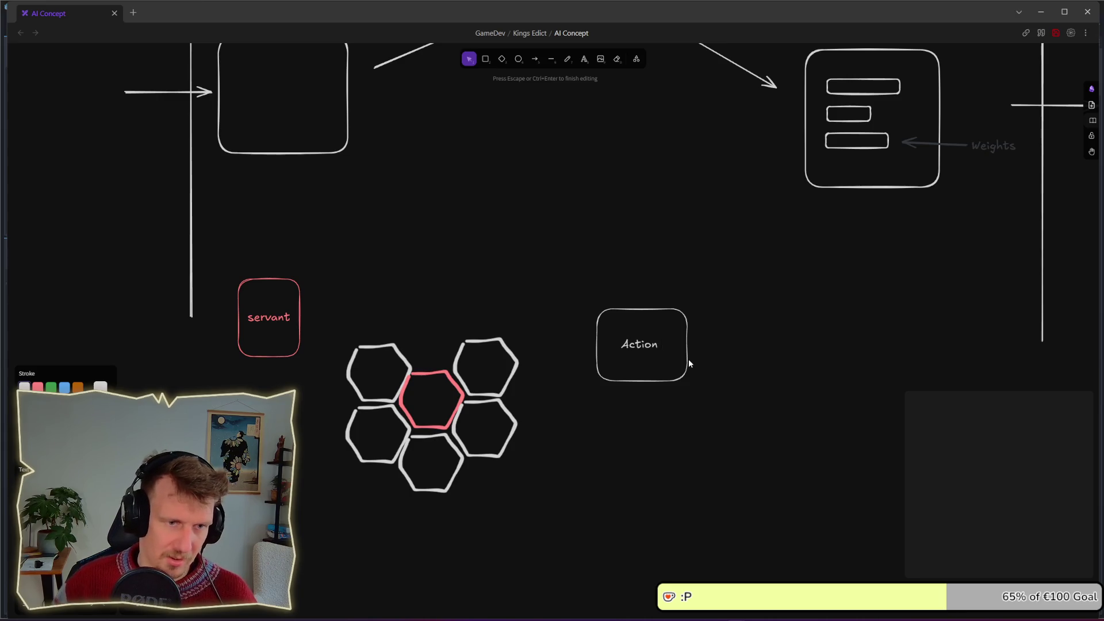
double_click(638, 345)
text(Place A)
click(609, 415)
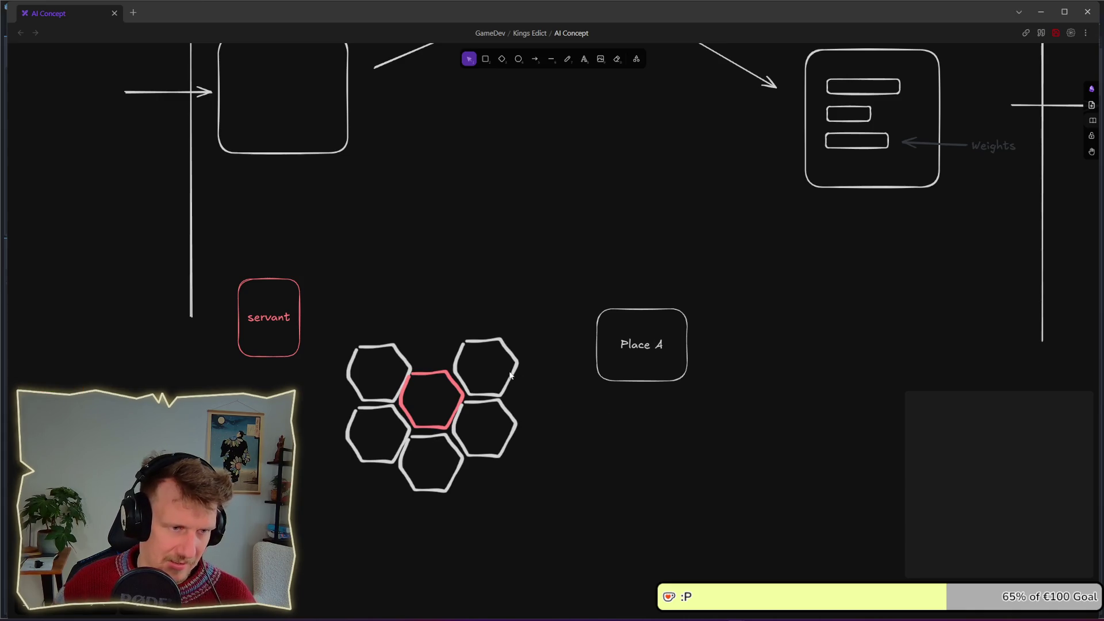
Label three hexagons A, B and C
click(584, 59)
click(484, 370)
click(530, 385)
double_click(488, 378)
text(A)
double_click(485, 424)
text(A)
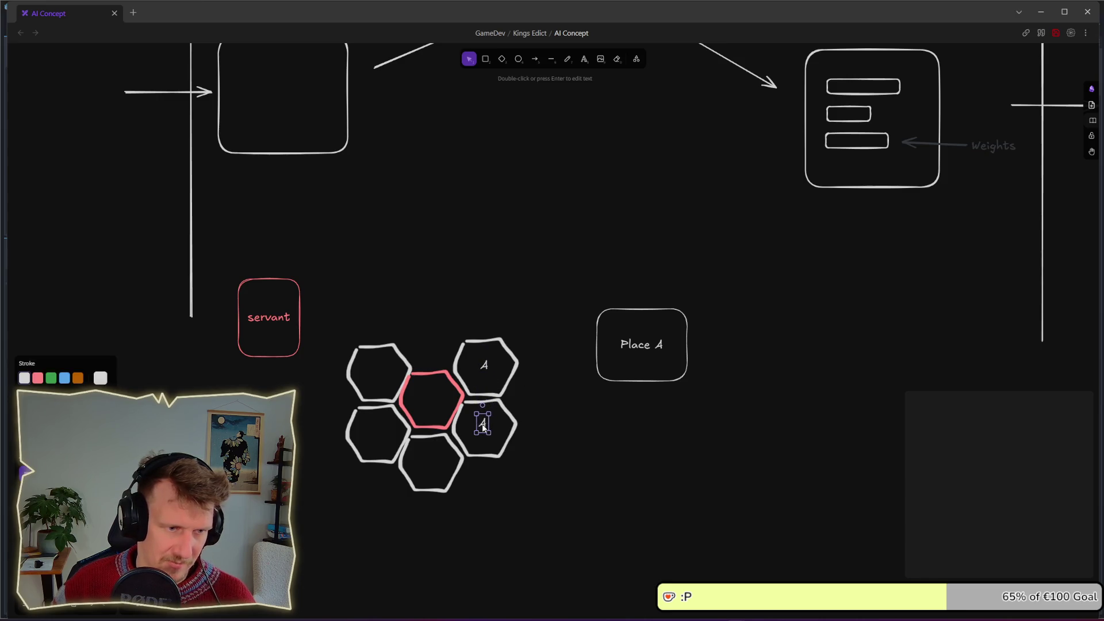
key(BackSpace)
text(B)
key(Escape)
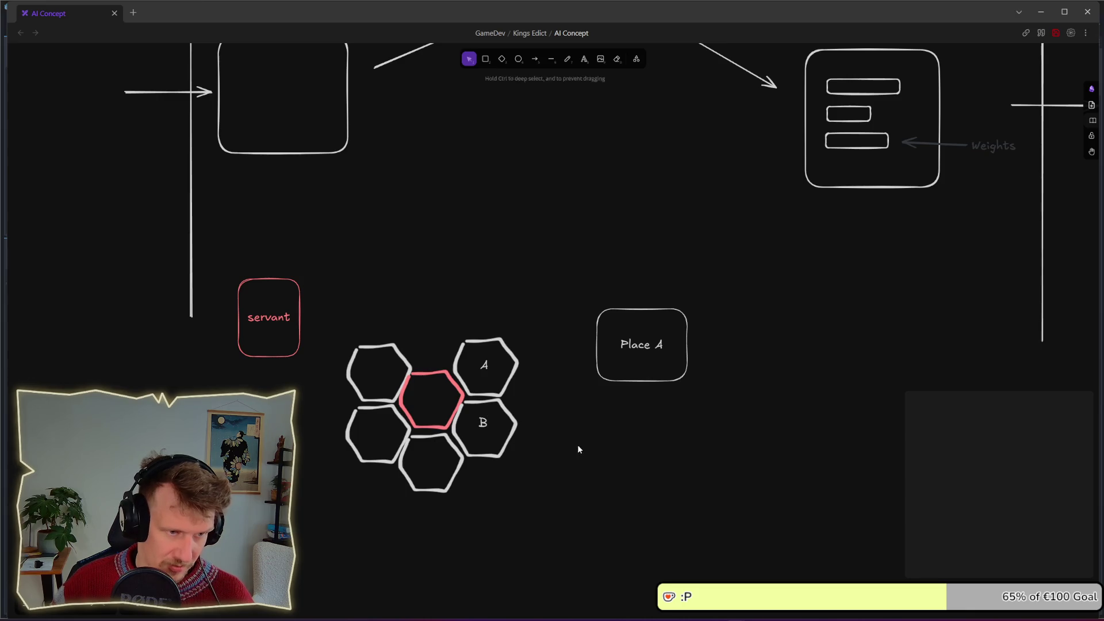
double_click(485, 422)
text(B)
double_click(429, 460)
text(C)
click(527, 447)
Duplicate the Place A box twice and relabel both copies 'Place C'
mouse_move(563, 268)
mouse_down()
mouse_move(692, 386)
mouse_move(655, 442)
mouse_move(661, 521)
mouse_up()
double_click(650, 423)
click(655, 423)
key(Delete)
text(C)
double_click(657, 498)
click(659, 502)
key(Delete)
text(C)
click(720, 454)
Shift the three Place boxes up and left, and duplicate the servant card
mouse_move(584, 246)
mouse_down()
mouse_move(646, 464)
mouse_move(726, 589)
mouse_up()
drag(678, 513, 670, 477)
click(779, 402)
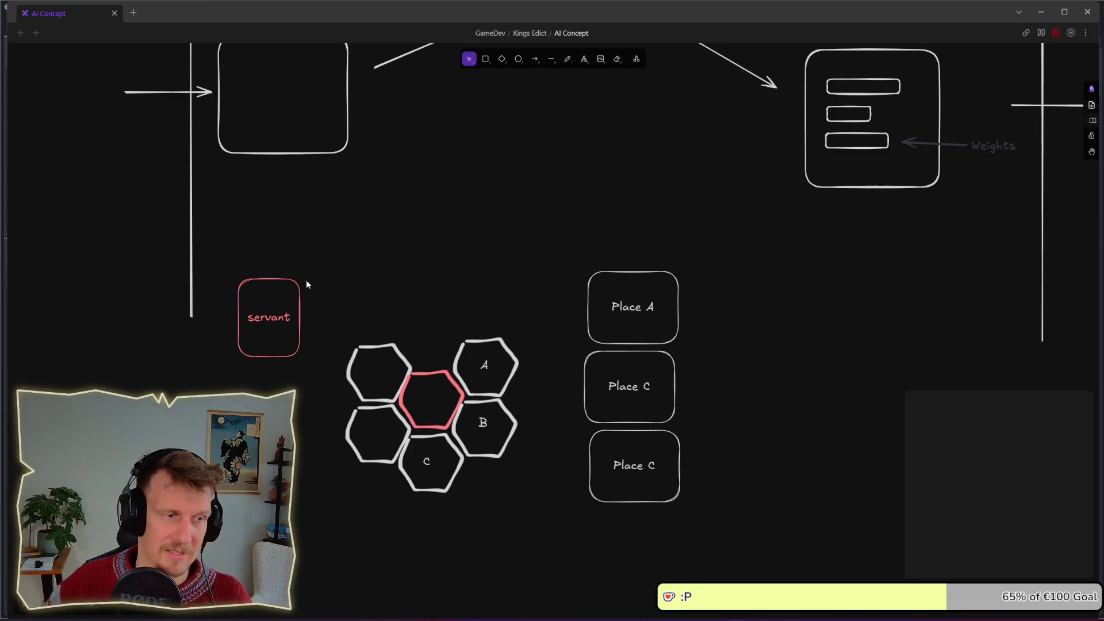
drag(298, 309, 342, 312)
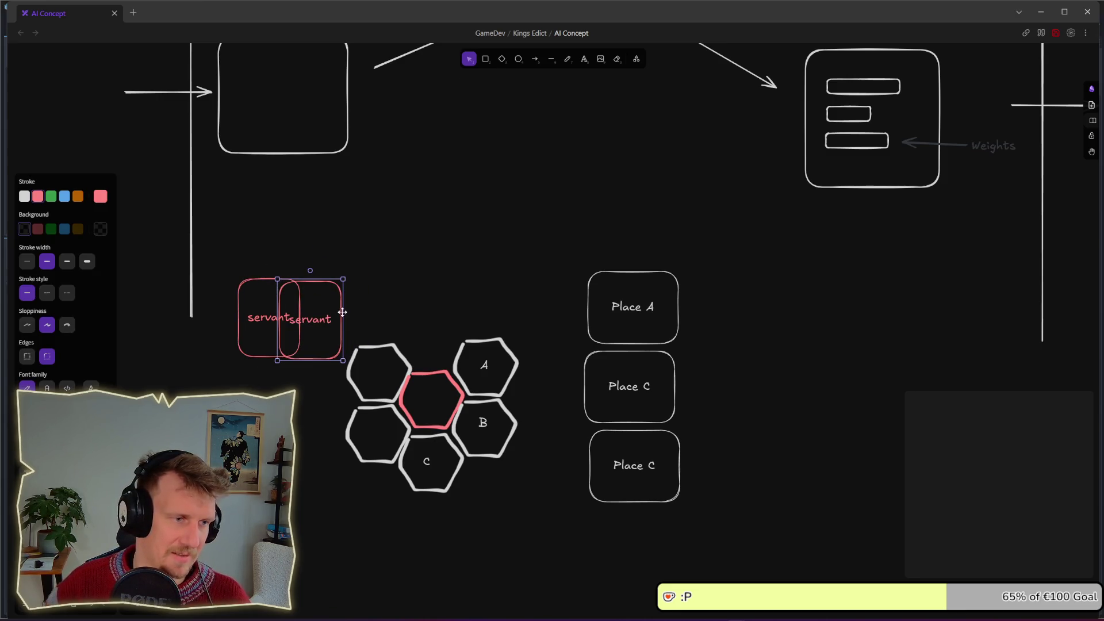
Delete the extra servant copy and add a '3x' label inside the servant card
key(Delete)
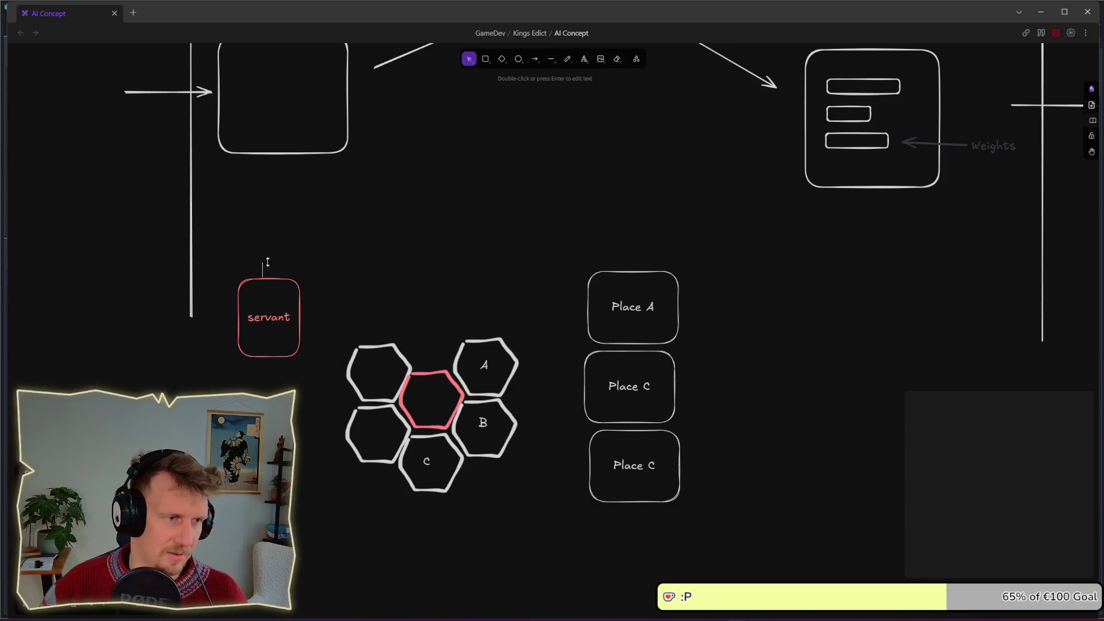
text(3x)
click(389, 254)
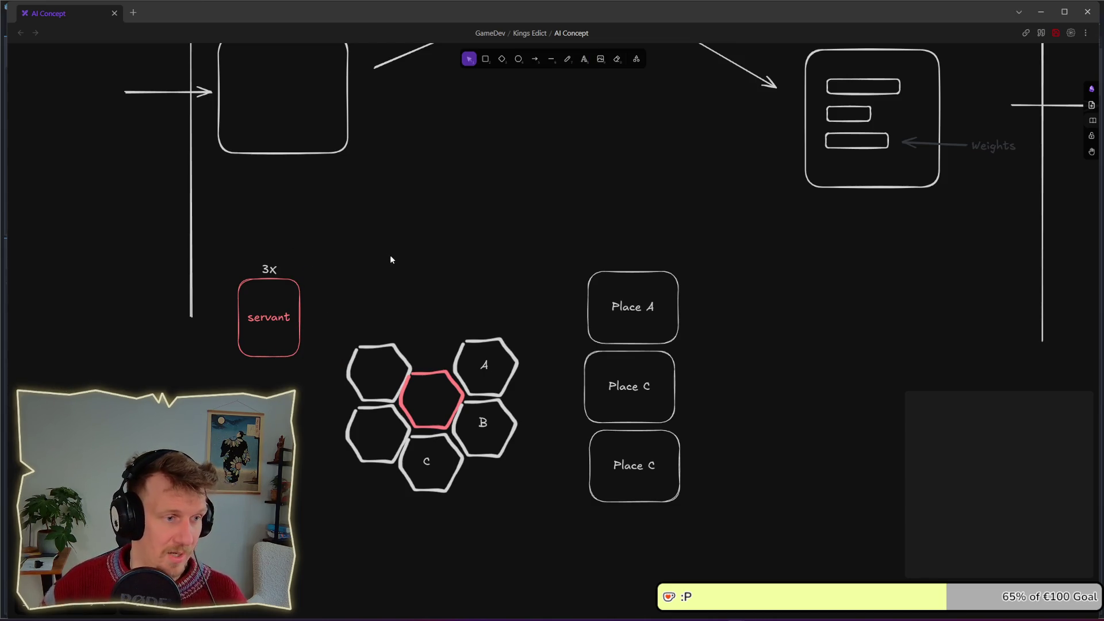
mouse_move(270, 270)
mouse_down()
mouse_move(227, 323)
mouse_move(226, 340)
mouse_move(267, 342)
mouse_up()
click(292, 423)
Align Place A and the two Place C boxes into a vertical column
mouse_move(541, 241)
mouse_down()
mouse_move(751, 394)
mouse_move(752, 368)
mouse_up()
drag(645, 315, 699, 315)
drag(630, 402, 680, 403)
click(638, 443)
mouse_move(638, 442)
mouse_down()
mouse_move(647, 443)
mouse_move(584, 414)
mouse_up()
drag(664, 323, 602, 323)
click(716, 346)
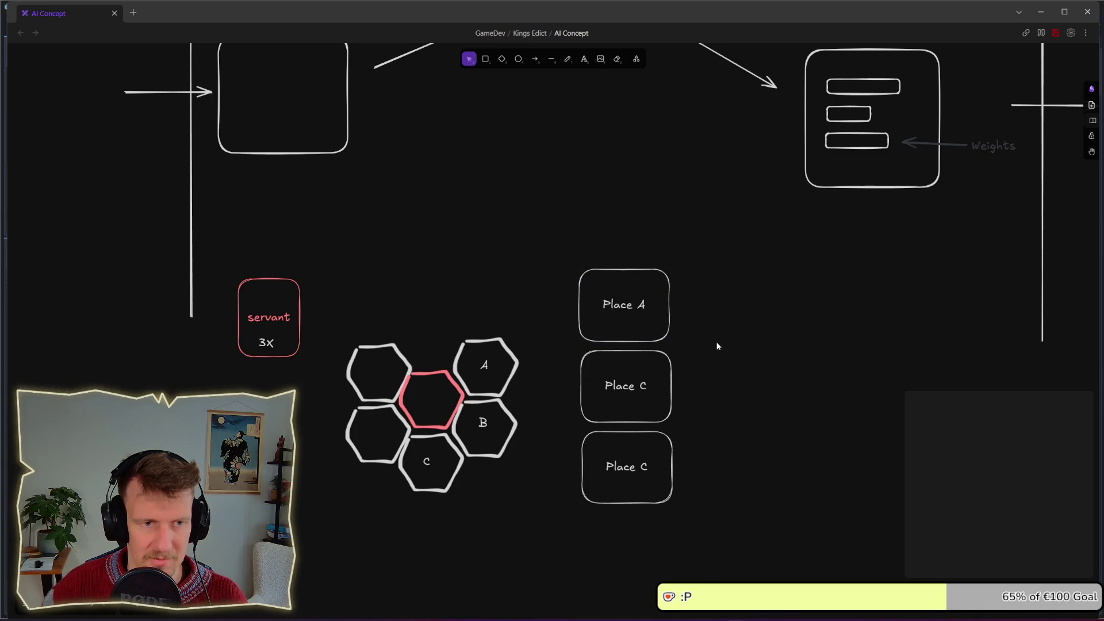
ctrl+scroll(712, 339, down, 5)
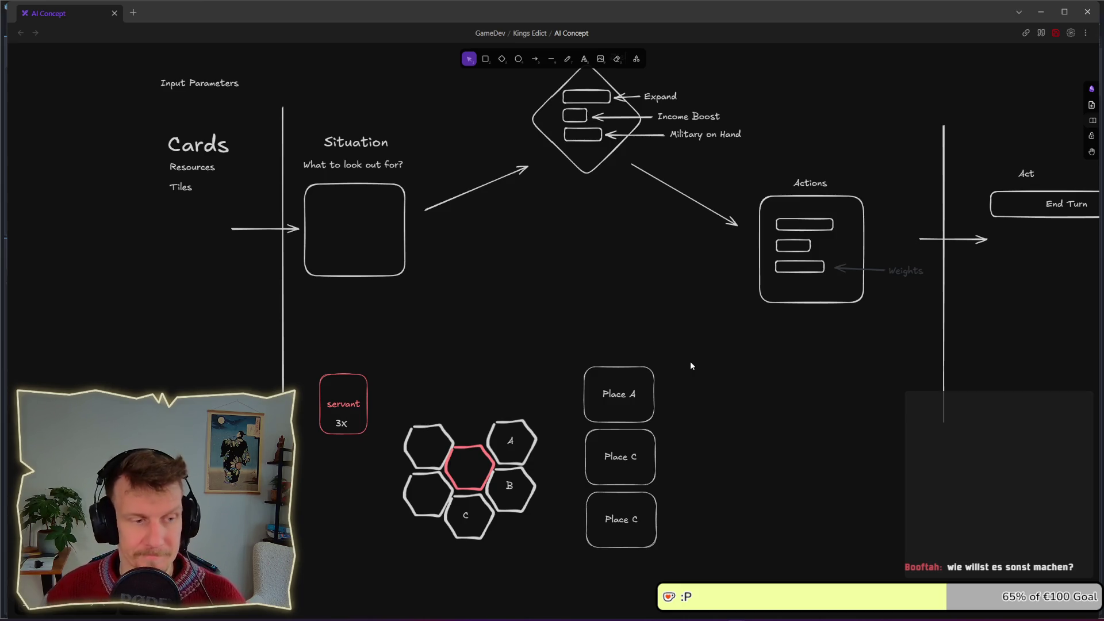
Duplicate the lower Place C box below it and relabel the copy 'Don't Place'
scroll(716, 569, down, 3)
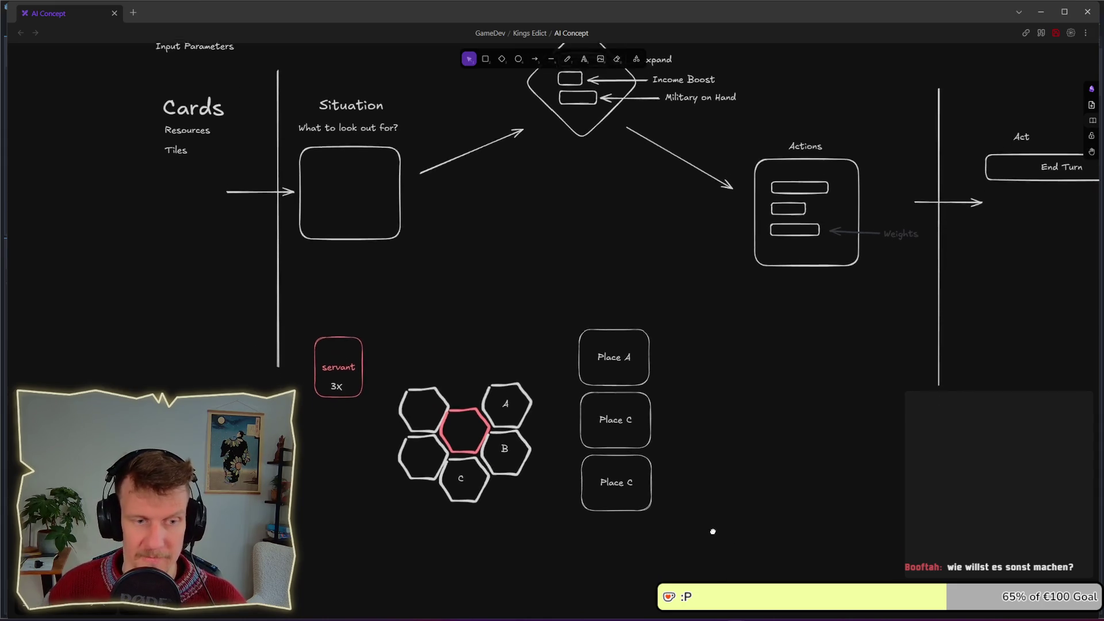
drag(697, 509, 560, 405)
drag(634, 438, 632, 496)
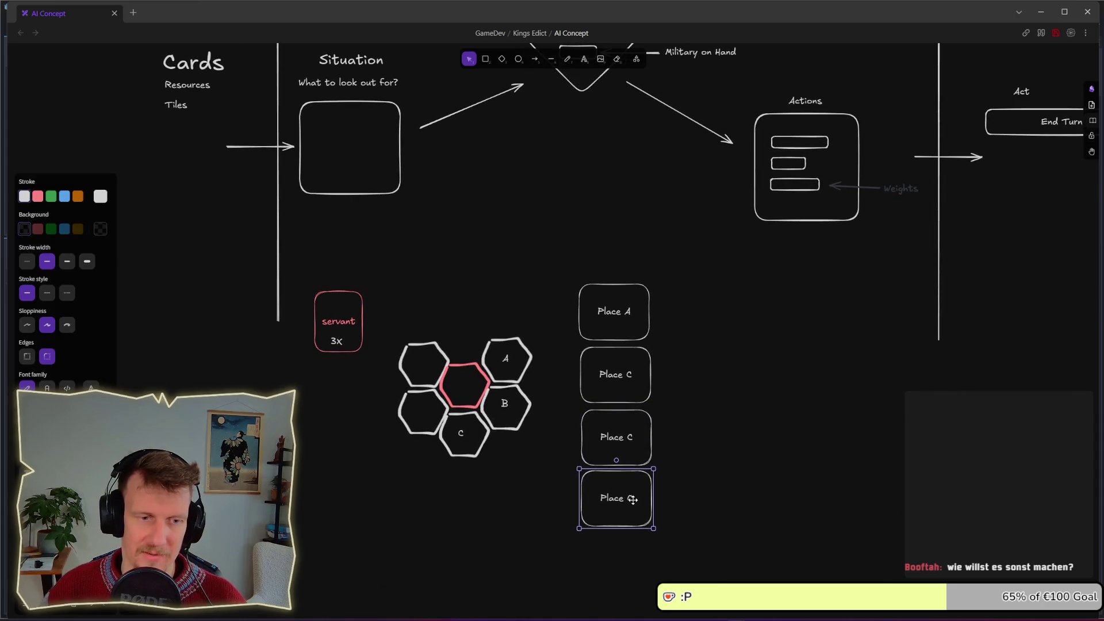
double_click(632, 495)
text(Dont)
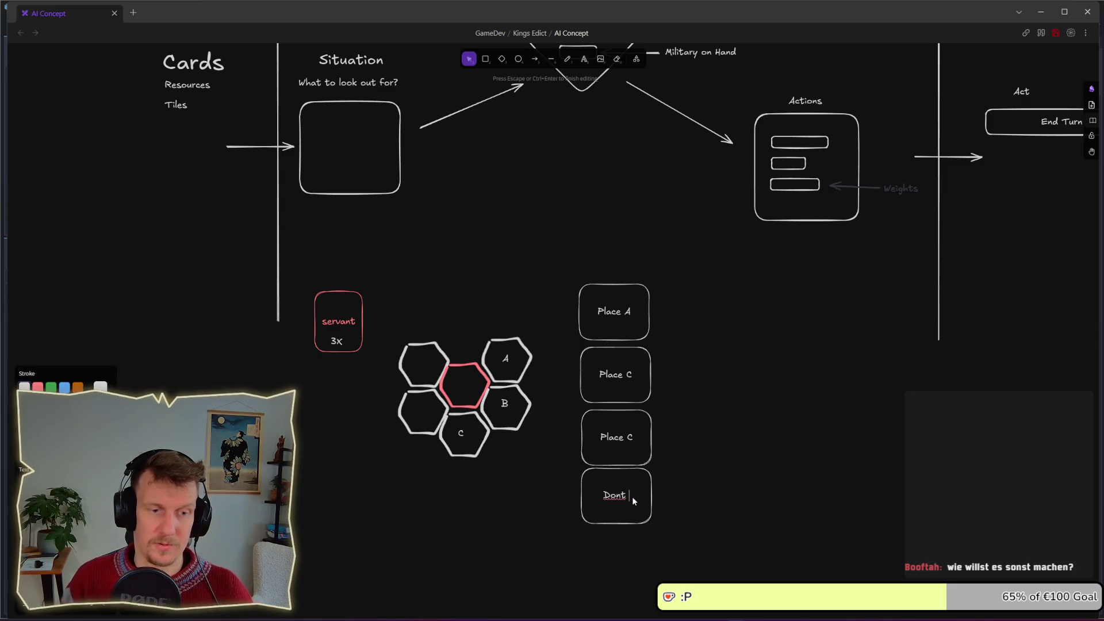
text(Place)
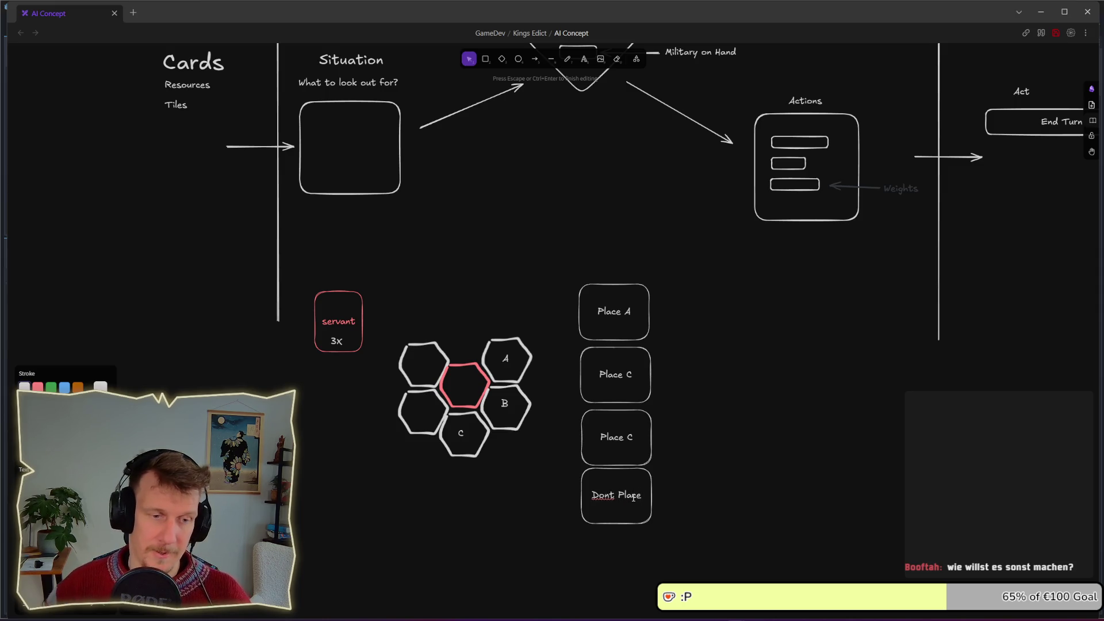
text(')
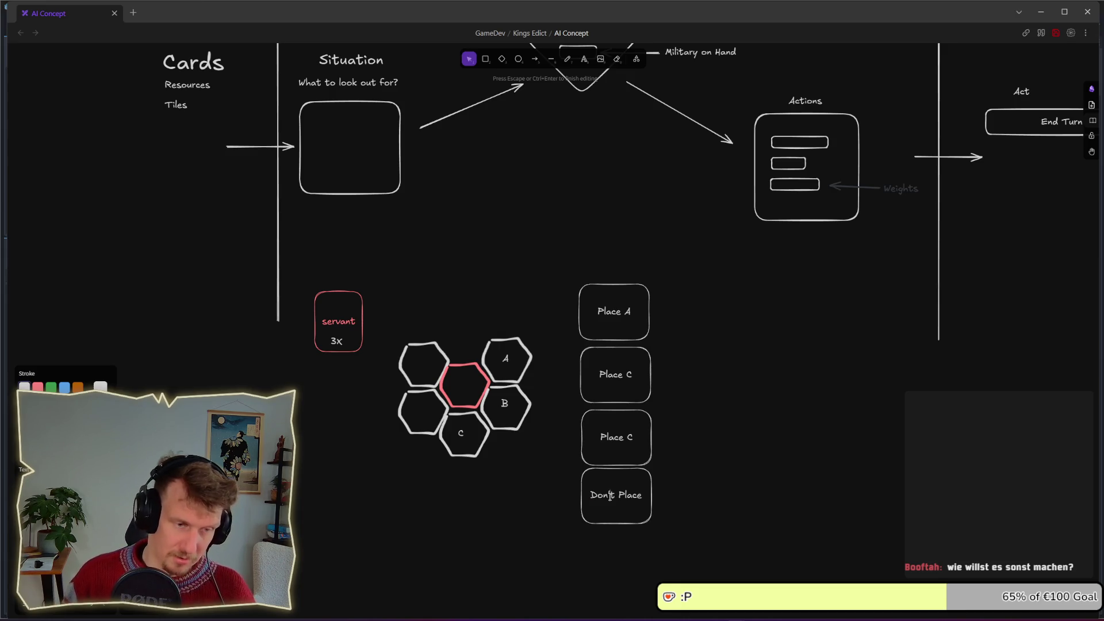
click(676, 534)
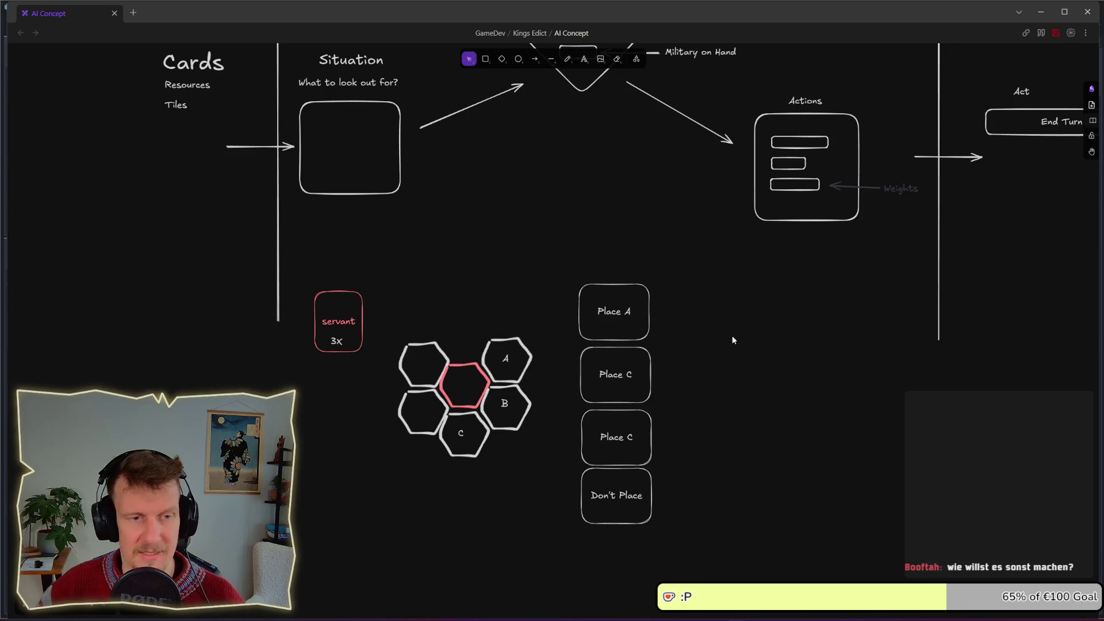
scroll(732, 339, up, 3)
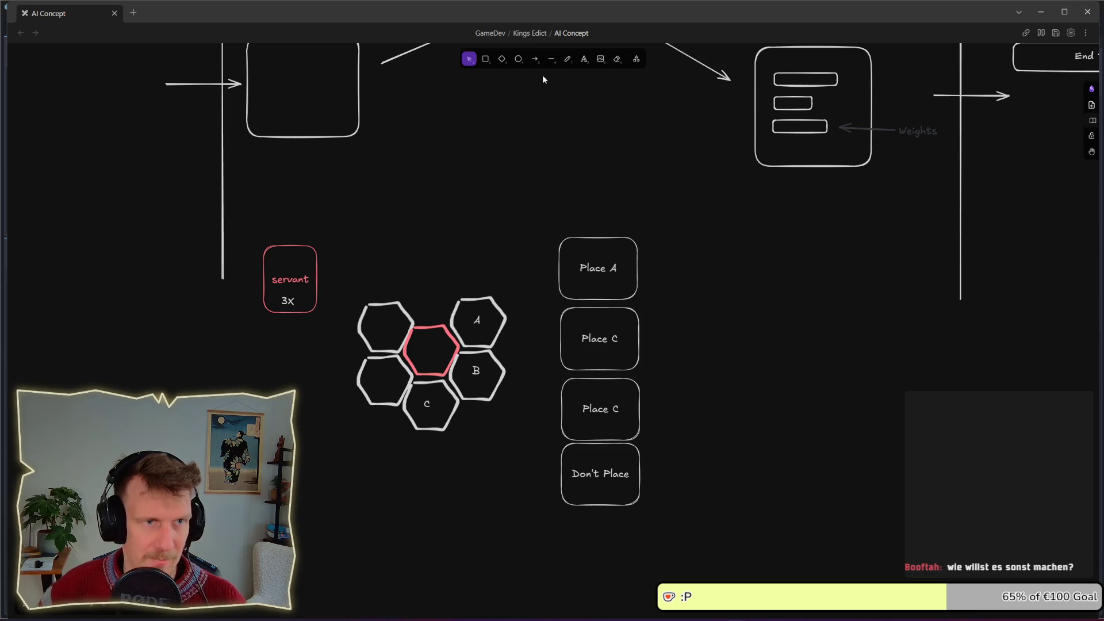
Draw a small blue-outlined bar beside Don't Place with an 'Expand' text label
click(486, 59)
drag(642, 445, 702, 459)
click(64, 313)
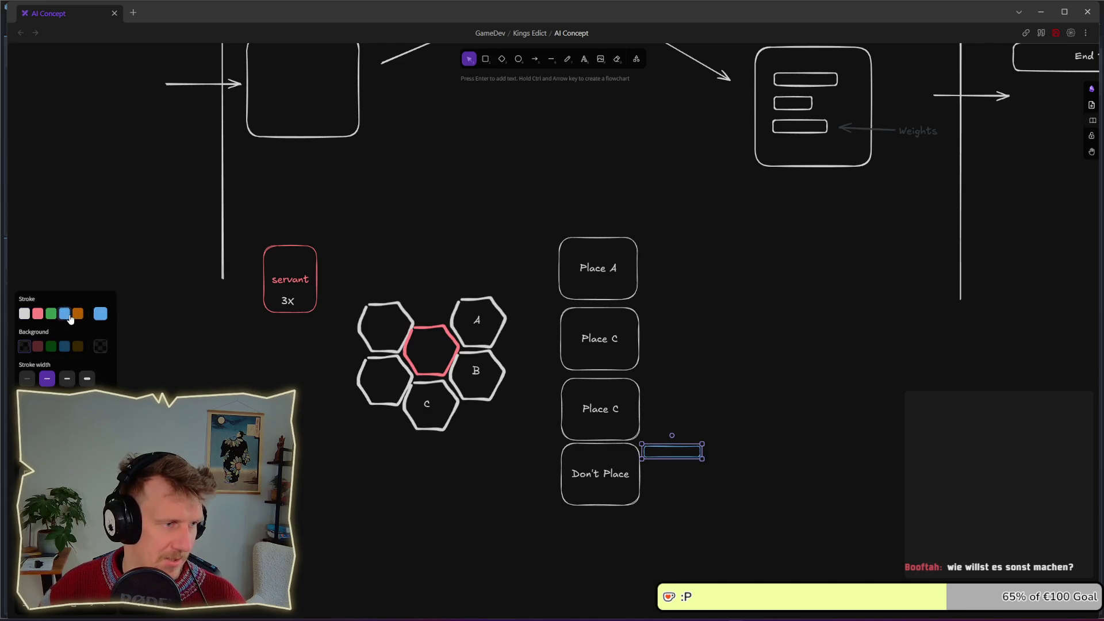
click(737, 466)
click(584, 58)
click(716, 453)
text(Expand)
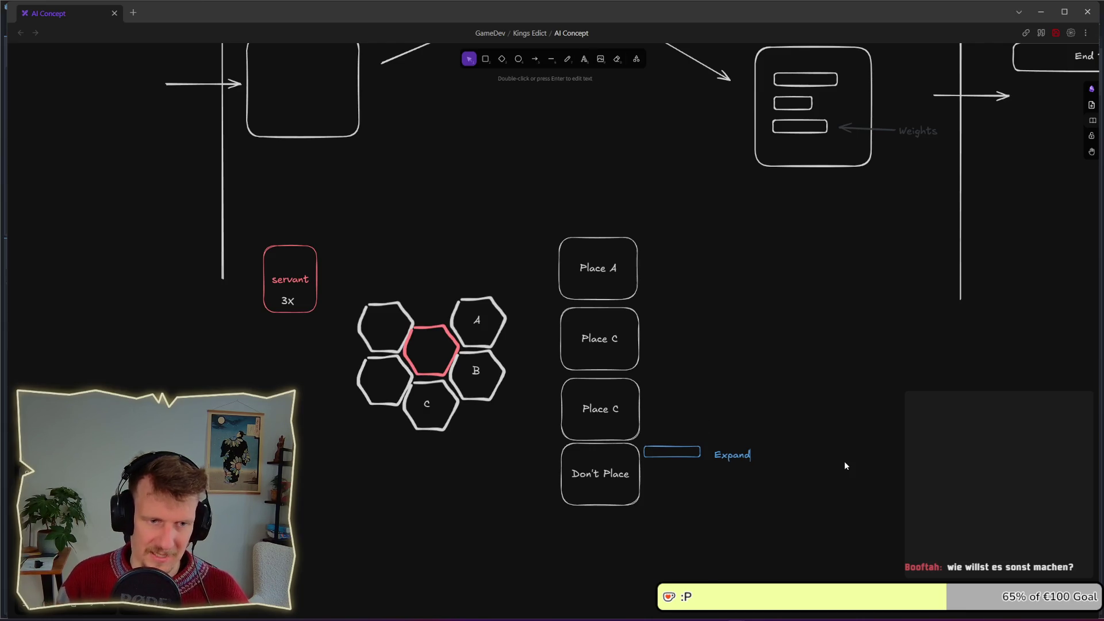
click(784, 474)
drag(732, 455, 728, 450)
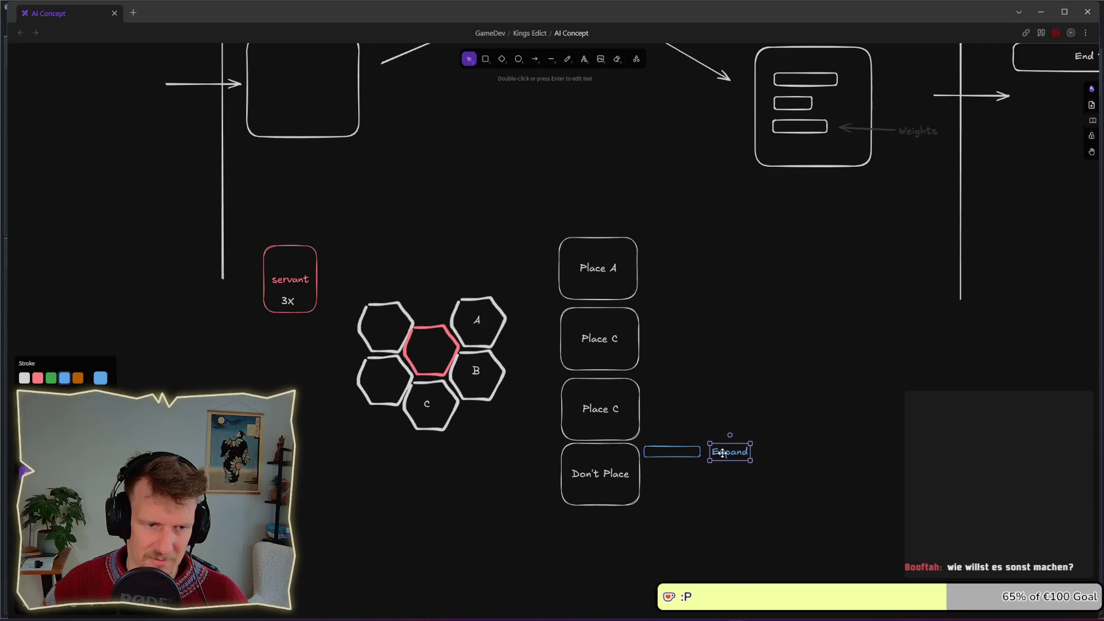
Copy the blue Expand bar and label beside each Place box
mouse_move(781, 482)
mouse_down()
mouse_move(670, 451)
mouse_move(640, 424)
mouse_up()
drag(684, 452, 681, 343)
key(ctrl+z)
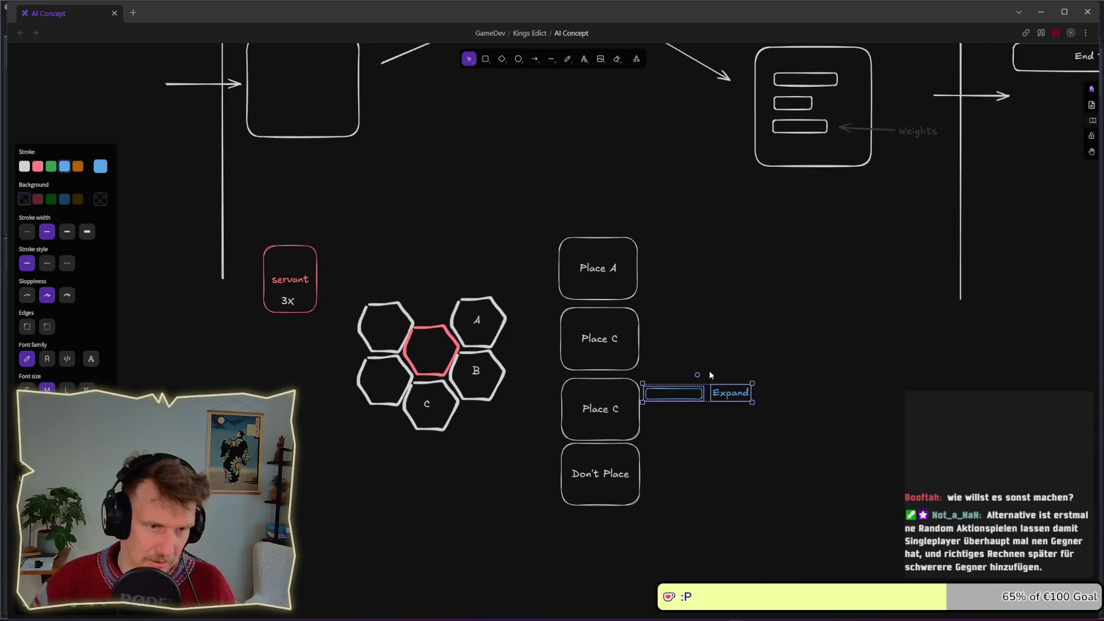
drag(727, 395, 725, 249)
click(791, 354)
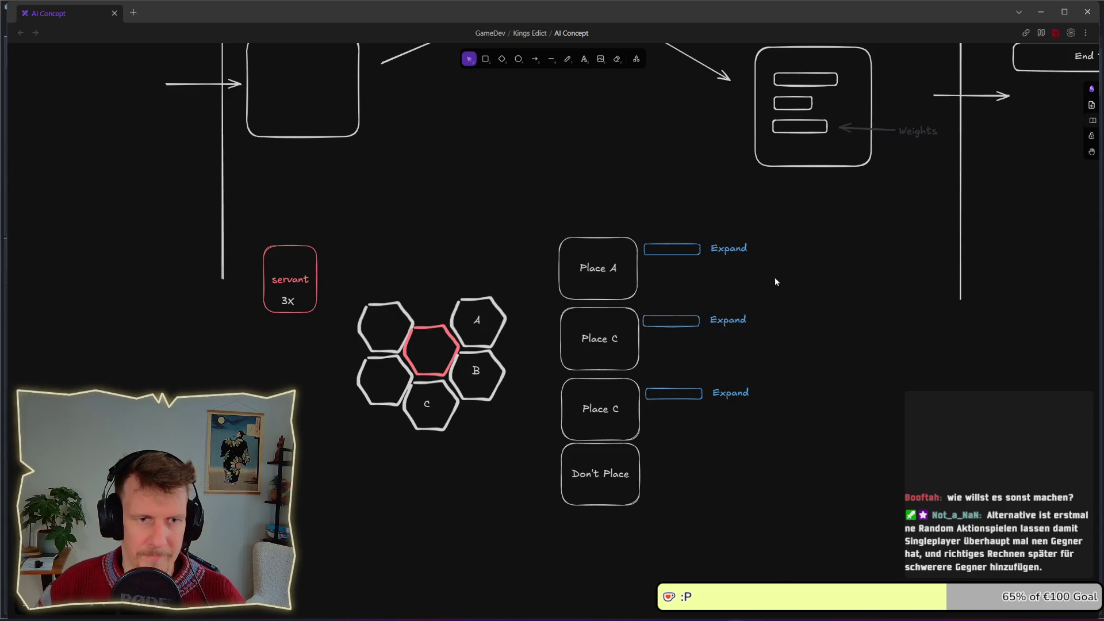
drag(776, 278, 633, 216)
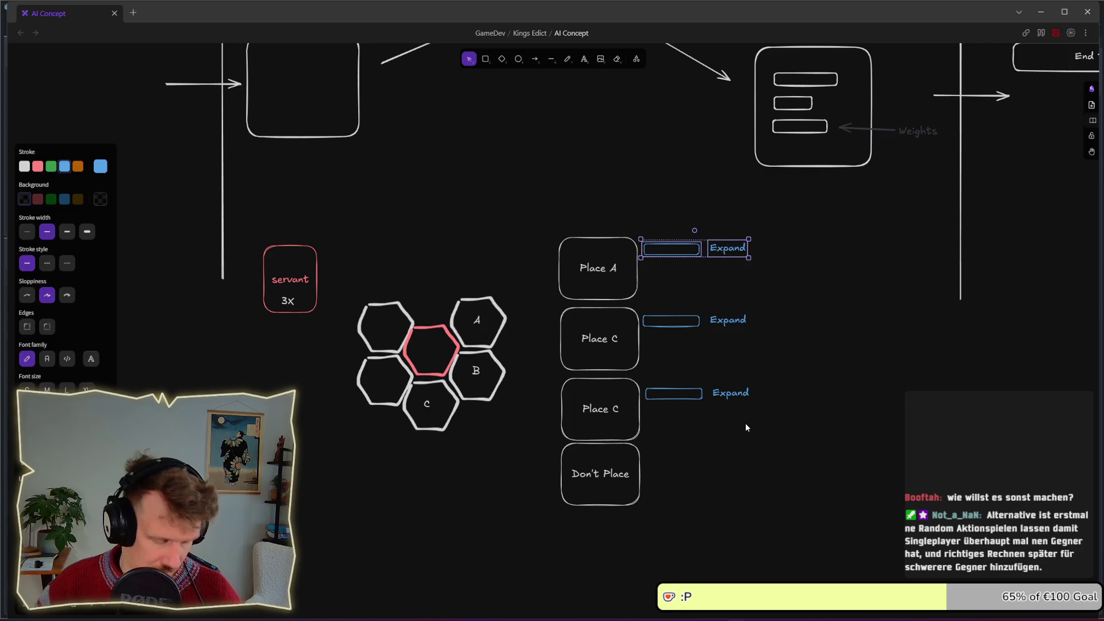
click(847, 405)
drag(782, 270, 636, 220)
mouse_move(731, 246)
mouse_down()
mouse_move(732, 457)
mouse_move(742, 449)
mouse_up()
Turn the copied bar and its label orange, relabelling it 'Defend'
click(667, 453)
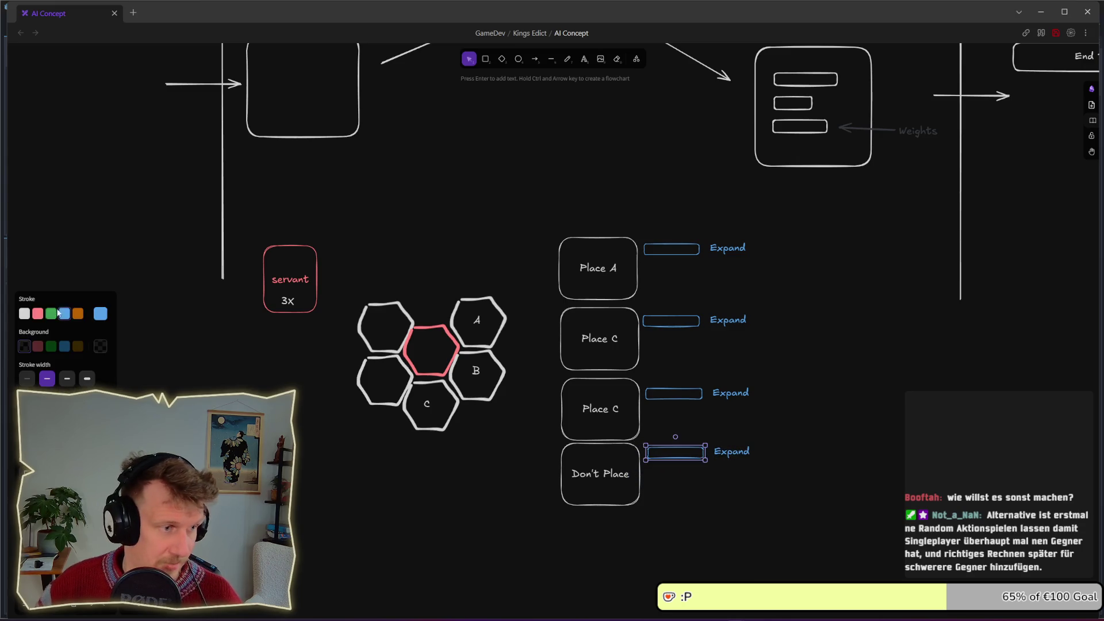
click(78, 316)
double_click(723, 453)
text(D)
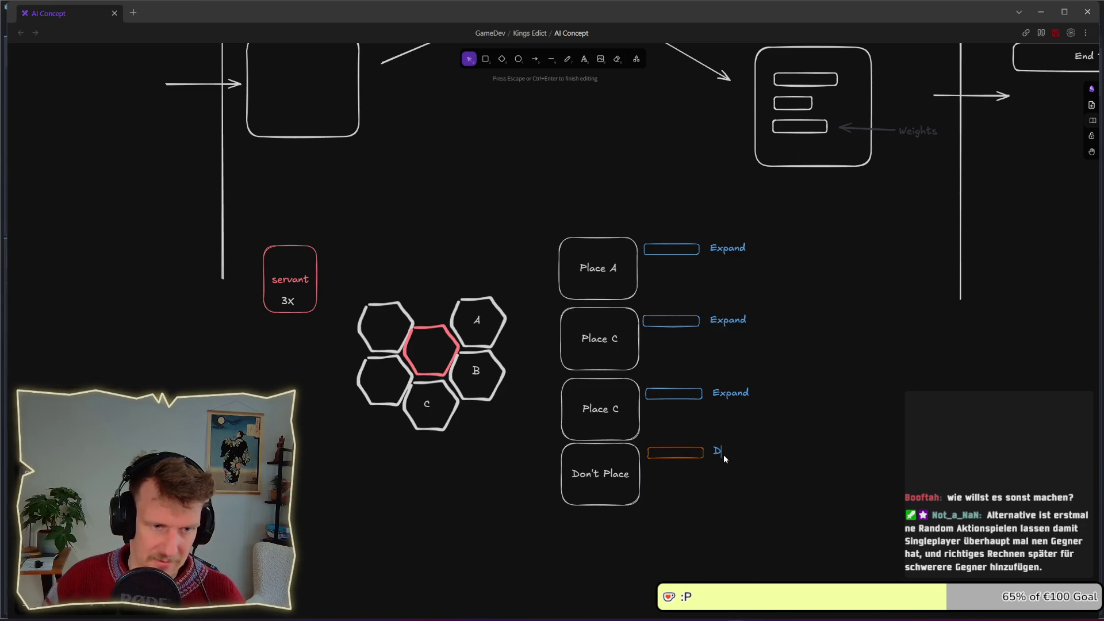
text(efend)
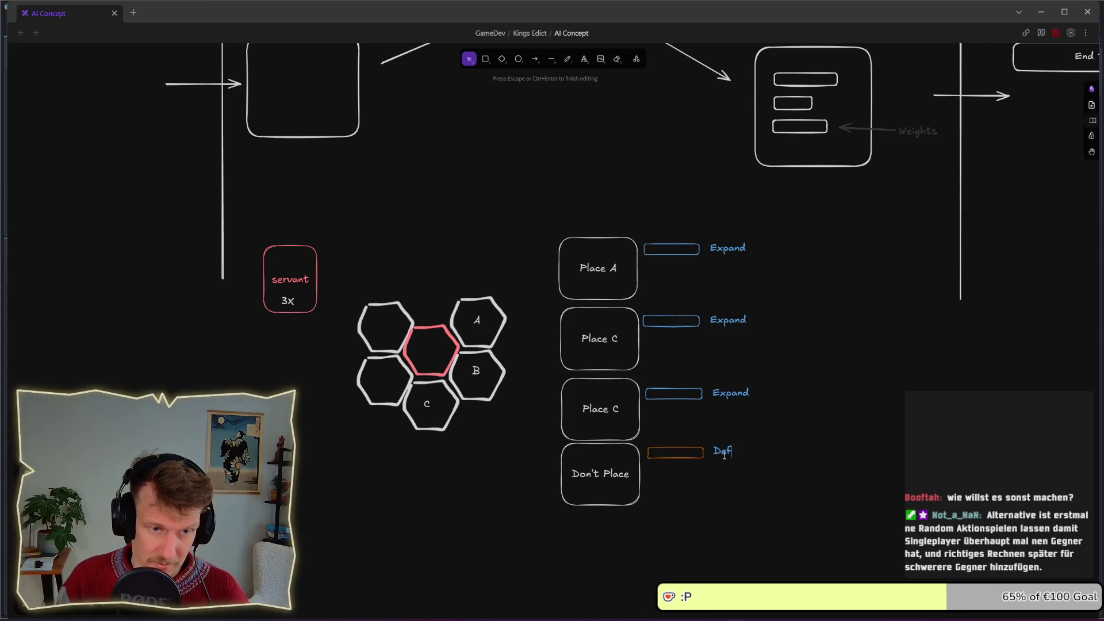
key(Escape)
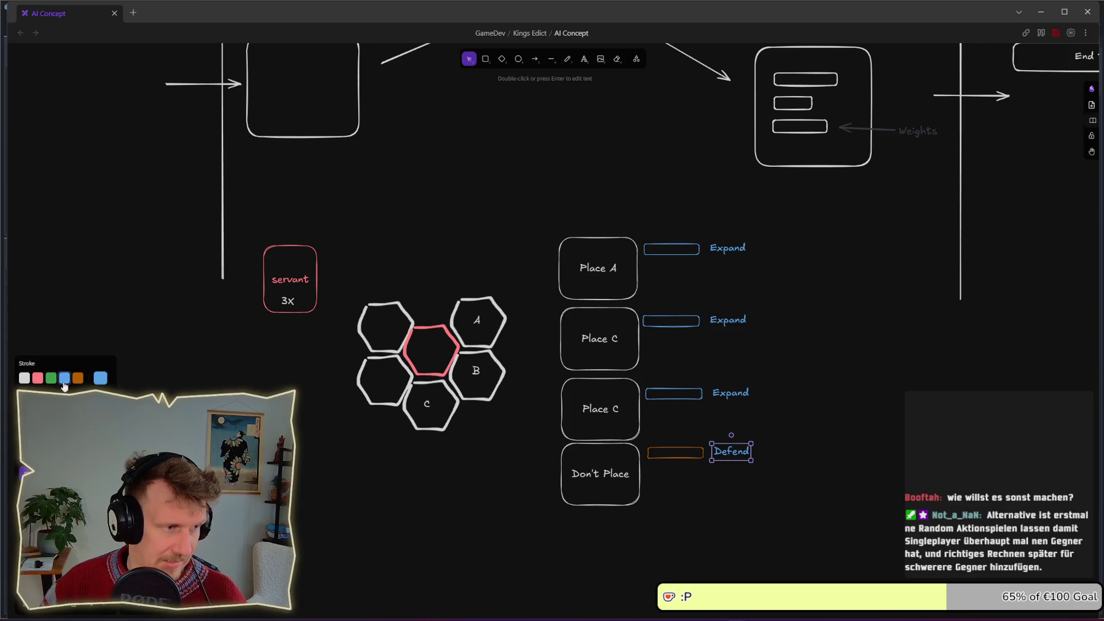
click(78, 377)
Position the orange bar beside Don't Place and change its label to 'Prepare'
drag(779, 496, 645, 438)
drag(722, 458, 724, 495)
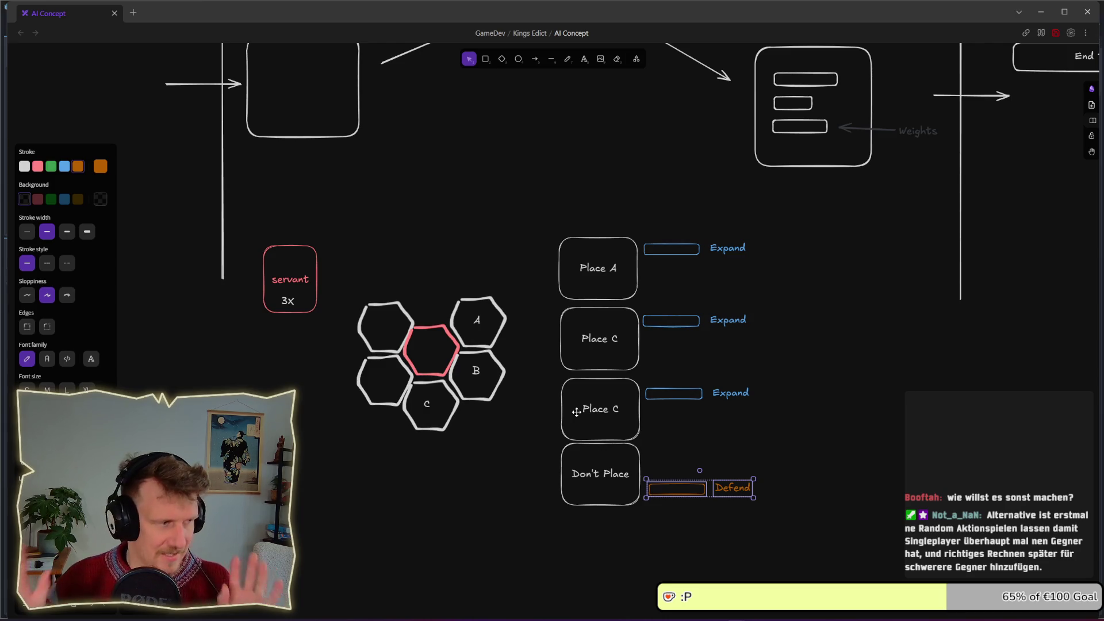
click(779, 512)
drag(796, 513, 639, 477)
drag(702, 490, 704, 491)
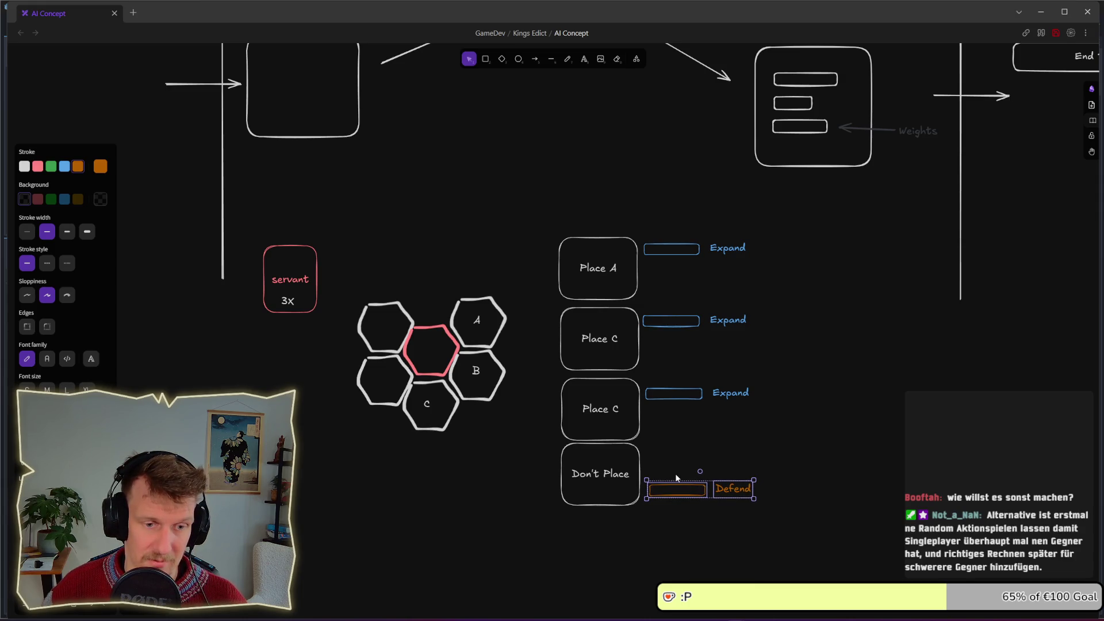
double_click(723, 491)
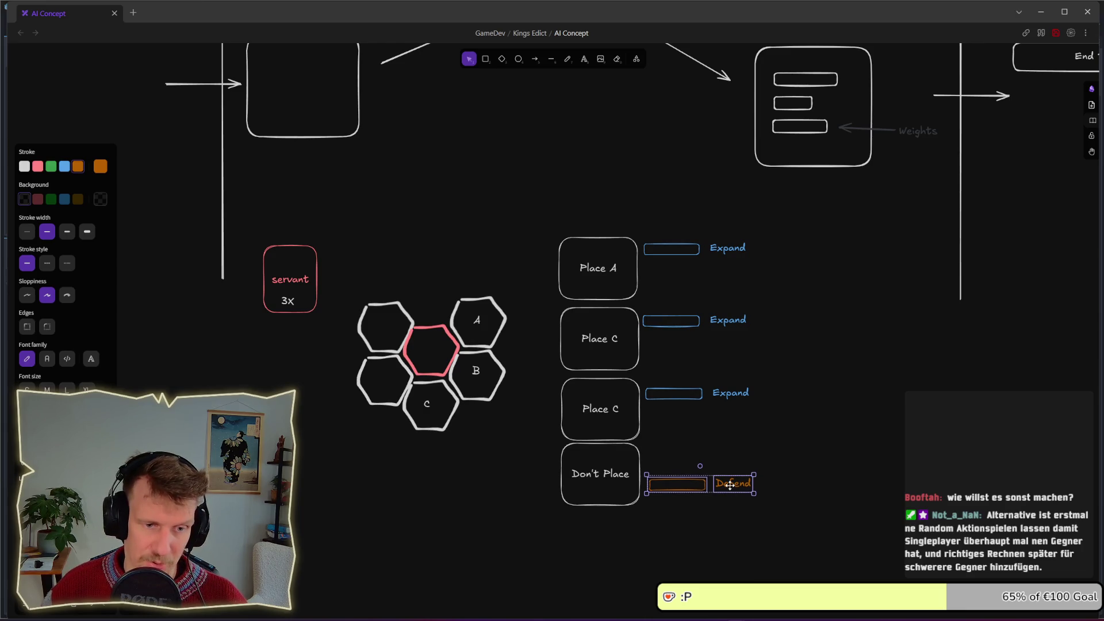
double_click(730, 484)
text(repare)
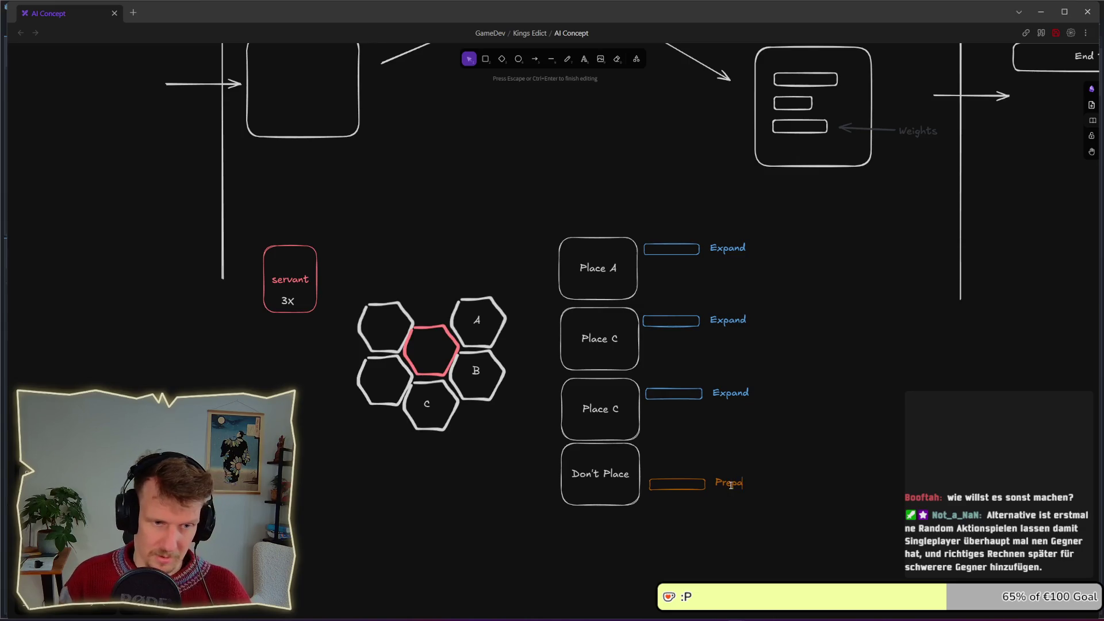
mouse_move(786, 506)
mouse_down()
mouse_move(666, 478)
mouse_move(728, 494)
mouse_up()
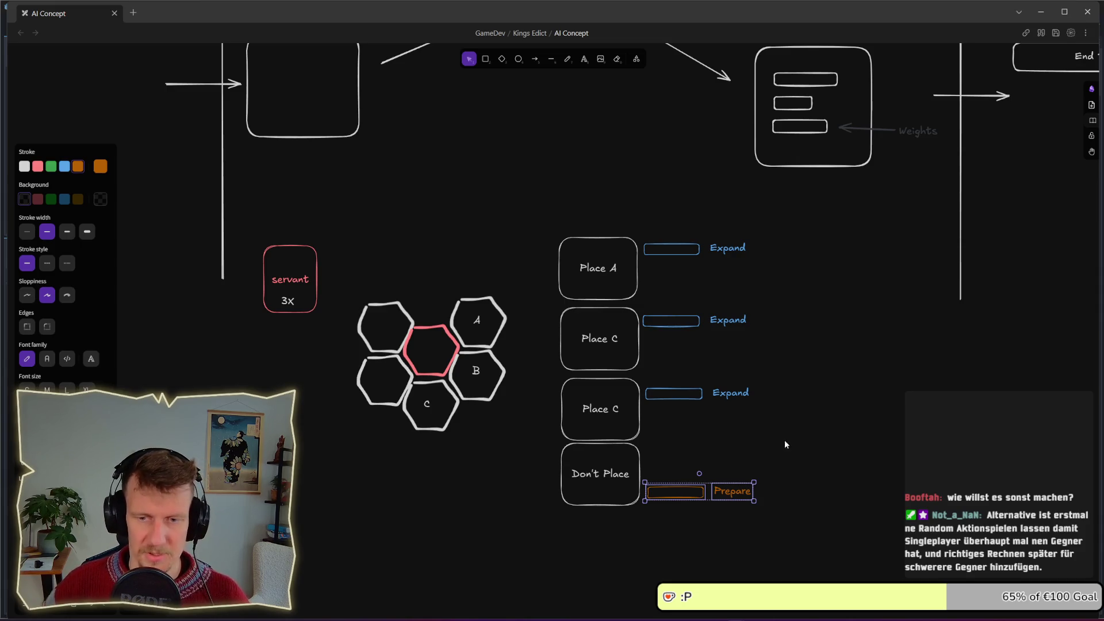
drag(741, 344, 750, 352)
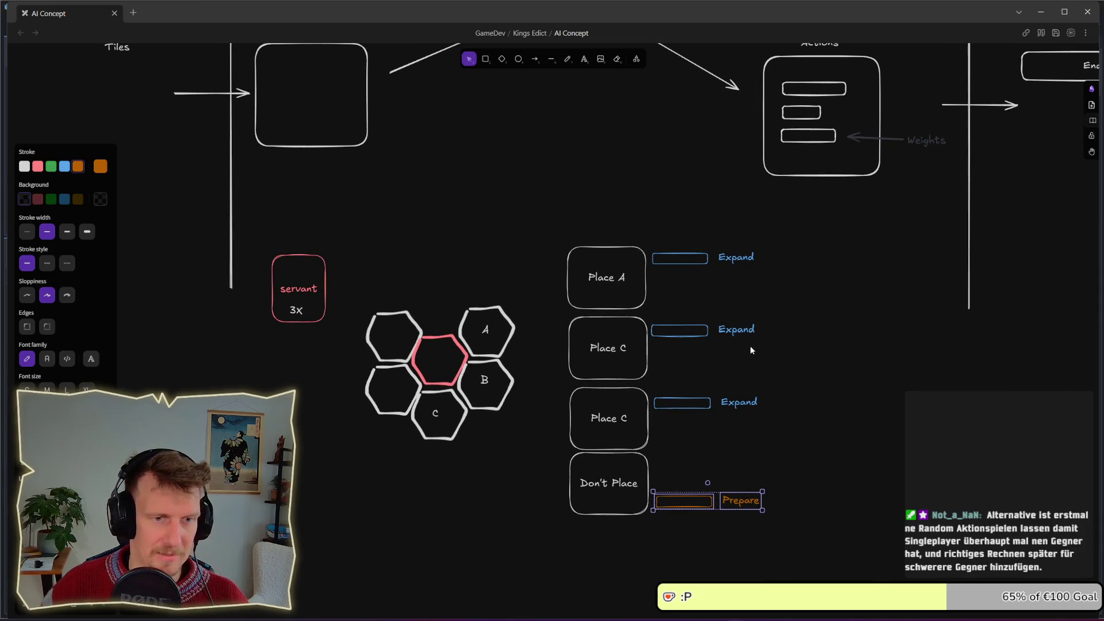
mouse_move(556, 196)
mouse_down()
mouse_move(624, 241)
mouse_move(784, 309)
mouse_up()
click(812, 287)
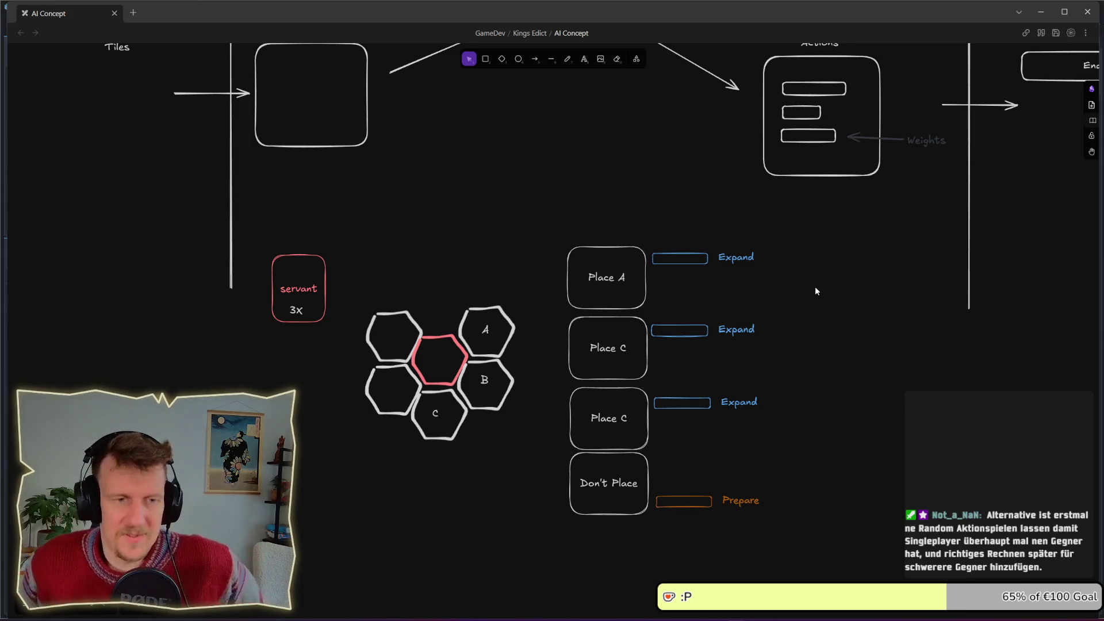
drag(510, 200, 501, 303)
scroll(530, 327, down, 1)
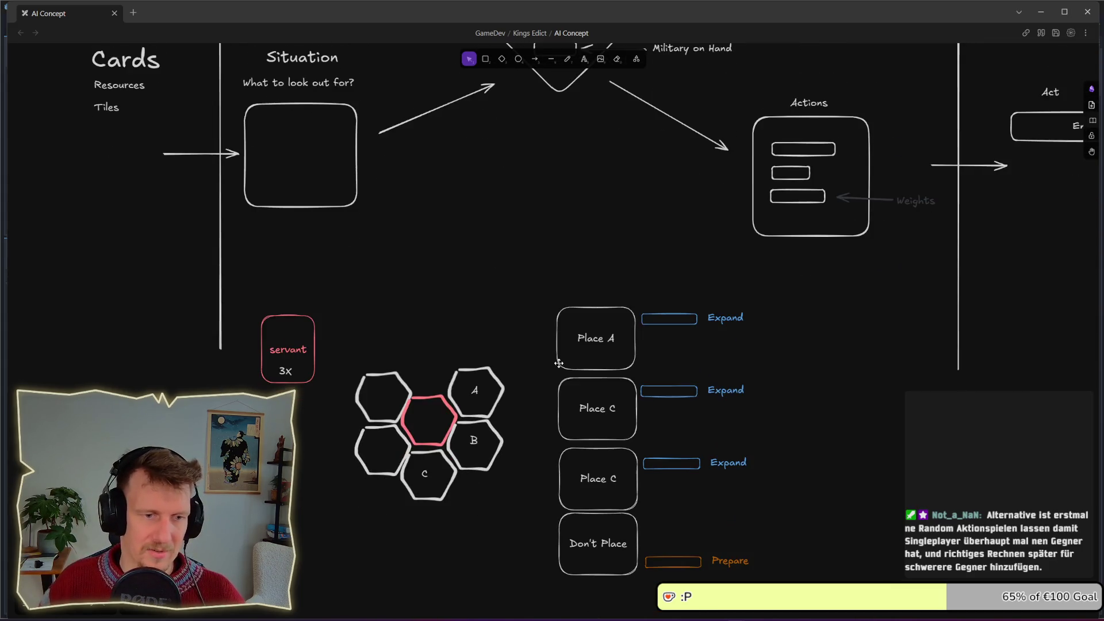
drag(336, 320, 516, 518)
click(397, 287)
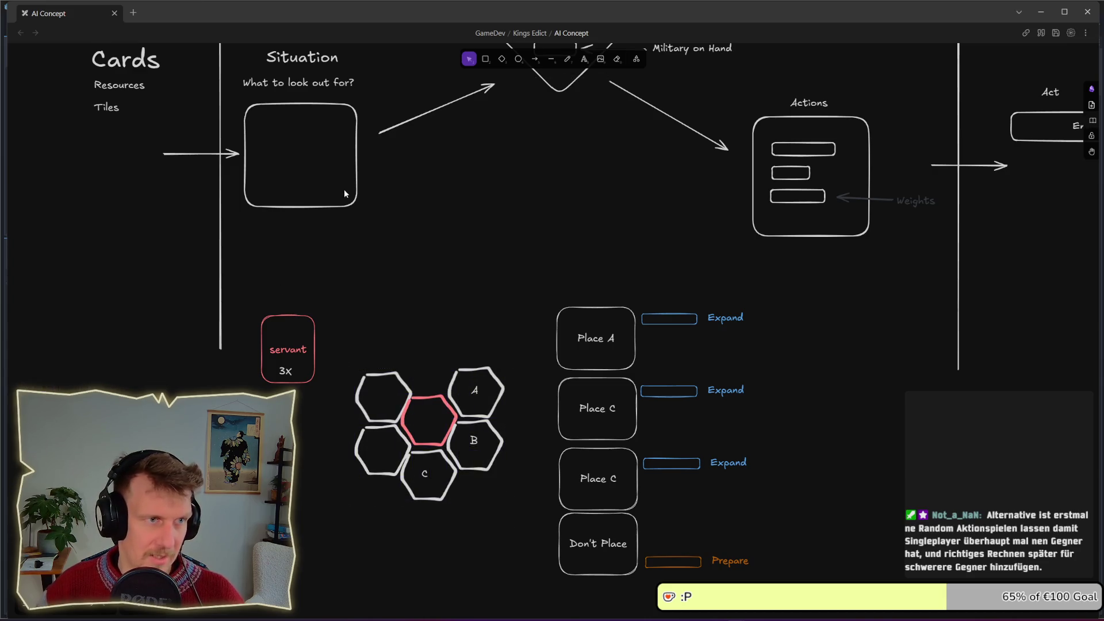
scroll(356, 242, up, 1)
drag(390, 293, 244, 90)
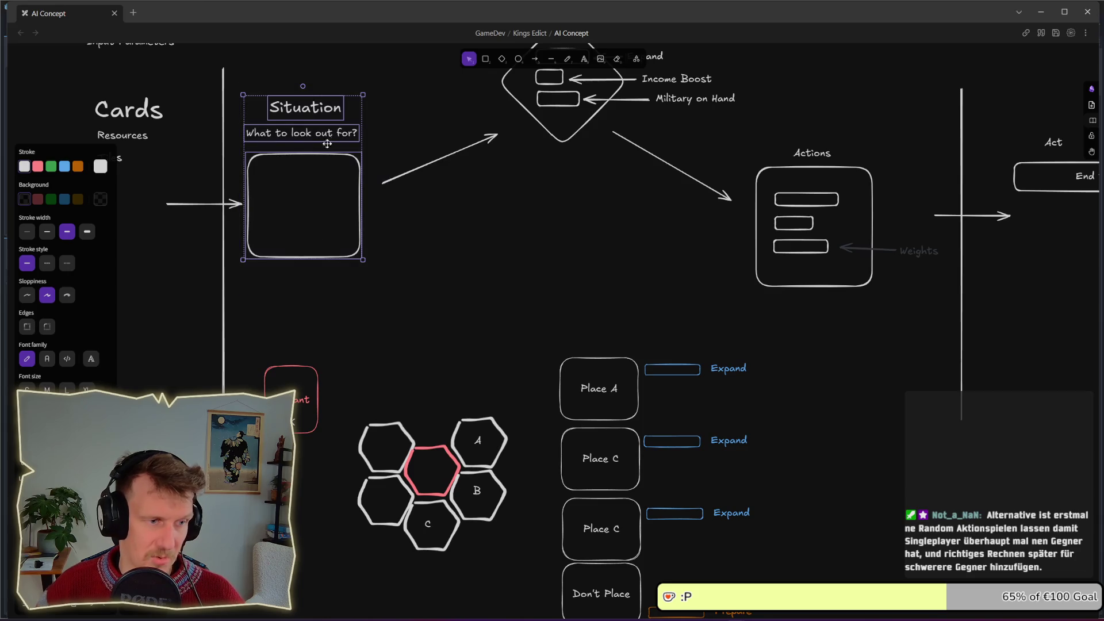
click(332, 331)
scroll(547, 375, down, 3)
mouse_move(480, 173)
mouse_down()
mouse_move(609, 456)
mouse_move(604, 483)
mouse_up()
click(760, 360)
drag(758, 375, 452, 150)
click(732, 385)
drag(731, 385, 480, 172)
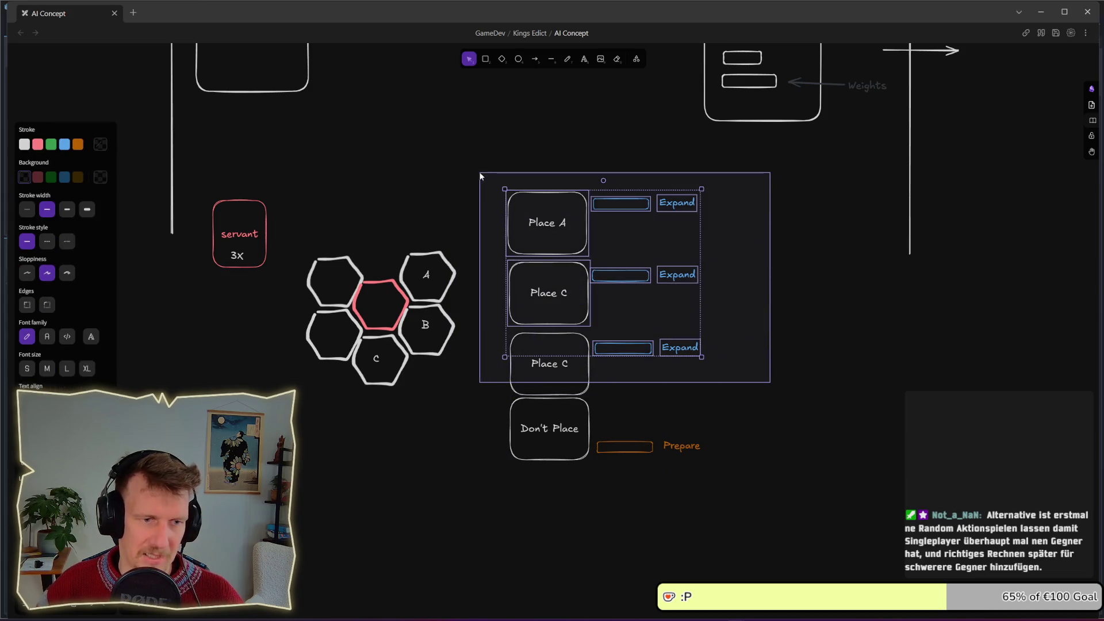
click(805, 317)
scroll(764, 299, up, 2)
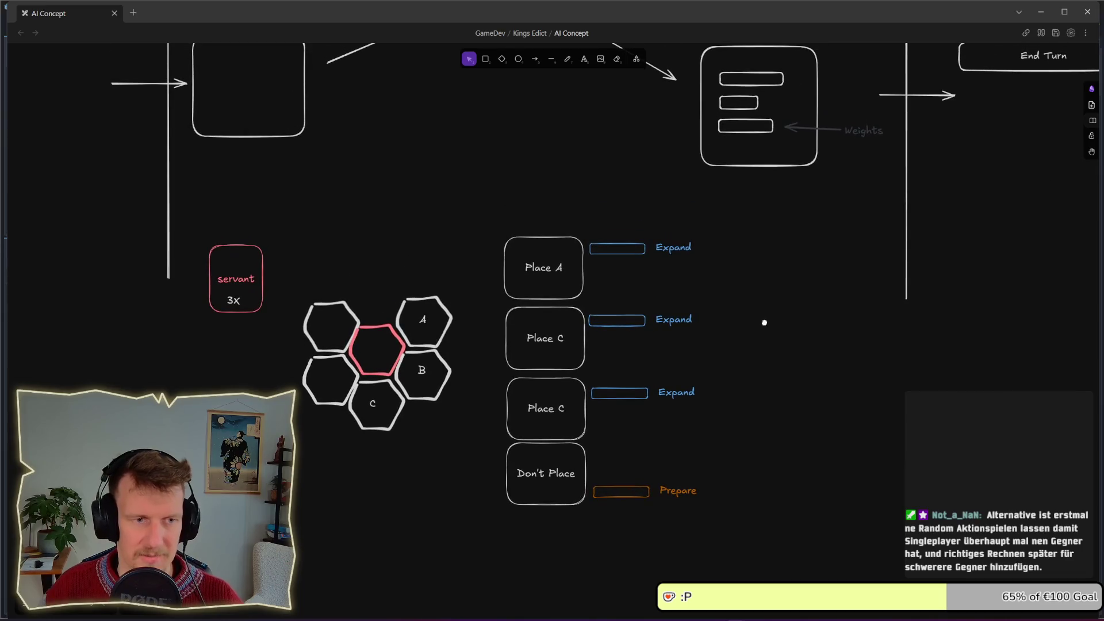
scroll(719, 285, up, 2)
drag(708, 280, 708, 290)
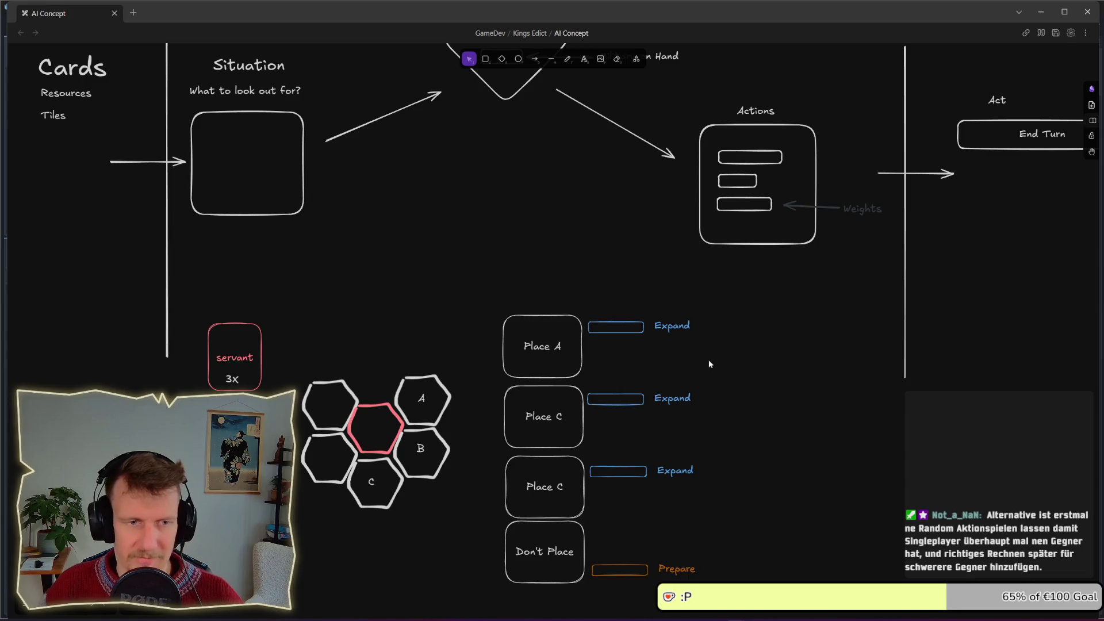
drag(723, 382, 639, 357)
mouse_move(582, 322)
mouse_down()
mouse_move(598, 305)
mouse_move(581, 295)
mouse_move(713, 377)
mouse_up()
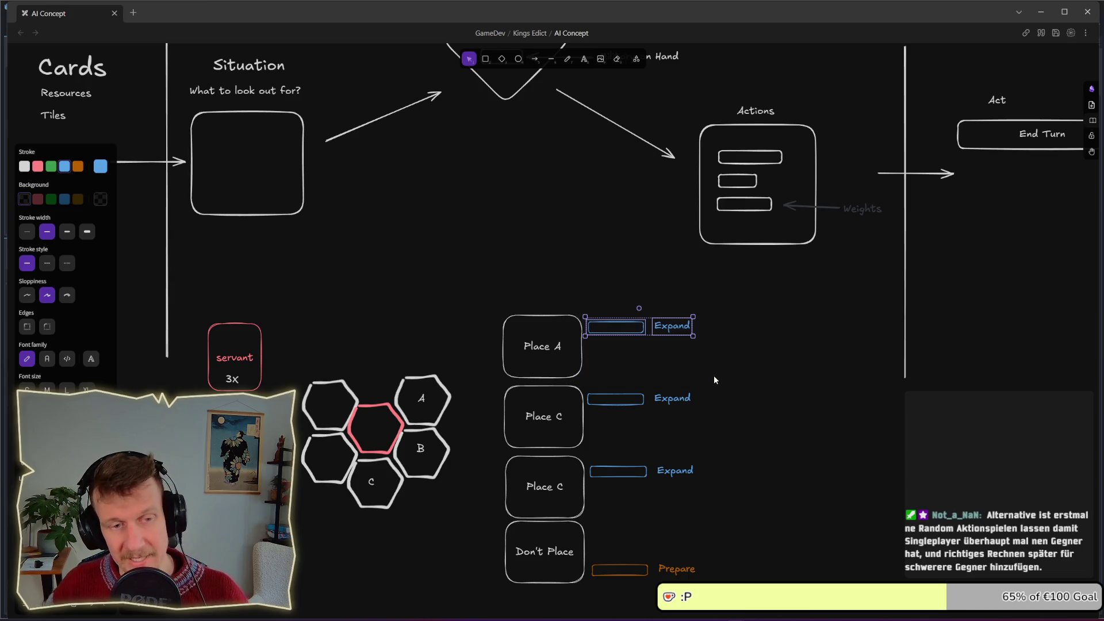
scroll(432, 153, up, 3)
drag(448, 135, 539, 261)
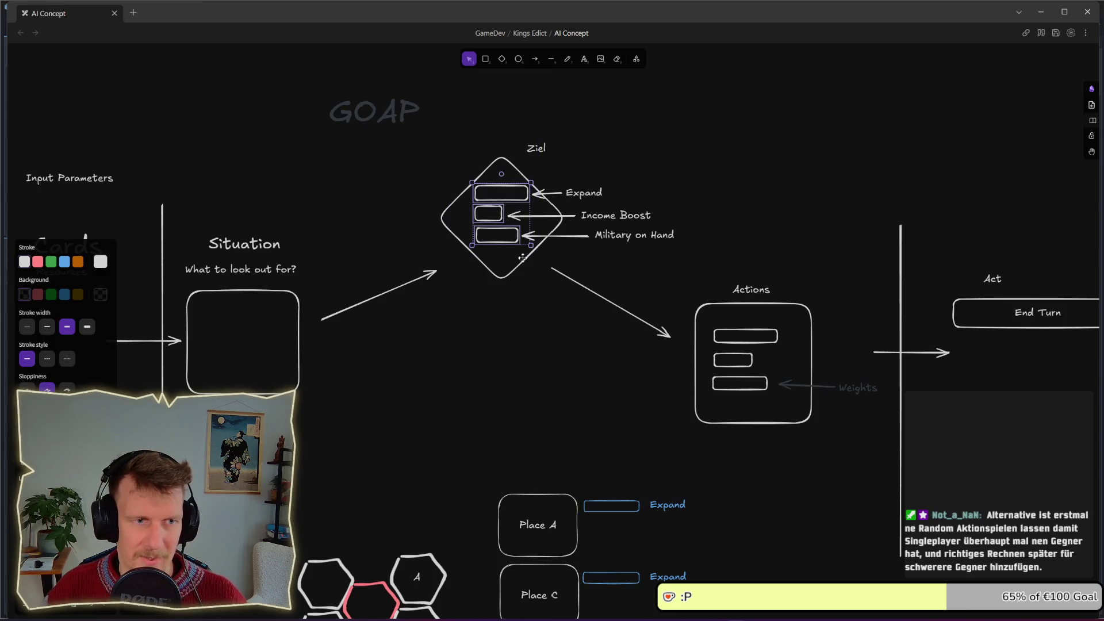
click(549, 422)
drag(550, 421, 570, 301)
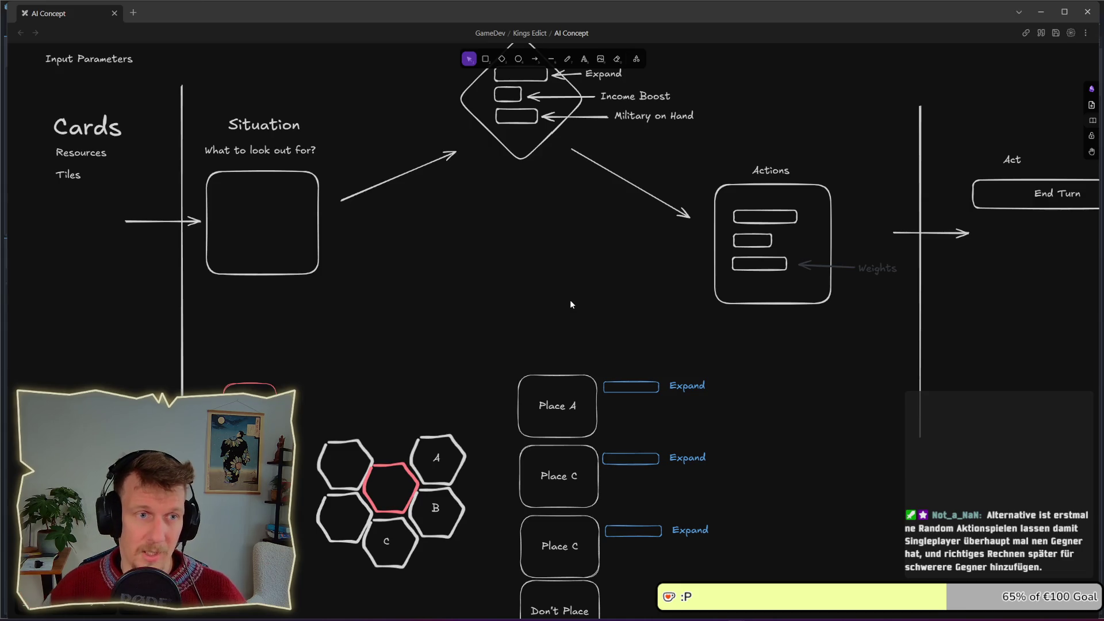
scroll(506, 253, up, 2)
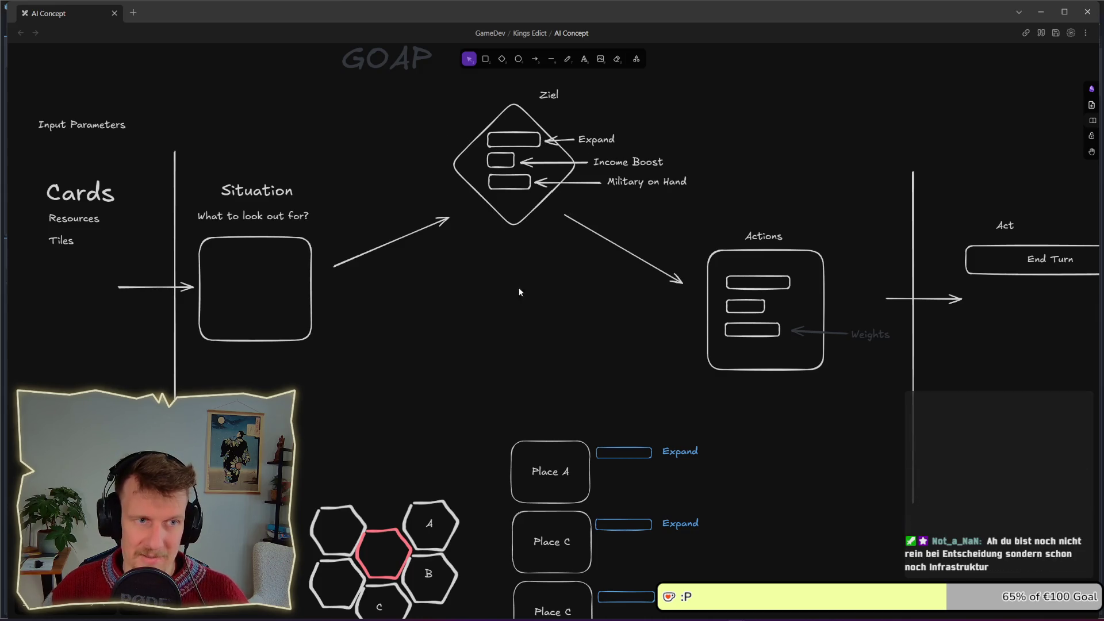
scroll(558, 399, down, 3)
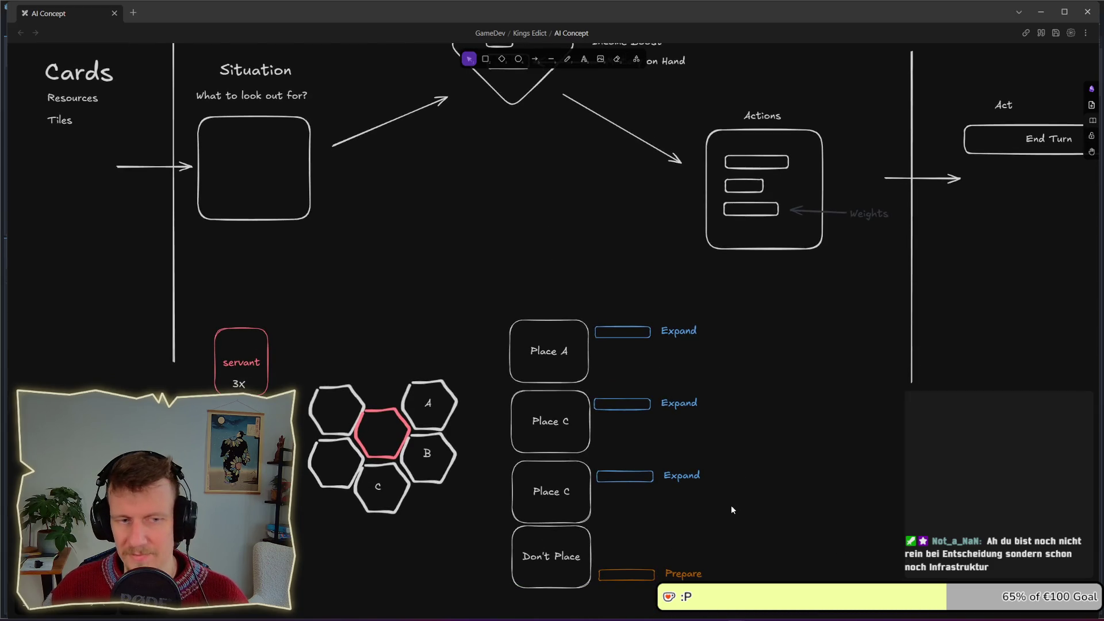
drag(723, 508, 584, 313)
click(581, 278)
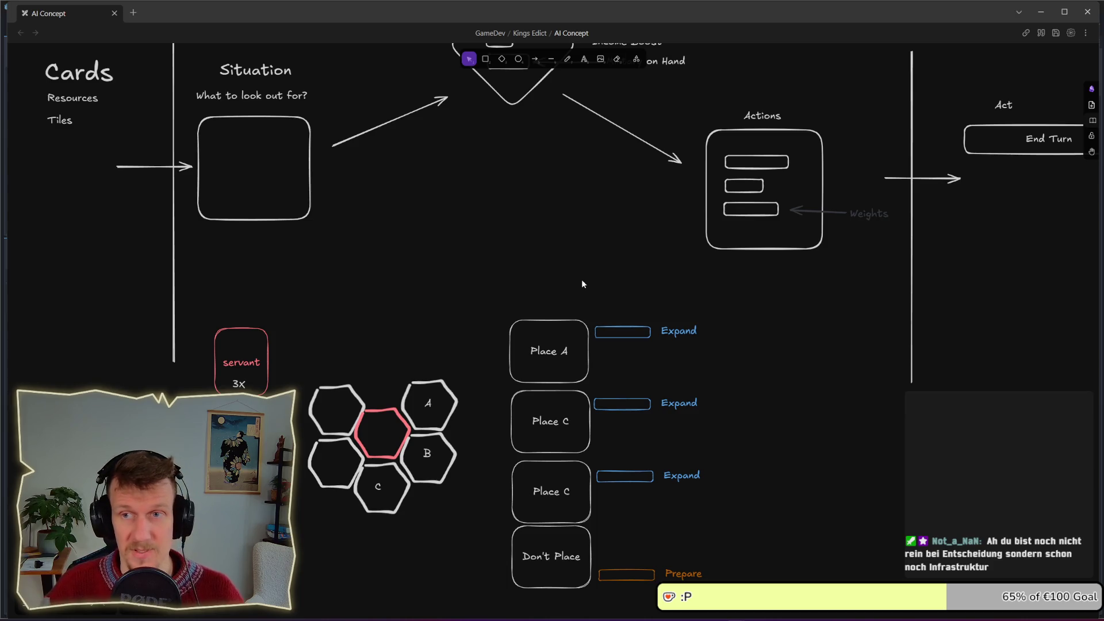
mouse_move(659, 403)
mouse_down()
mouse_move(668, 298)
mouse_move(687, 317)
mouse_up()
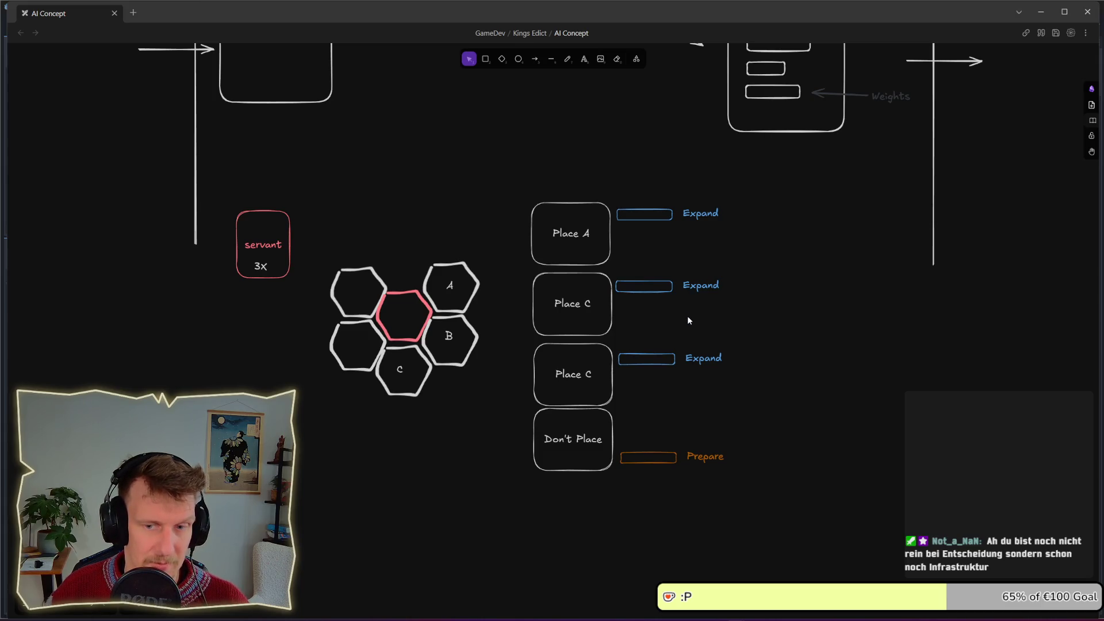
Move the Place, Expand and Prepare column right beneath the Actions box
mouse_move(784, 517)
mouse_down()
mouse_move(660, 424)
mouse_move(510, 192)
mouse_up()
drag(594, 246, 728, 247)
click(603, 232)
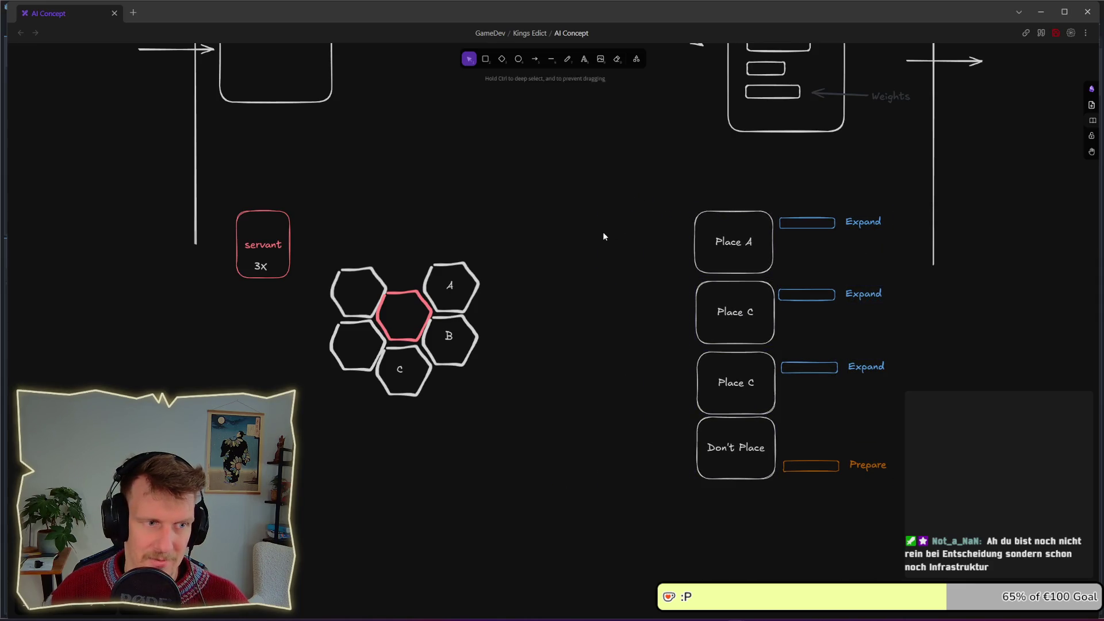
scroll(484, 281, up, 2)
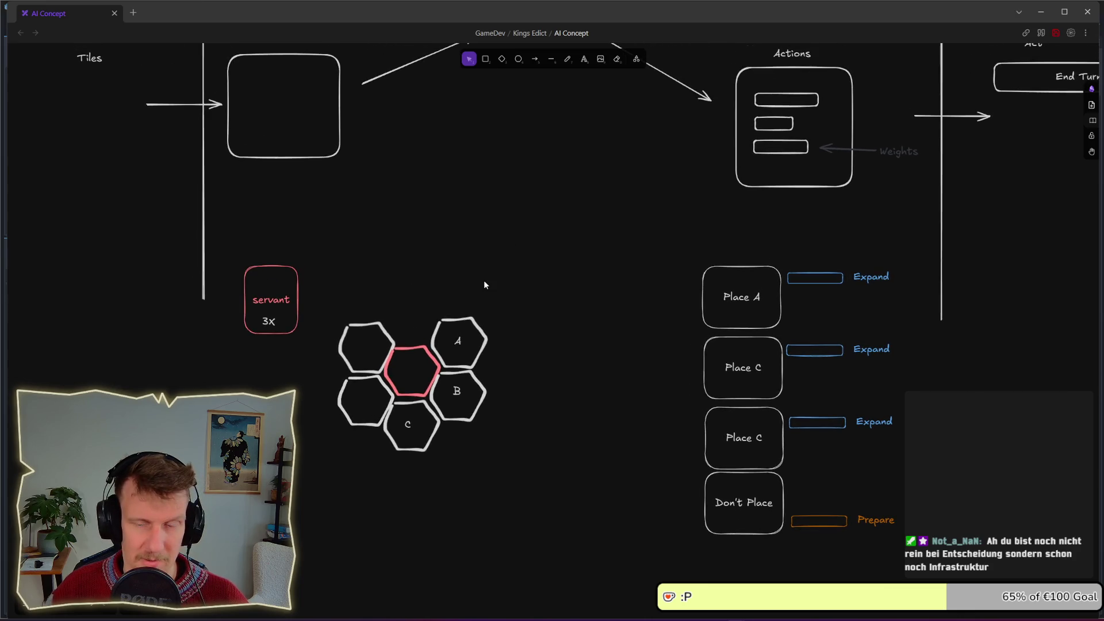
scroll(494, 282, up, 2)
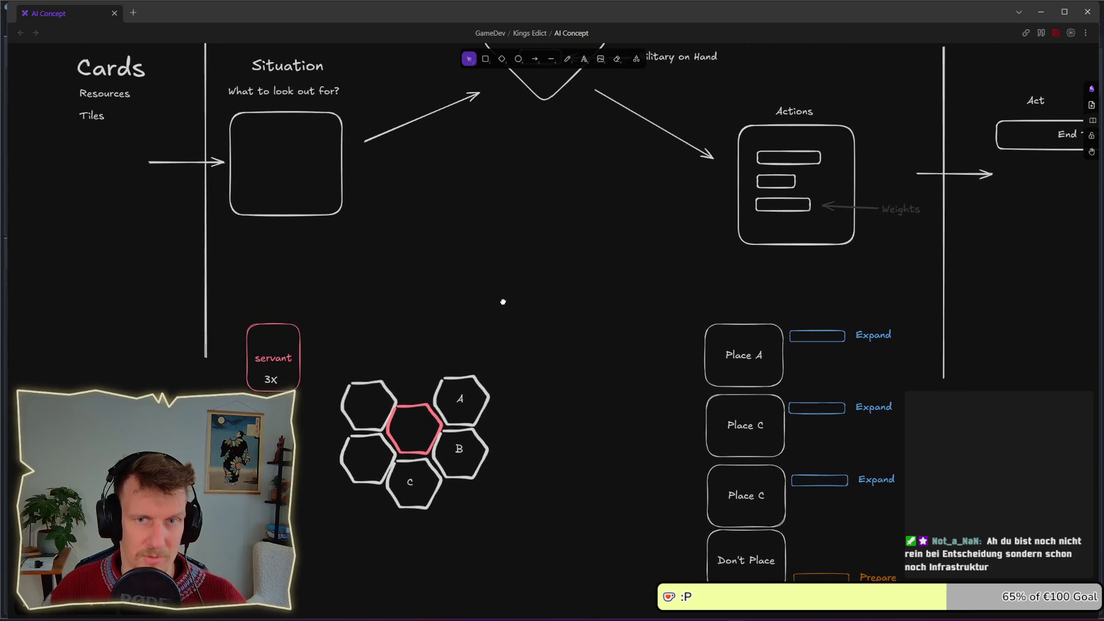
scroll(504, 302, down, 2)
Check the layout by selecting groups, ending with the orange Prepare bar and label selected
drag(627, 307, 869, 578)
click(659, 268)
drag(871, 382, 756, 321)
click(730, 302)
scroll(655, 311, up, 3)
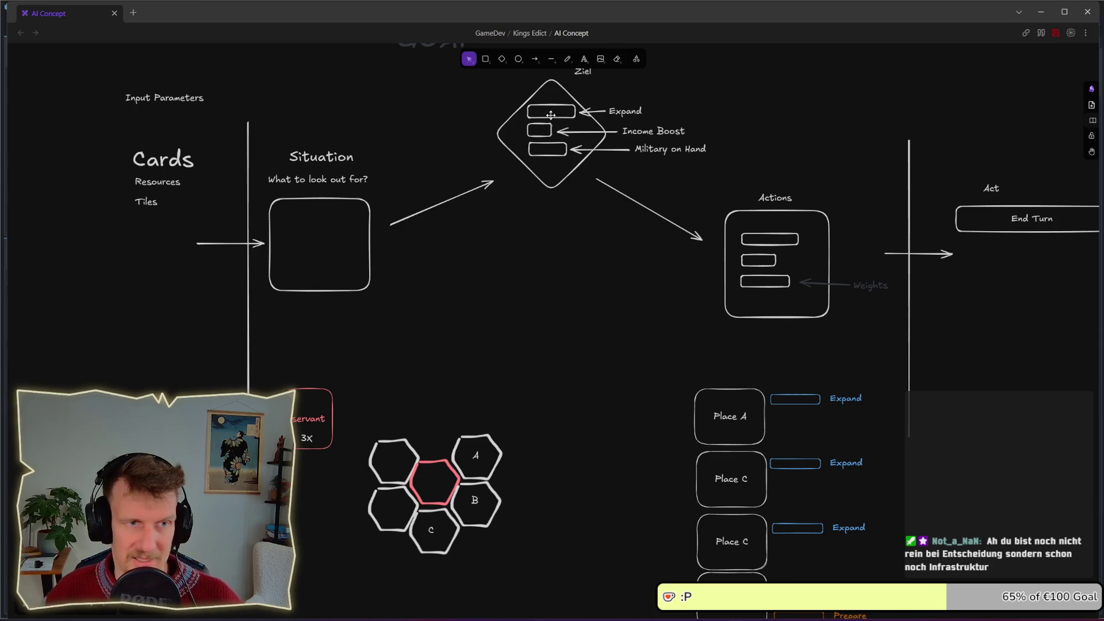
drag(502, 94, 581, 168)
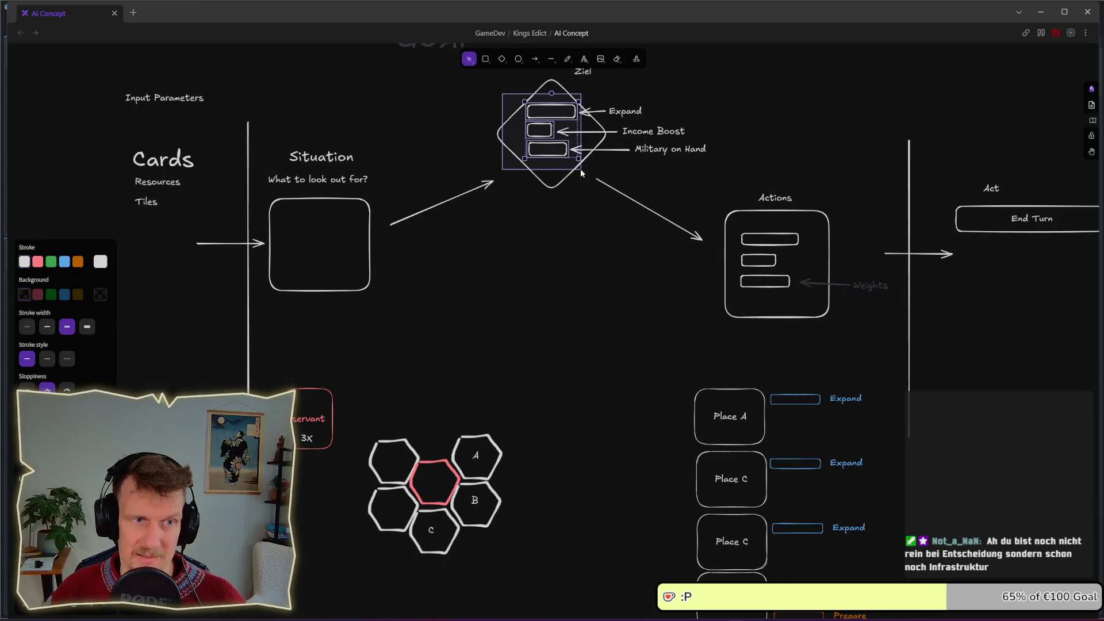
click(592, 273)
scroll(619, 393, down, 5)
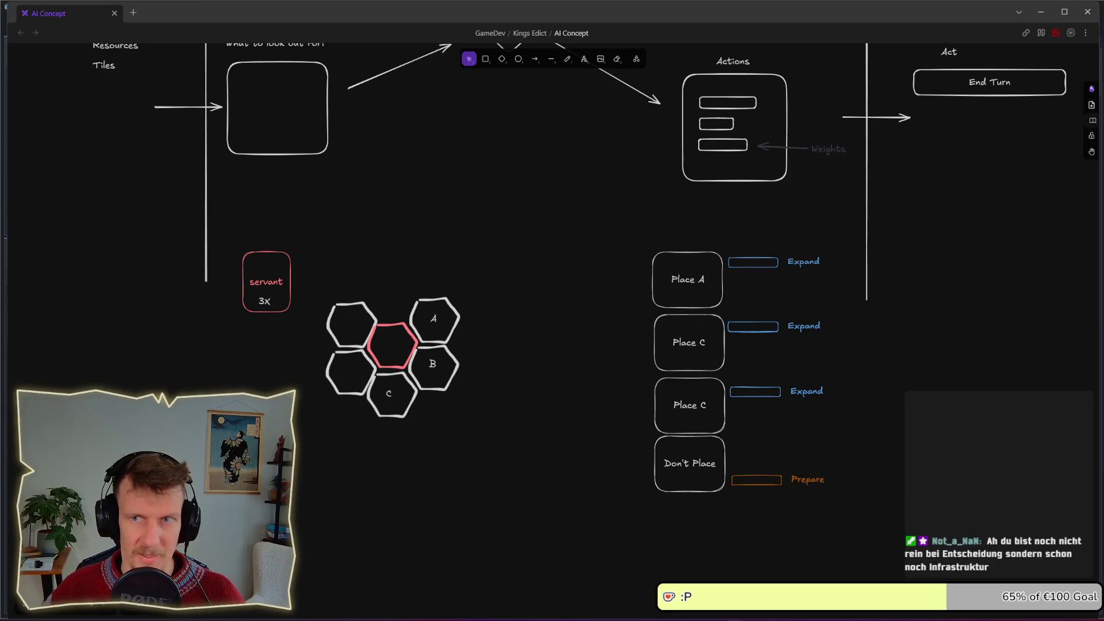
key(alt+Tab)
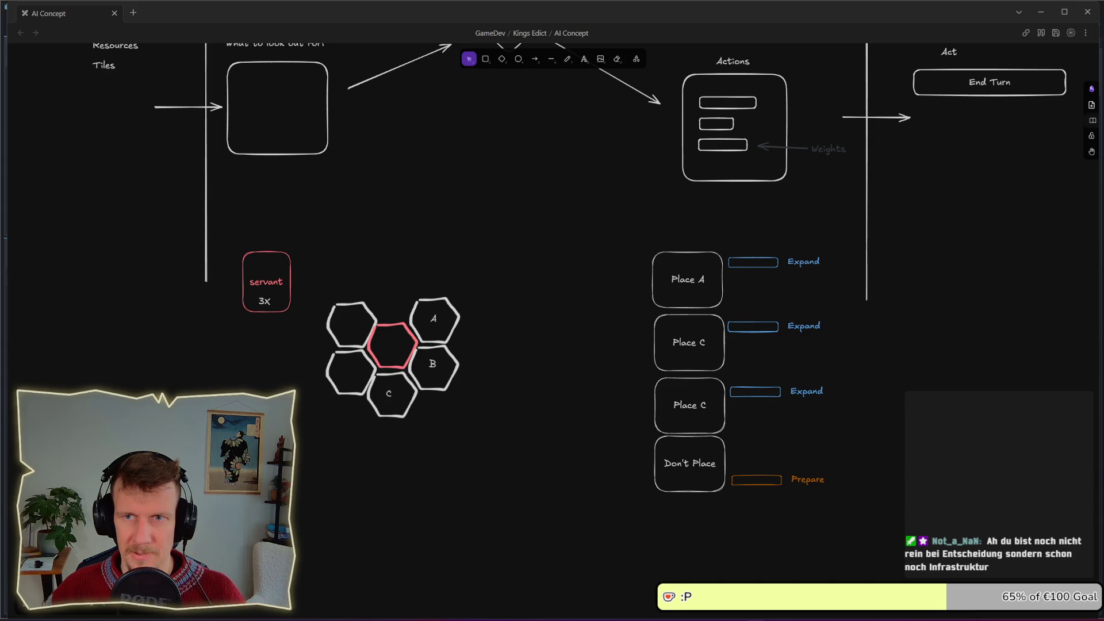
click(598, 322)
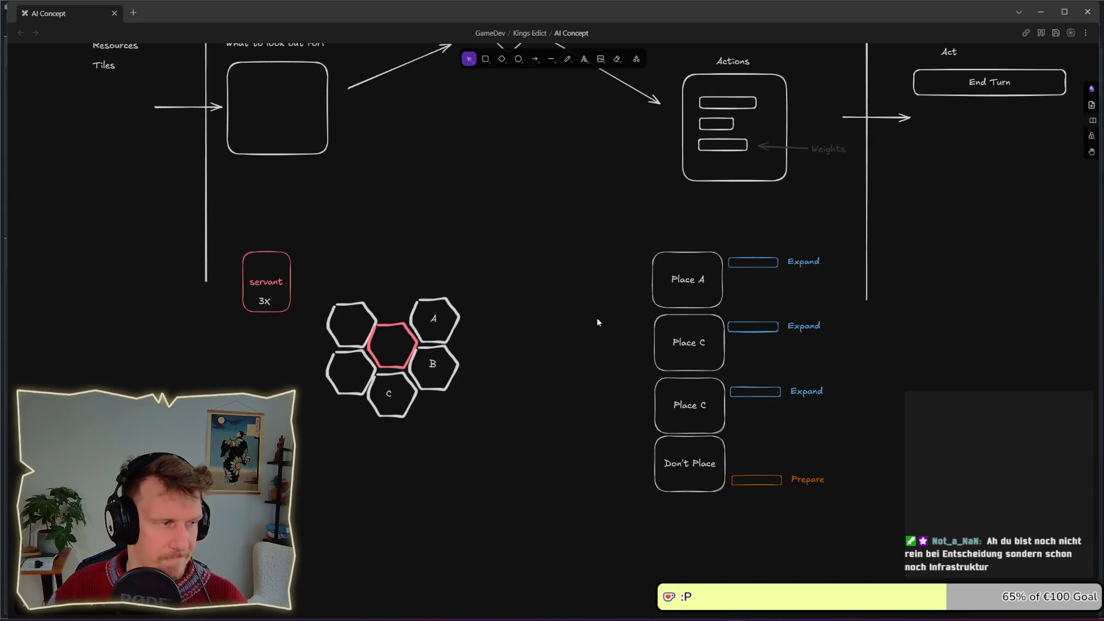
scroll(584, 299, up, 1)
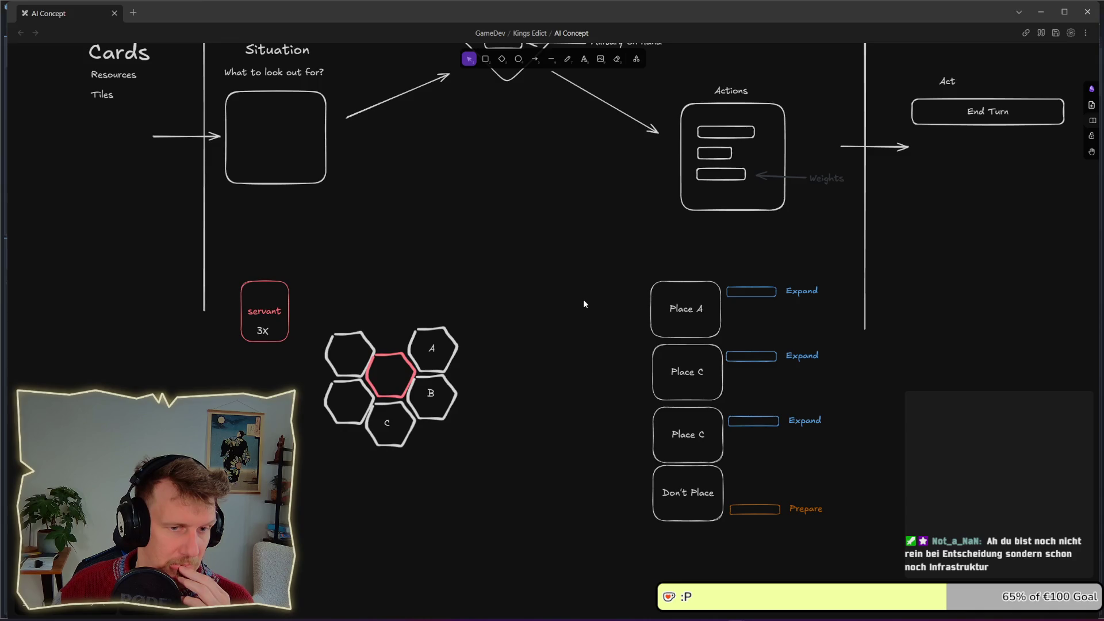
mouse_move(840, 536)
mouse_down()
mouse_move(720, 495)
mouse_move(757, 459)
mouse_move(759, 440)
mouse_up()
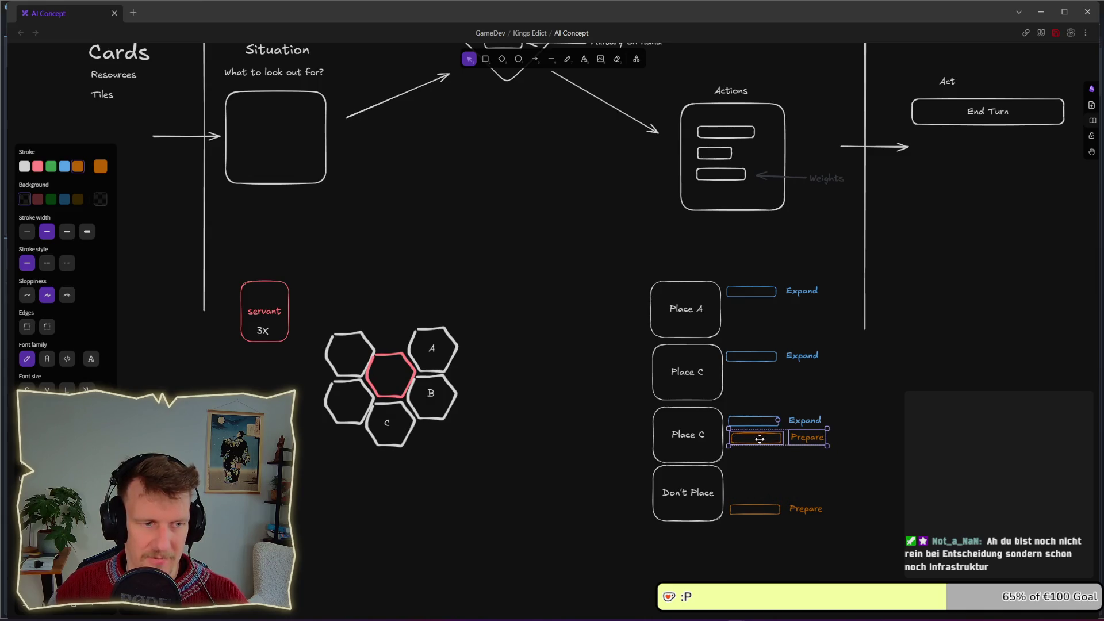
Delete the duplicated Prepare bar beside the lower Place C box
click(813, 462)
drag(839, 450, 725, 430)
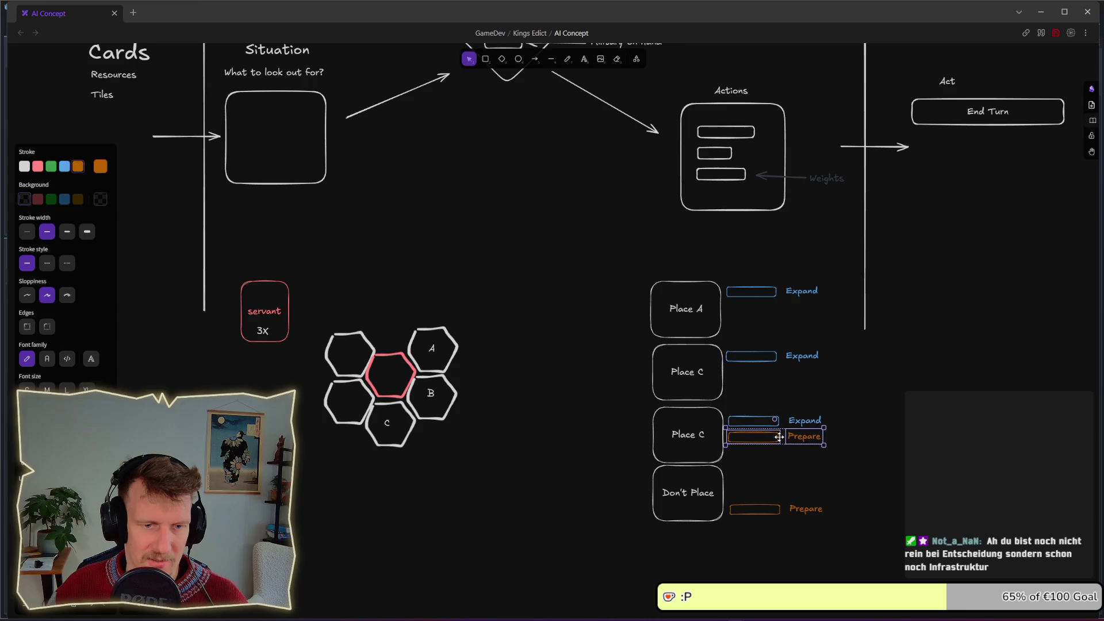
key(Delete)
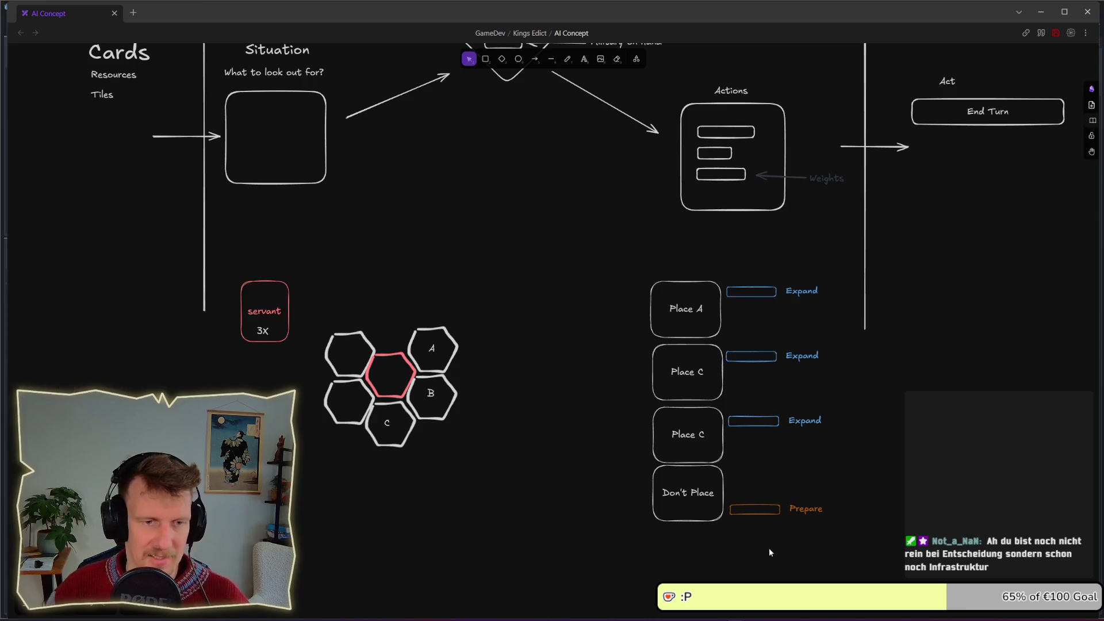
Shift all the Expand and Prepare boxes slightly to the right
mouse_move(857, 562)
mouse_down()
mouse_move(742, 393)
mouse_move(719, 266)
mouse_up()
drag(799, 295, 804, 295)
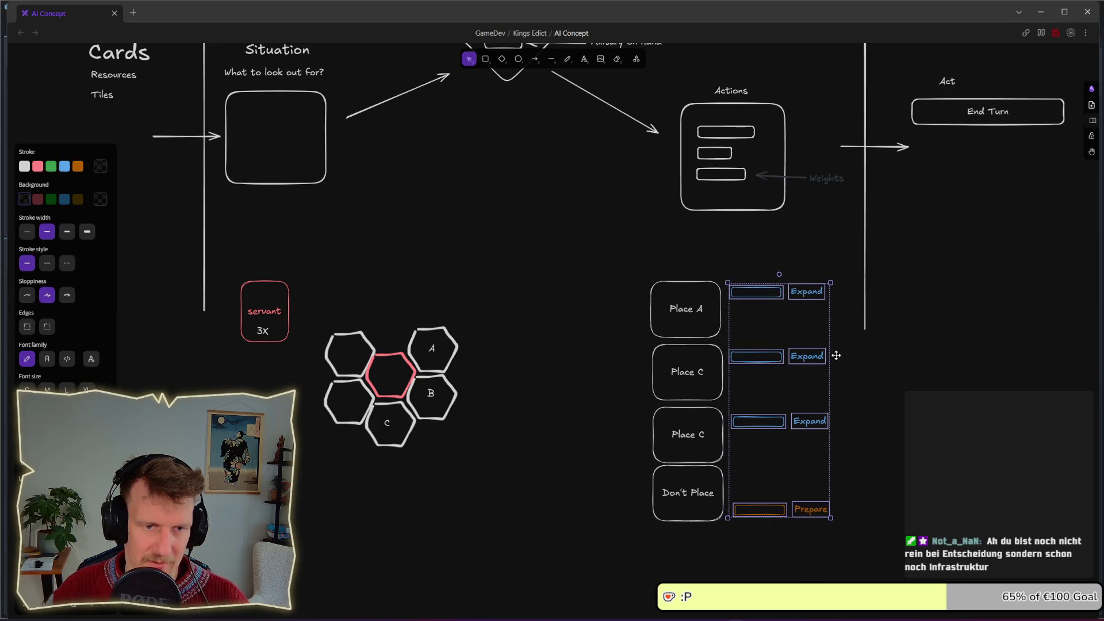
click(823, 341)
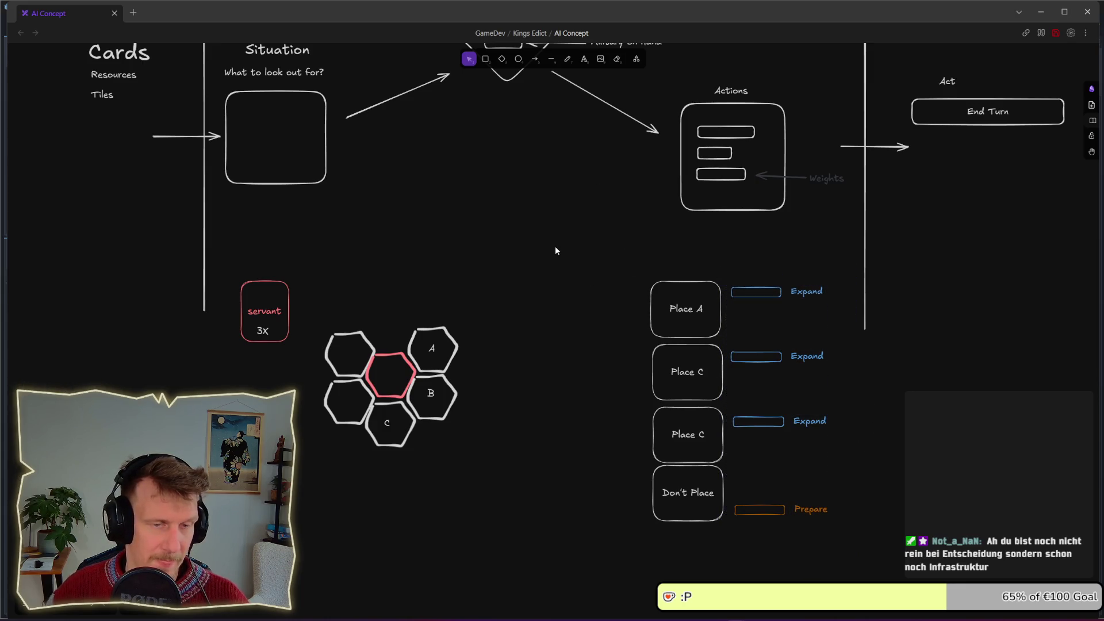
Finish editing the Actions label and pan to show Input Parameters and the Ziel diamond
scroll(437, 187, up, 2)
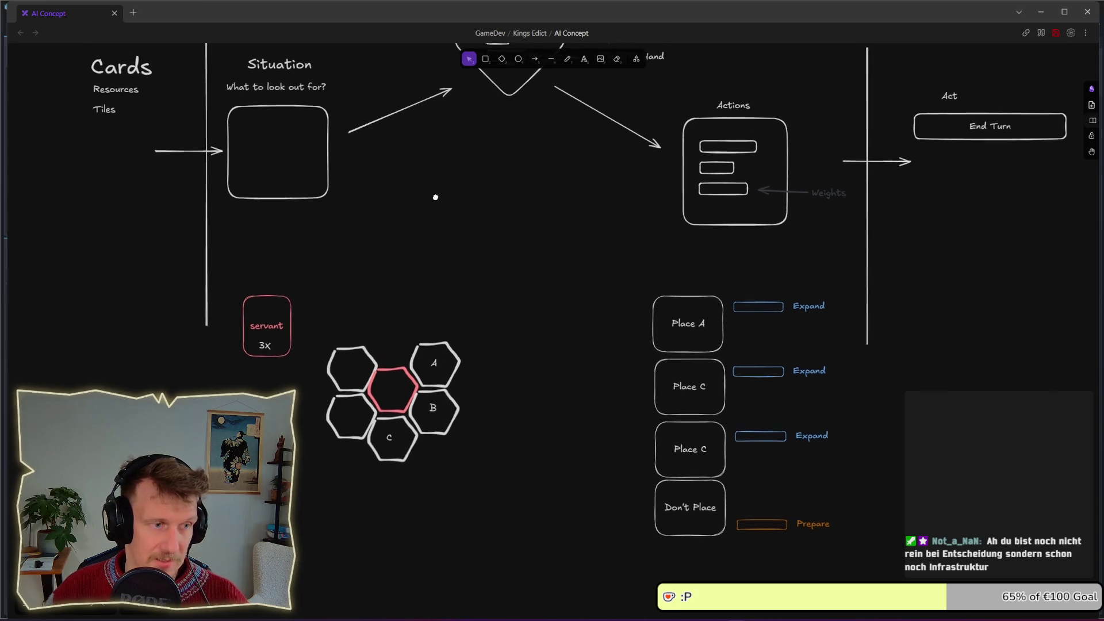
mouse_move(231, 282)
mouse_down()
mouse_move(300, 370)
mouse_move(304, 394)
mouse_up()
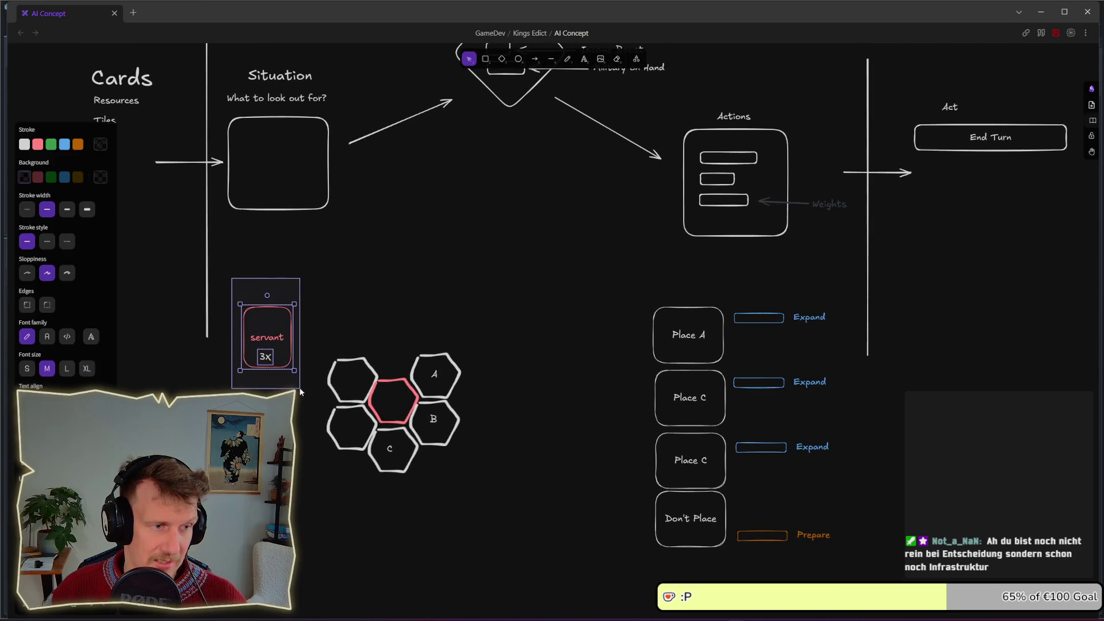
click(330, 349)
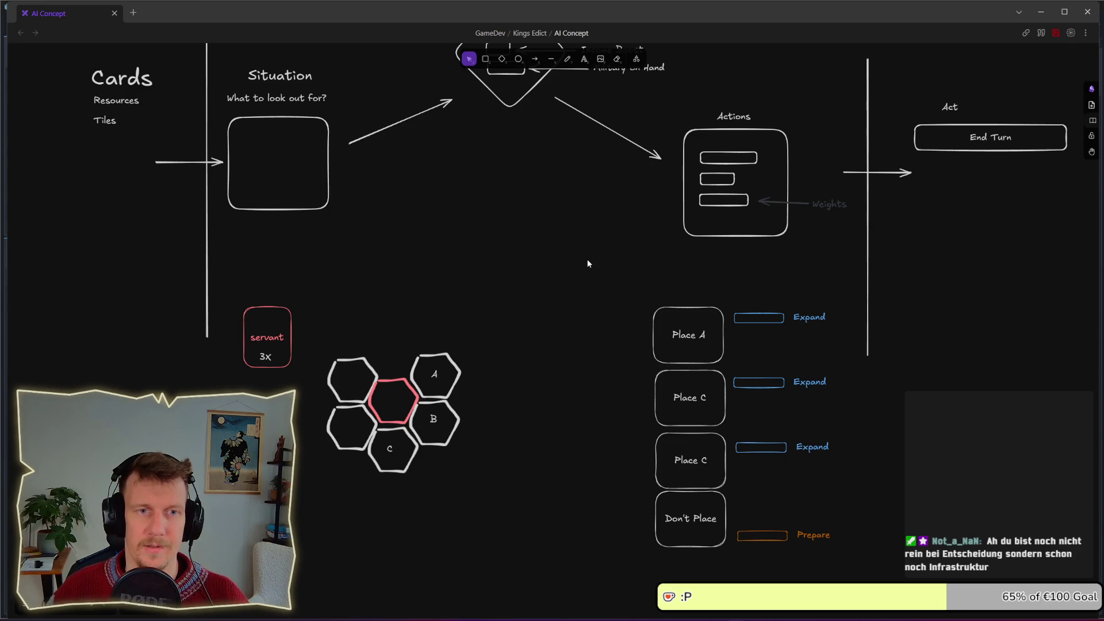
double_click(733, 119)
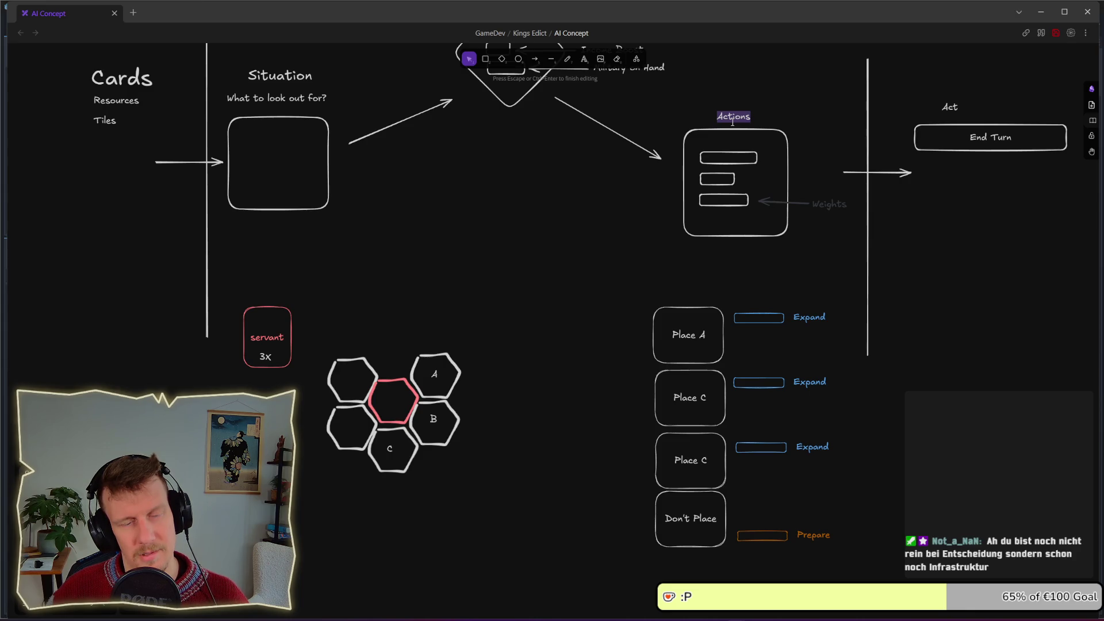
scroll(943, 209, right, 2)
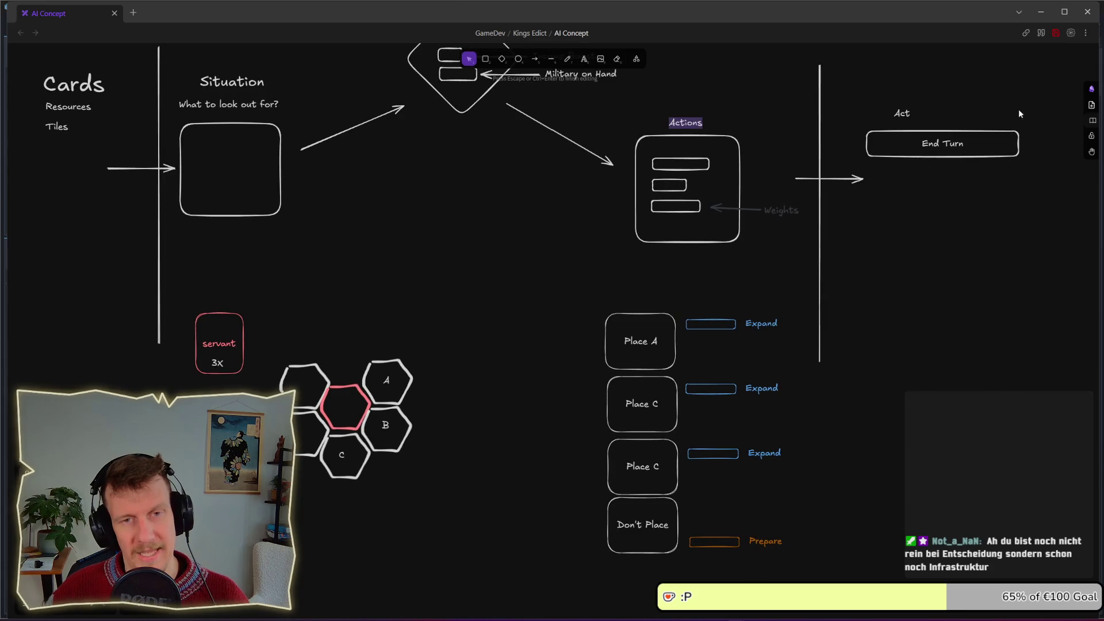
click(922, 246)
scroll(887, 236, left, 3)
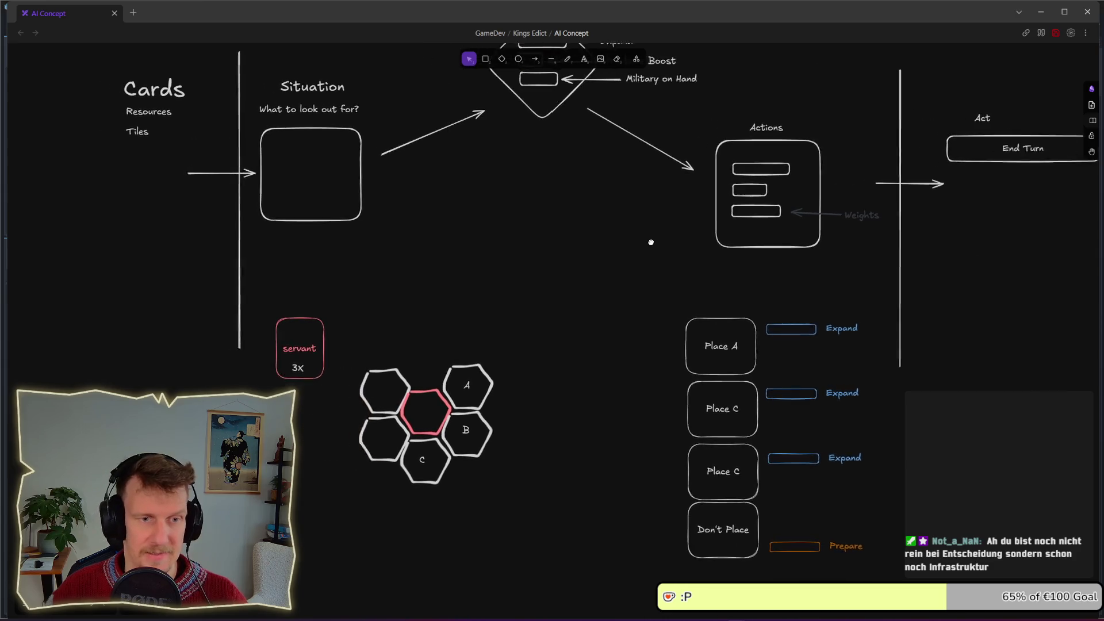
scroll(638, 247, up, 2)
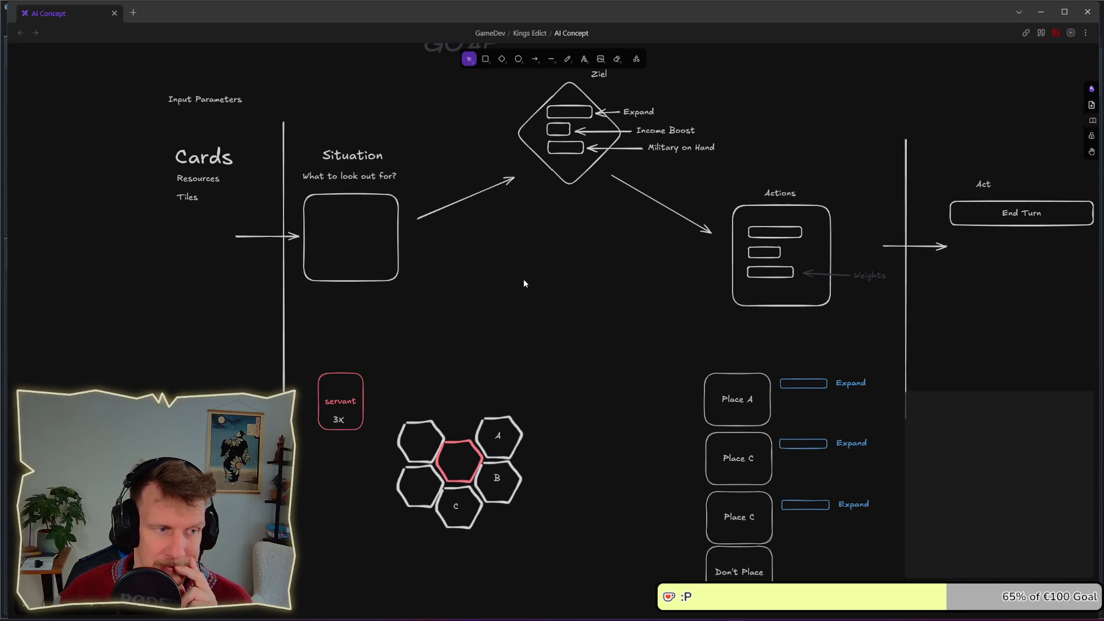
key(alt+Tab)
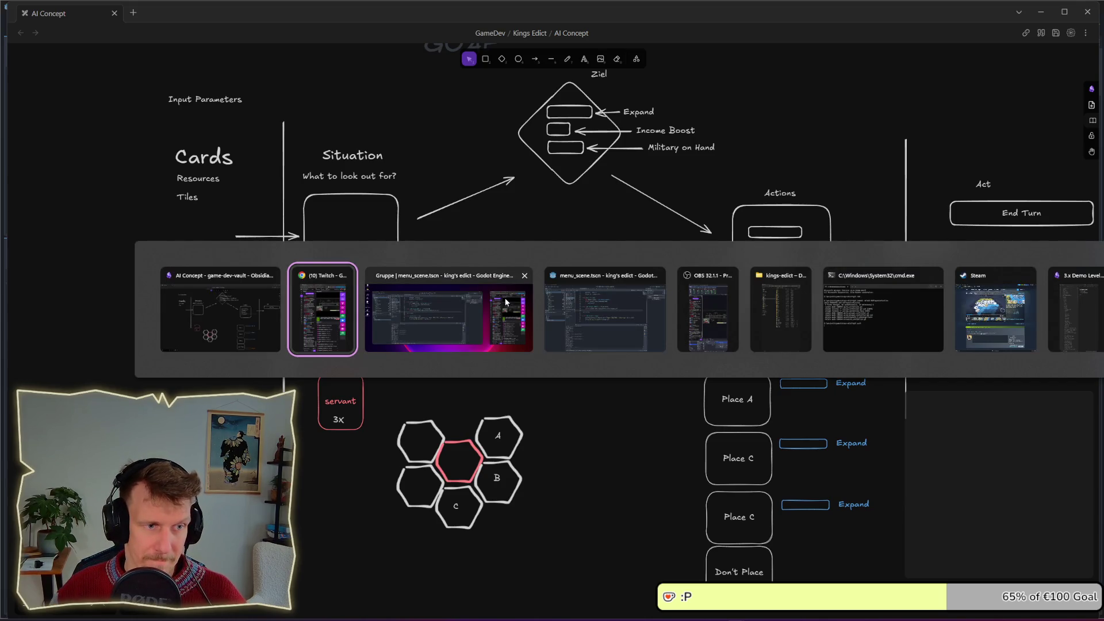
In Godot, open a blank line below the player_state line in act()
click(505, 298)
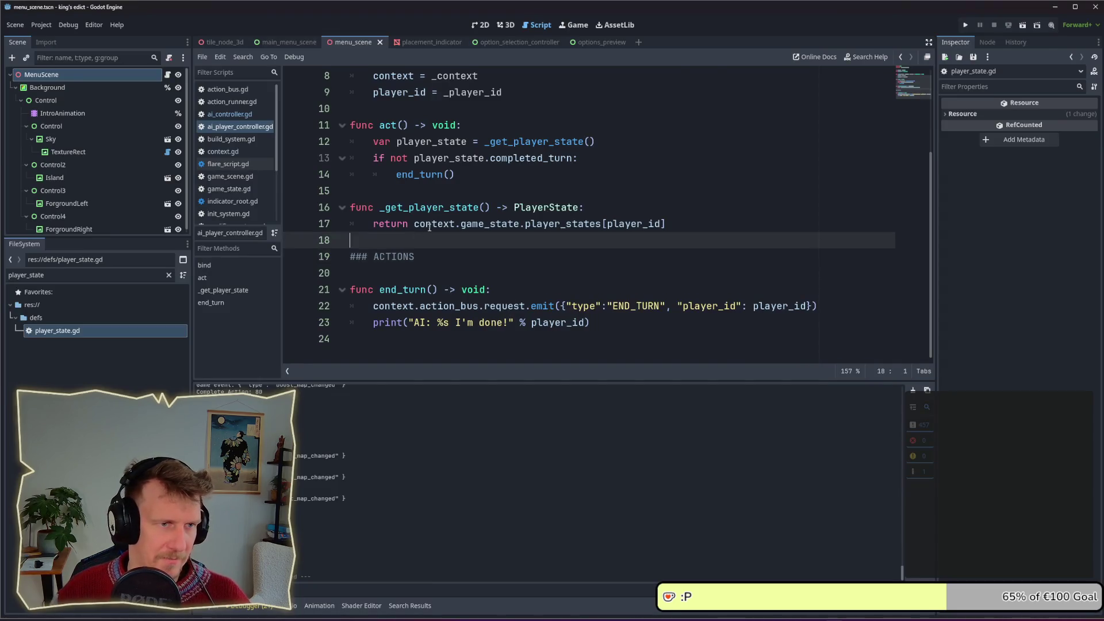
scroll(480, 271, up, 3)
click(480, 271)
click(635, 258)
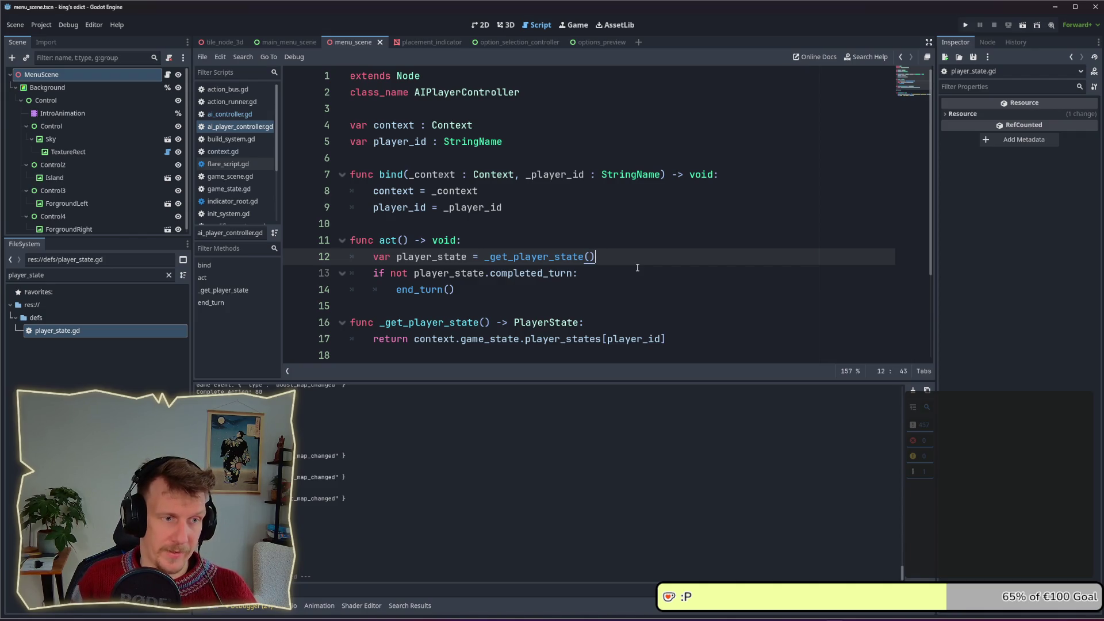
key(Return)
key(Return)
key(Up)
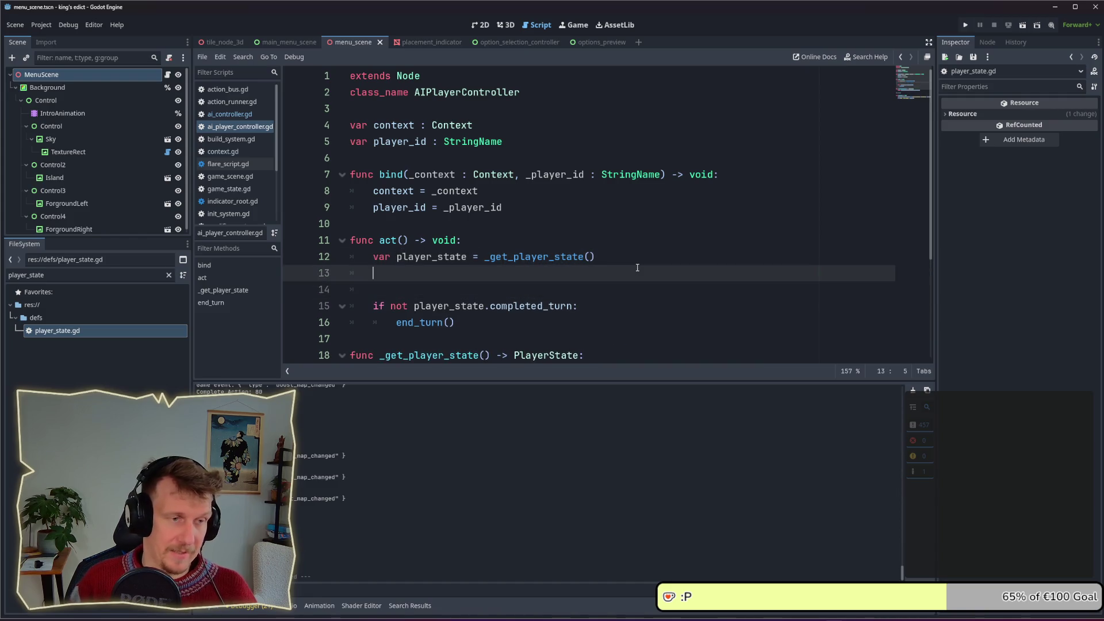
scroll(492, 224, down, 2)
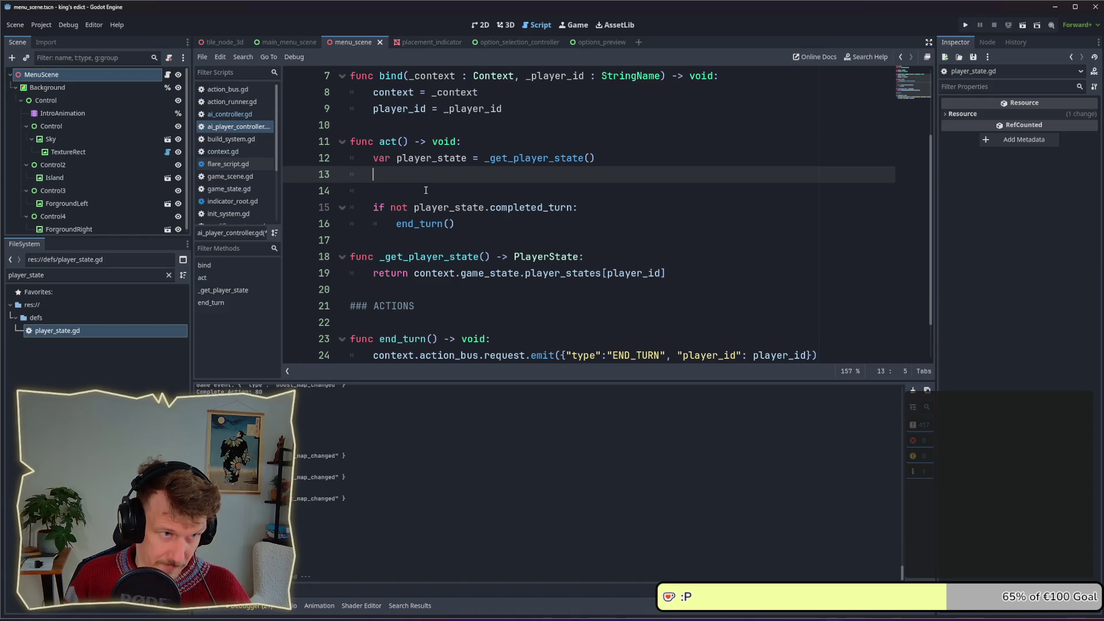
Write the calculate_actions() call on that new line
text(_ge)
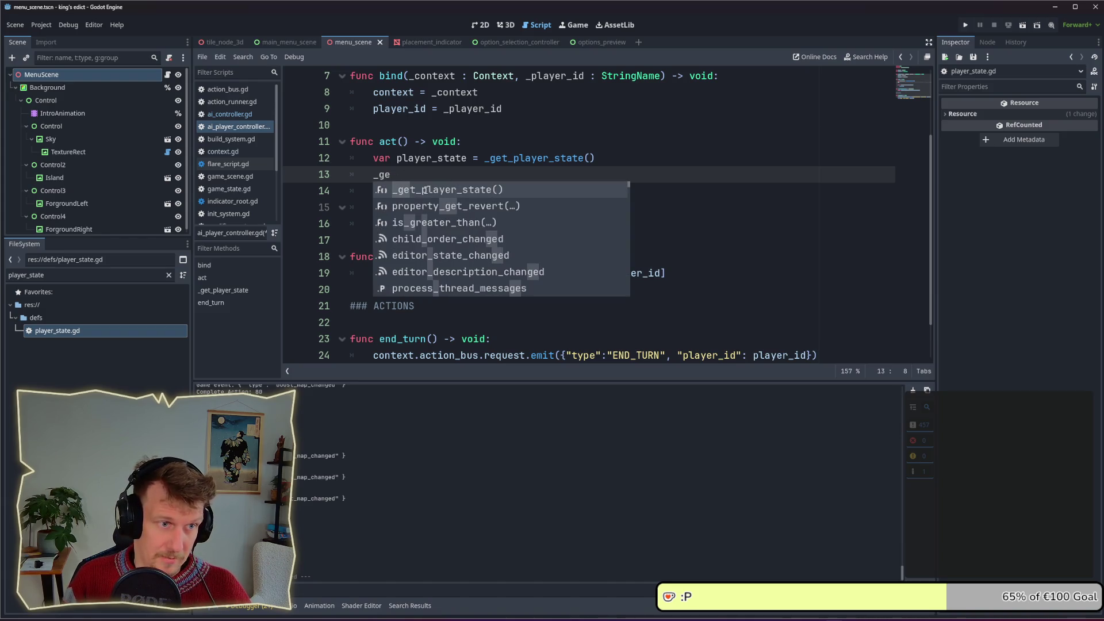
key(BackSpace)
key(BackSpace)
key(BackSpace)
text(calculate_action)
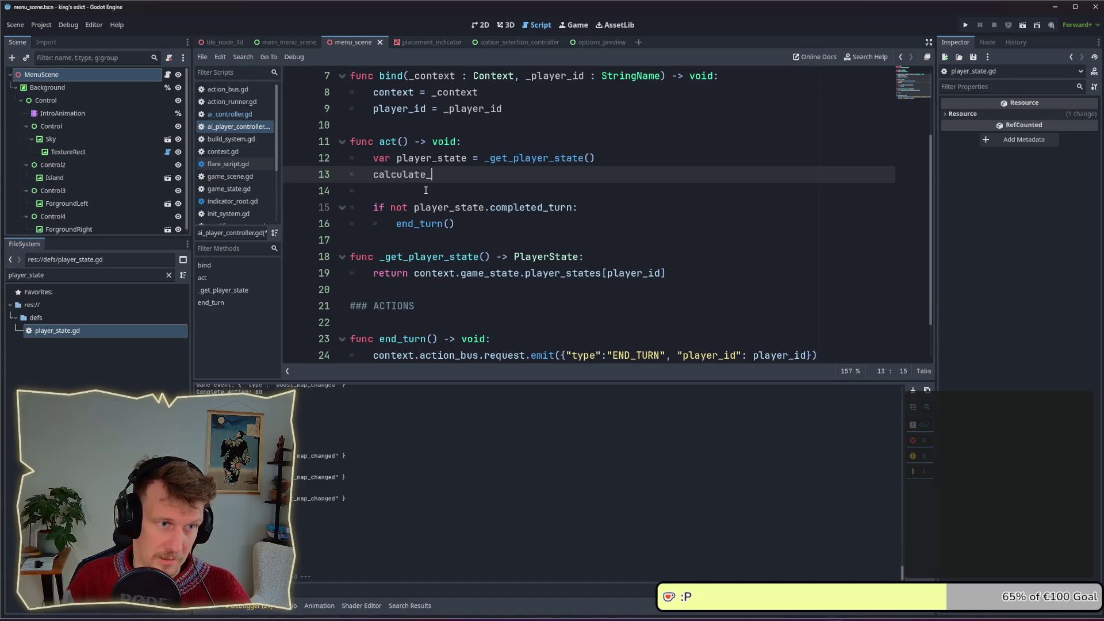
text(s())
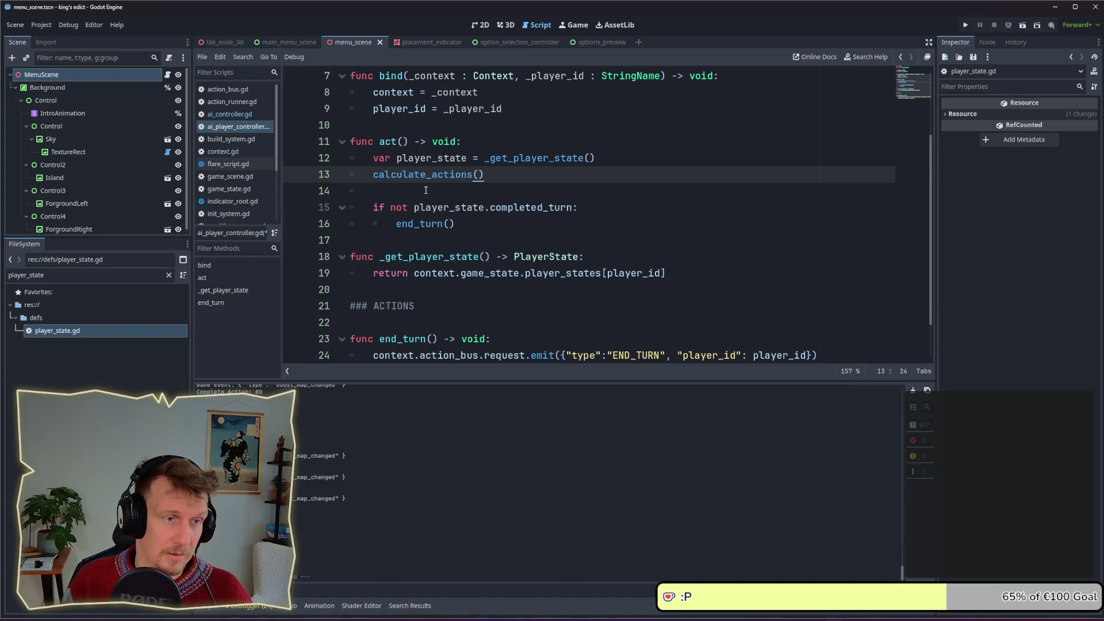
key(Return)
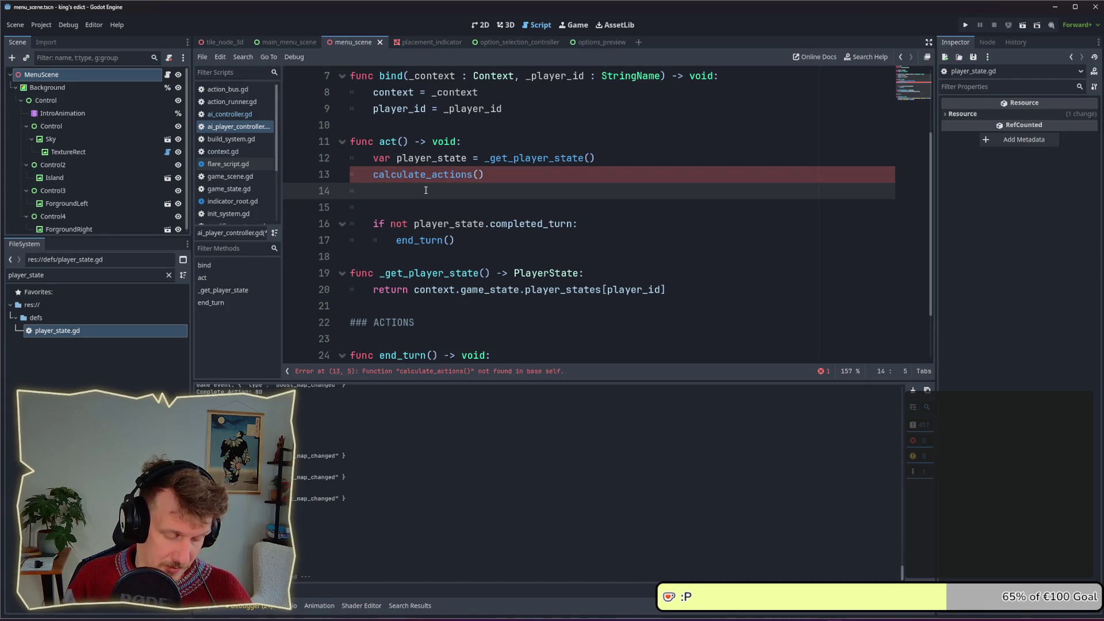
text(pas)
key(ctrl+z)
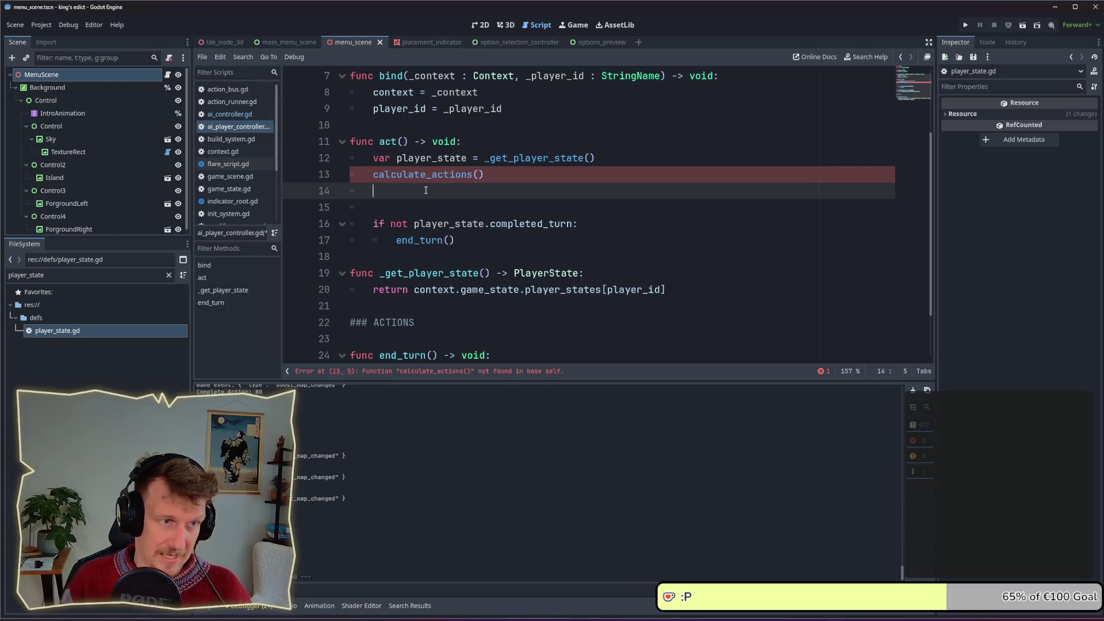
key(alt+Tab)
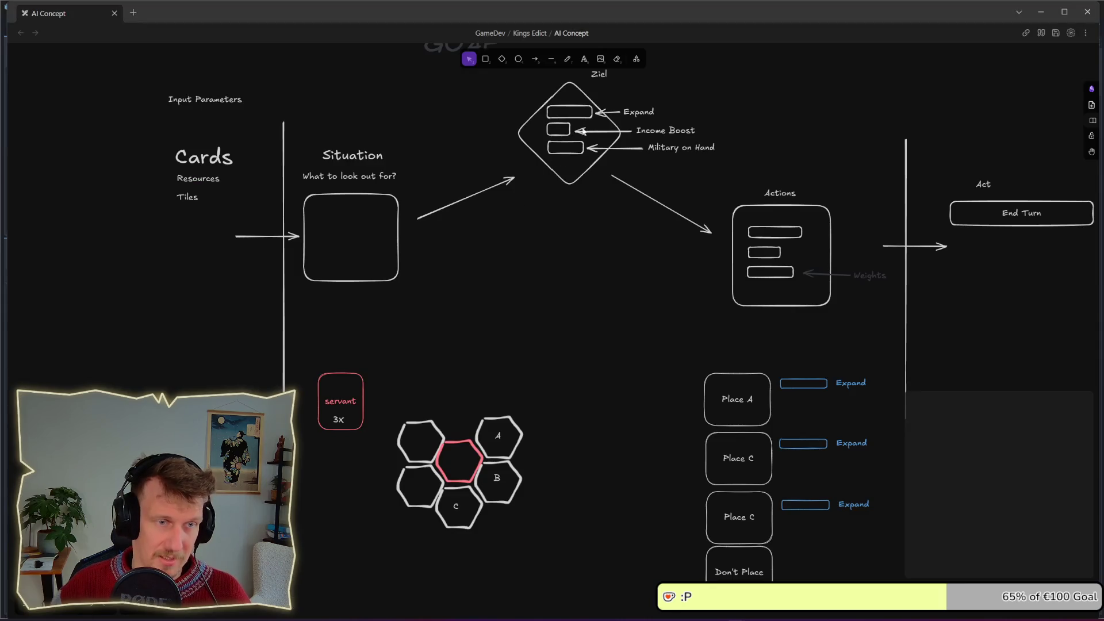
Check the GOAP title, then start typing action_p below calculate_actions() in Godot
scroll(514, 224, up, 1)
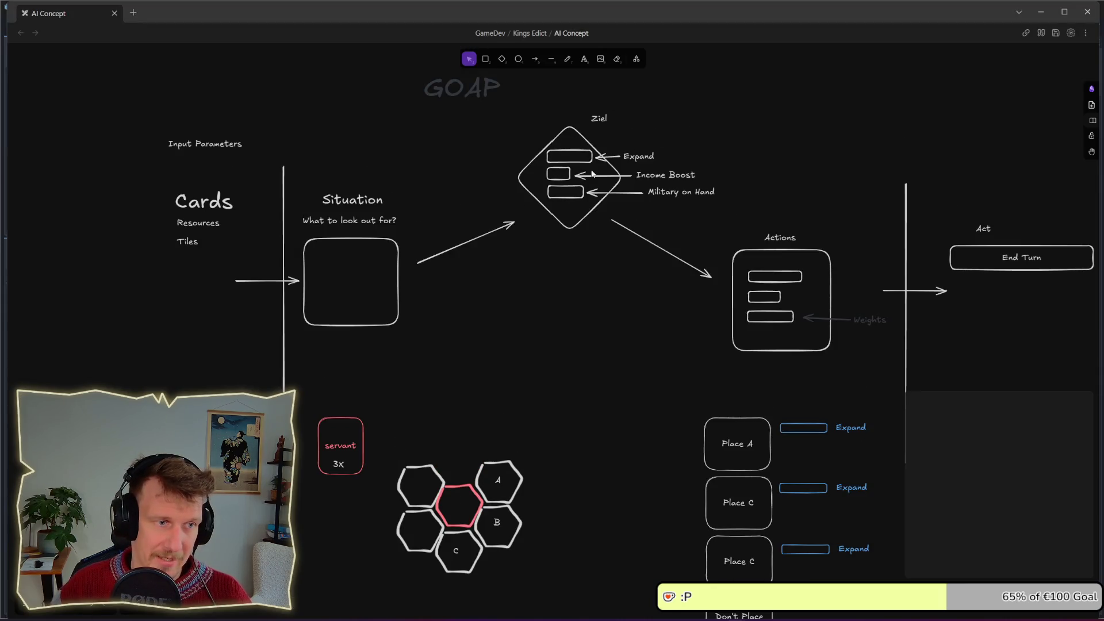
key(alt+Tab)
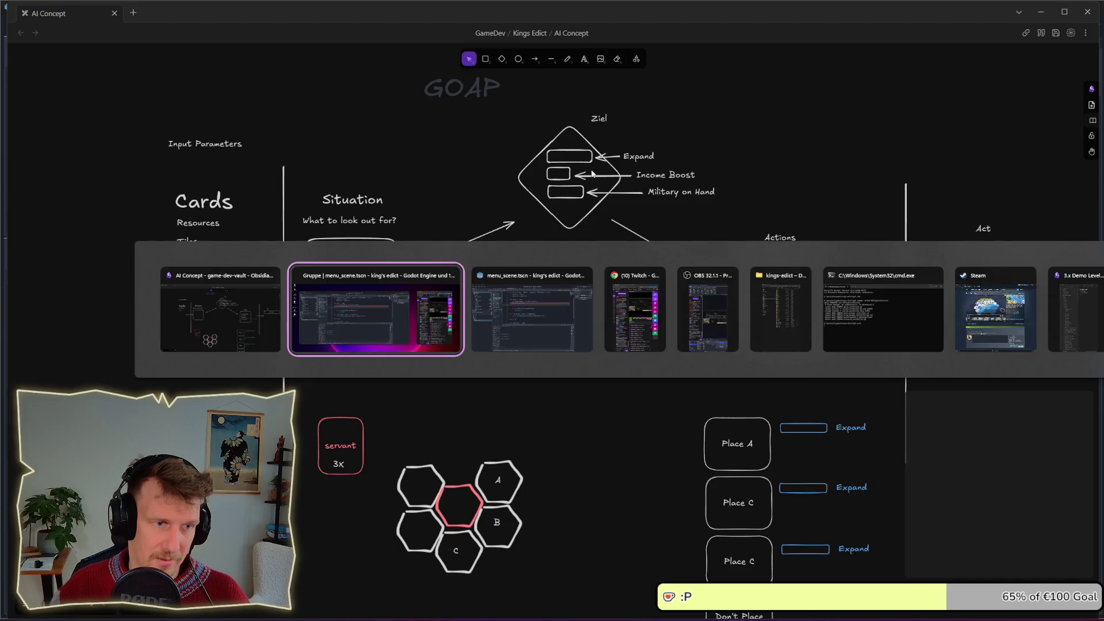
text(action_p)
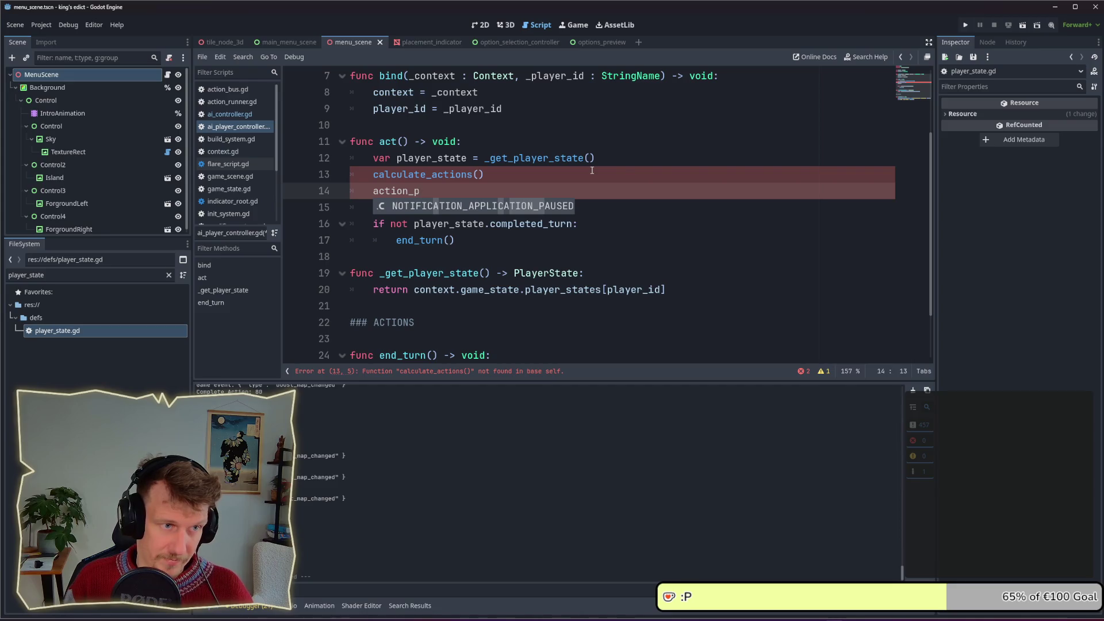
Replace action_p with a priorize_actions() call, fixing the 'achtions' typo
key(ctrl+BackSpace)
text(prio)
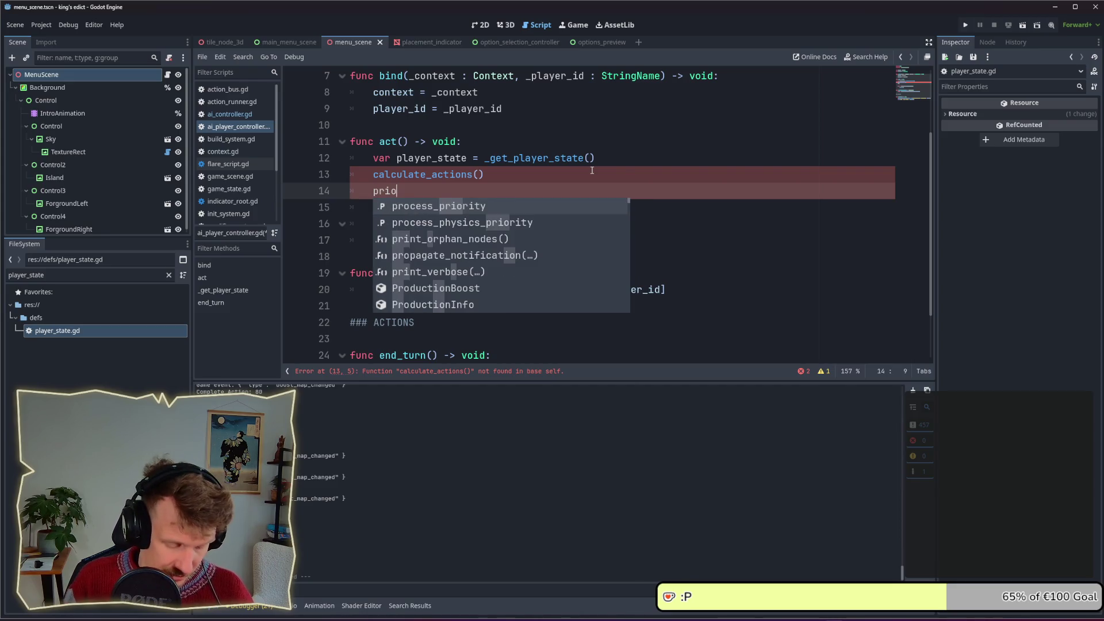
text(rize)
text(_ac)
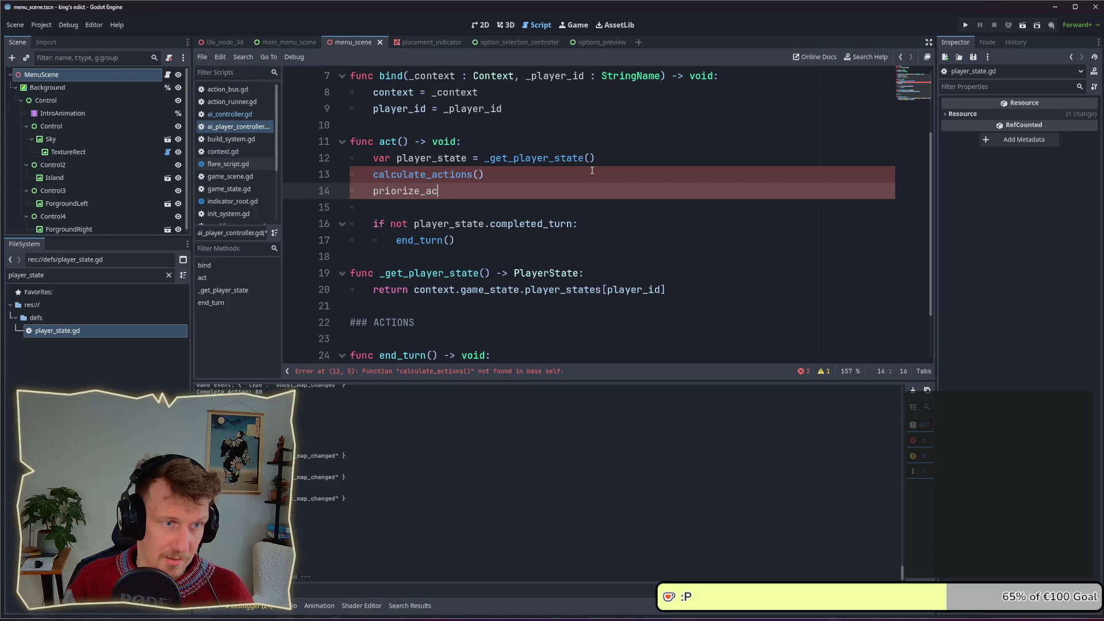
text(htions())
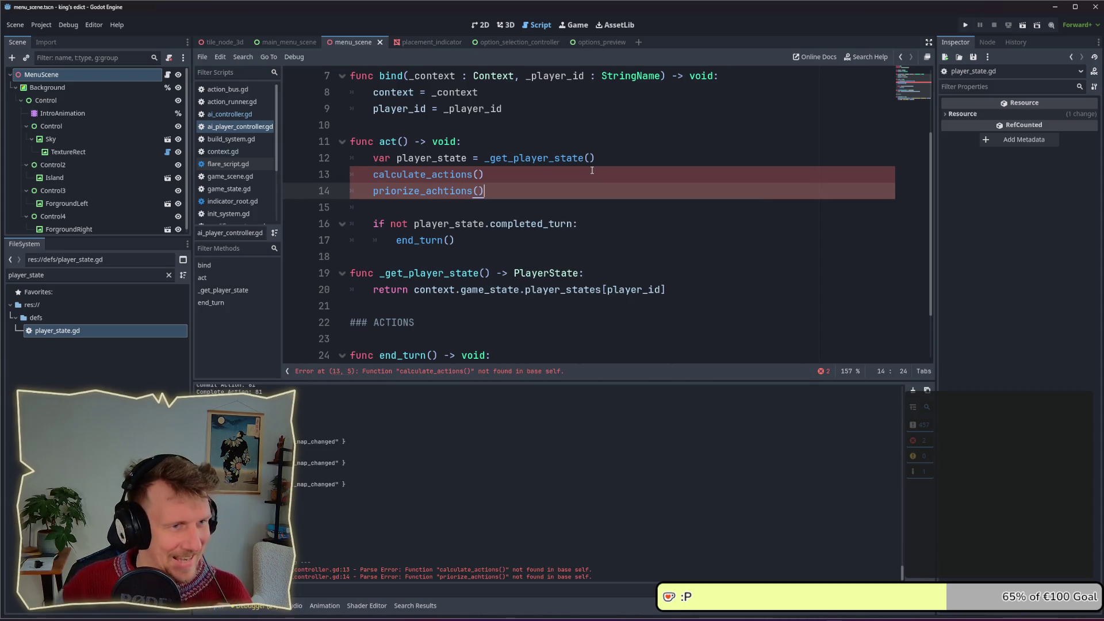
click(443, 191)
key(BackSpace)
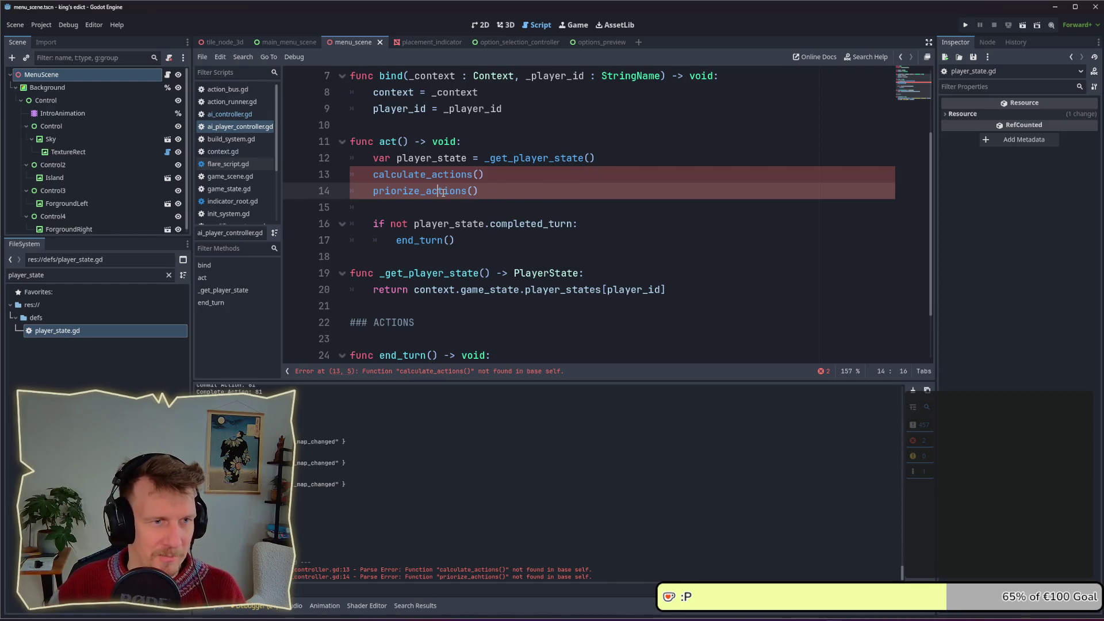
click(503, 191)
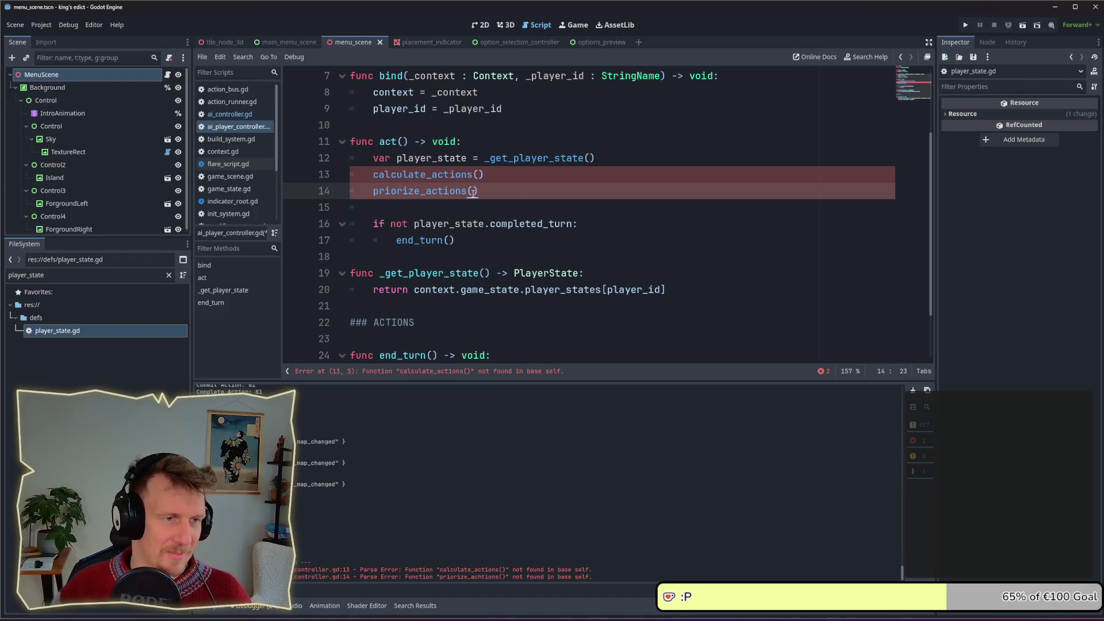
Add execute_actions() and end_turn() calls below it and save the script
key(ctrl+shift+d)
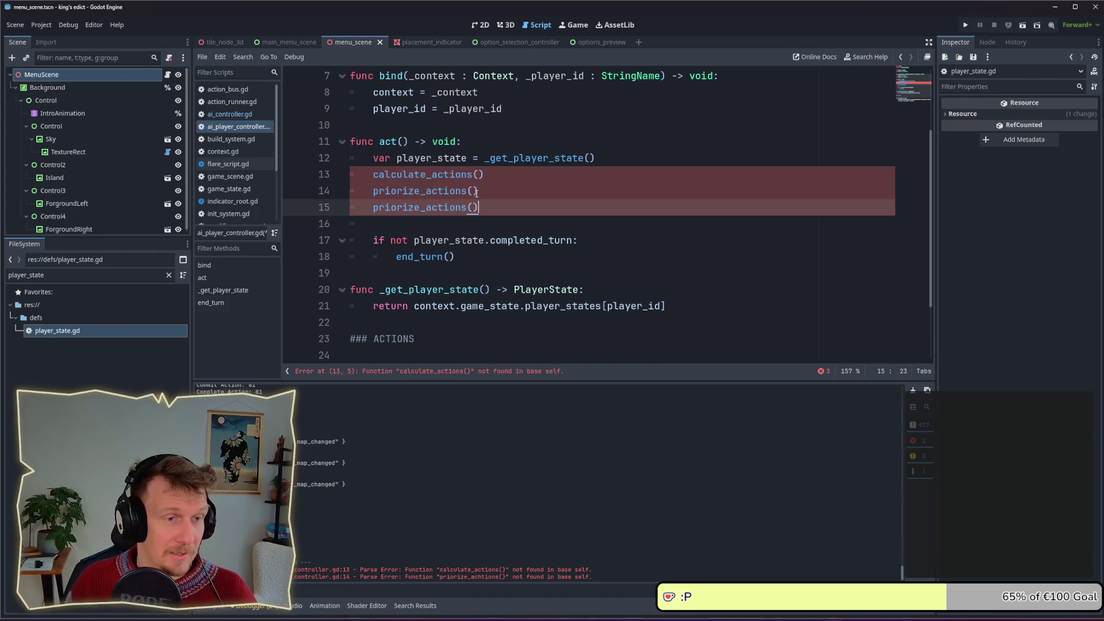
key(ctrl+Right)
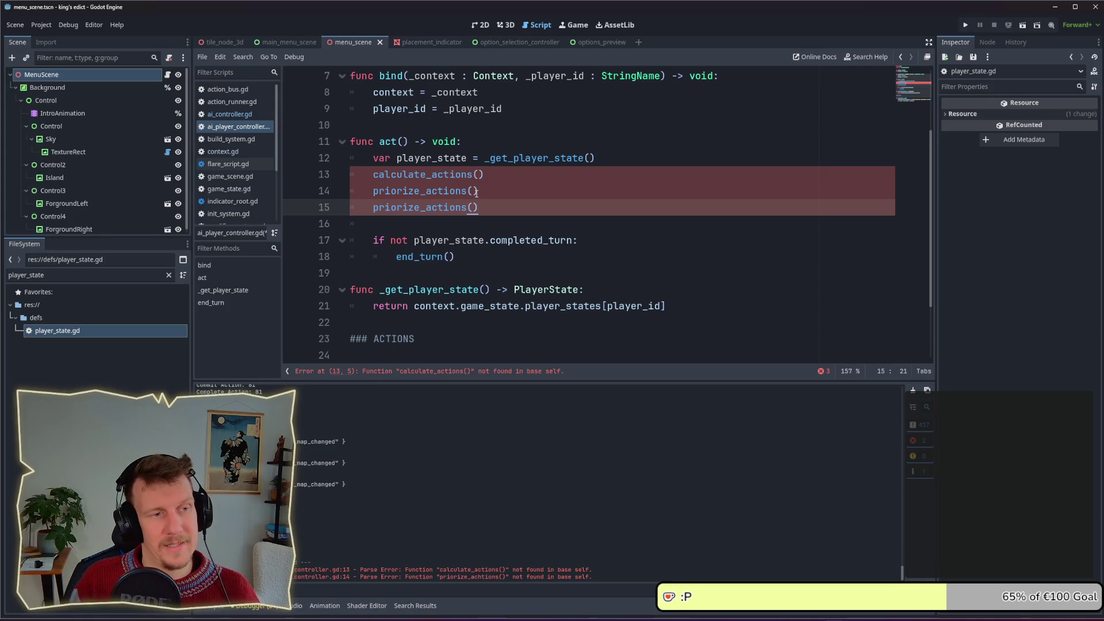
key(Left)
key(Left)
key(Left)
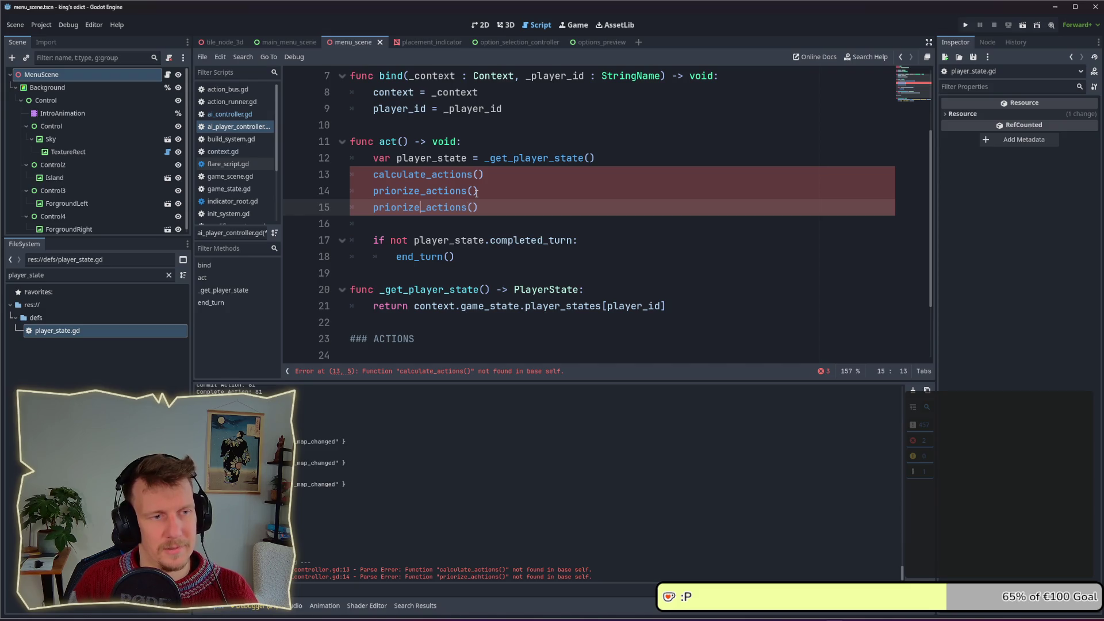
key(BackSpace)
key(BackSpace)
key(BackSpace)
text(ex)
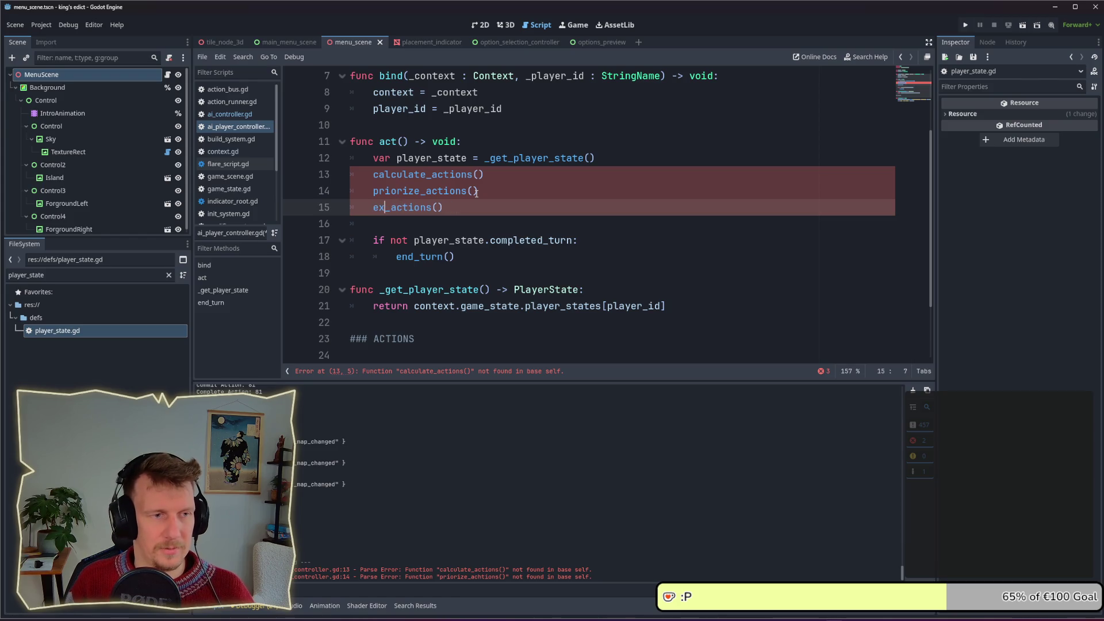
text(e)
key(Tab)
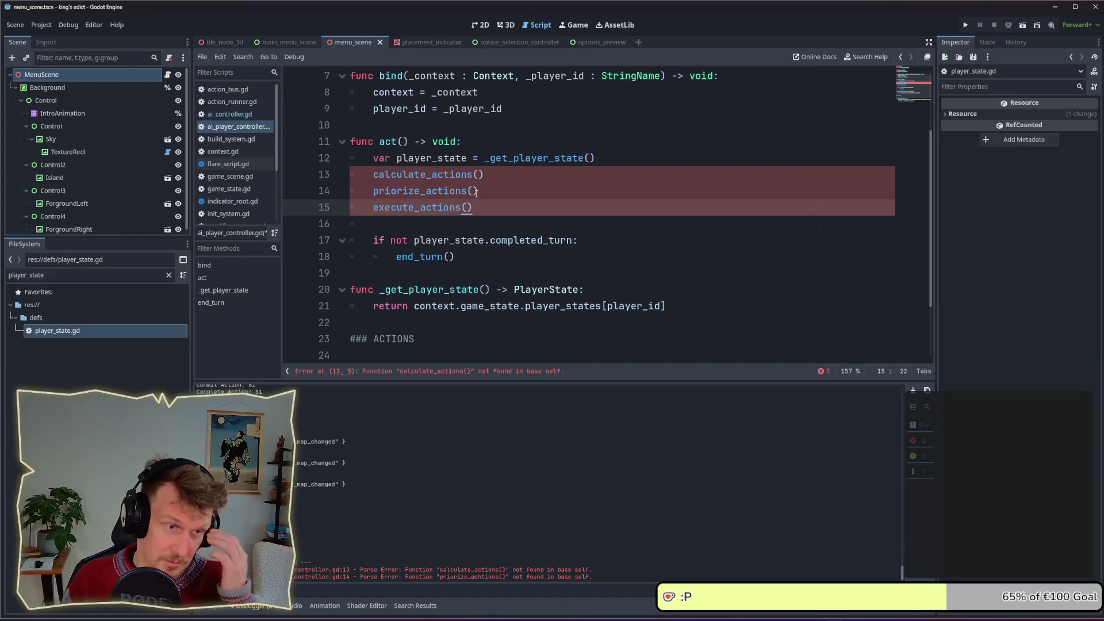
key(Return)
text(e)
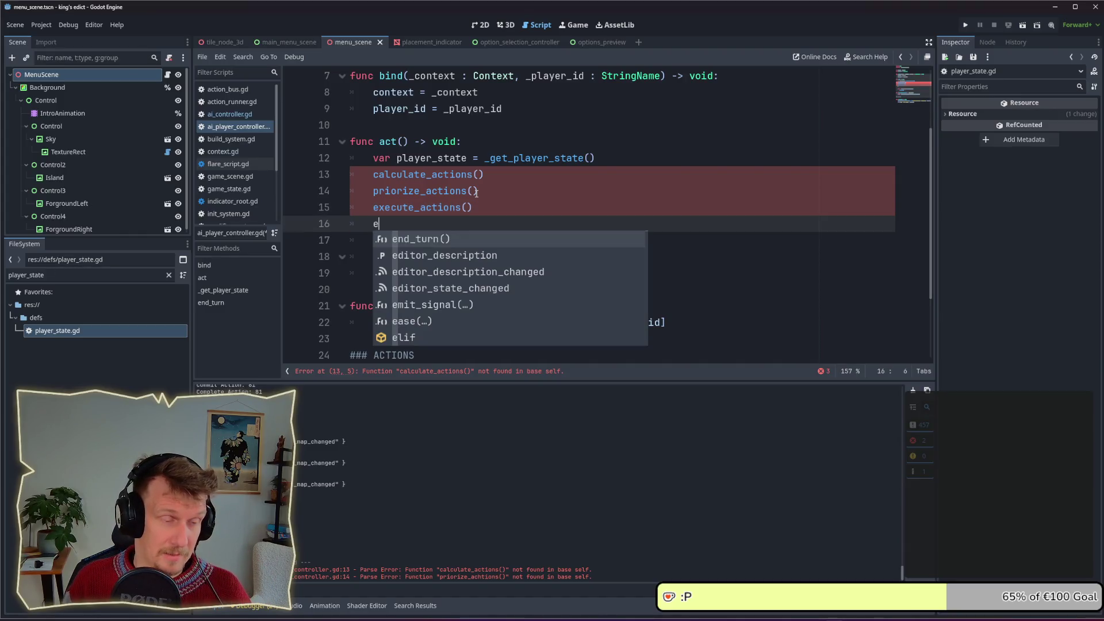
text(nd_turn)
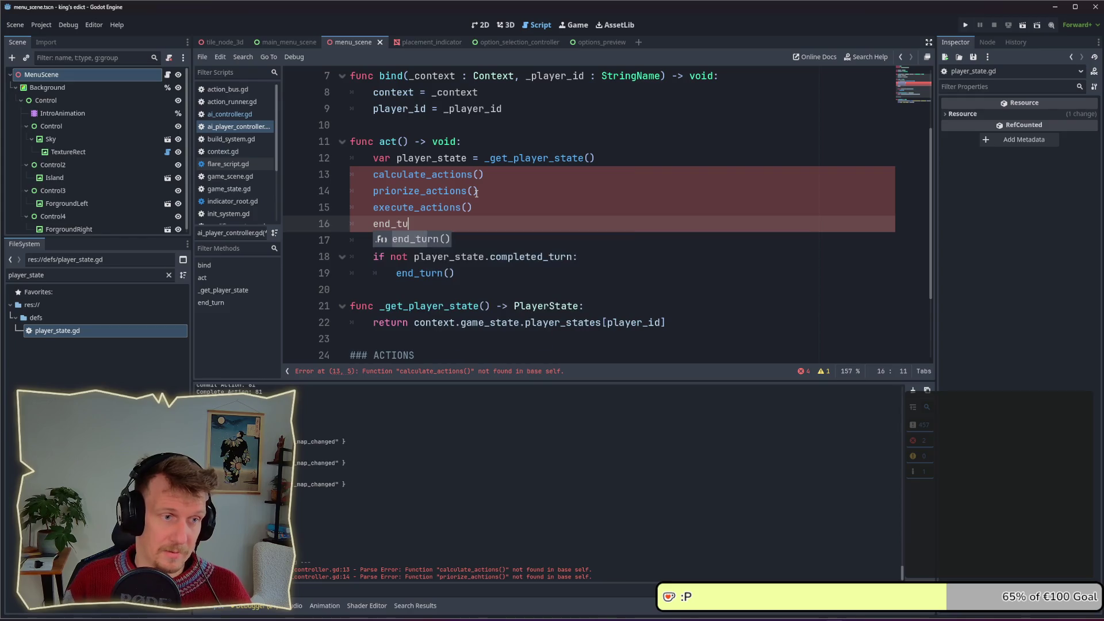
key(Return)
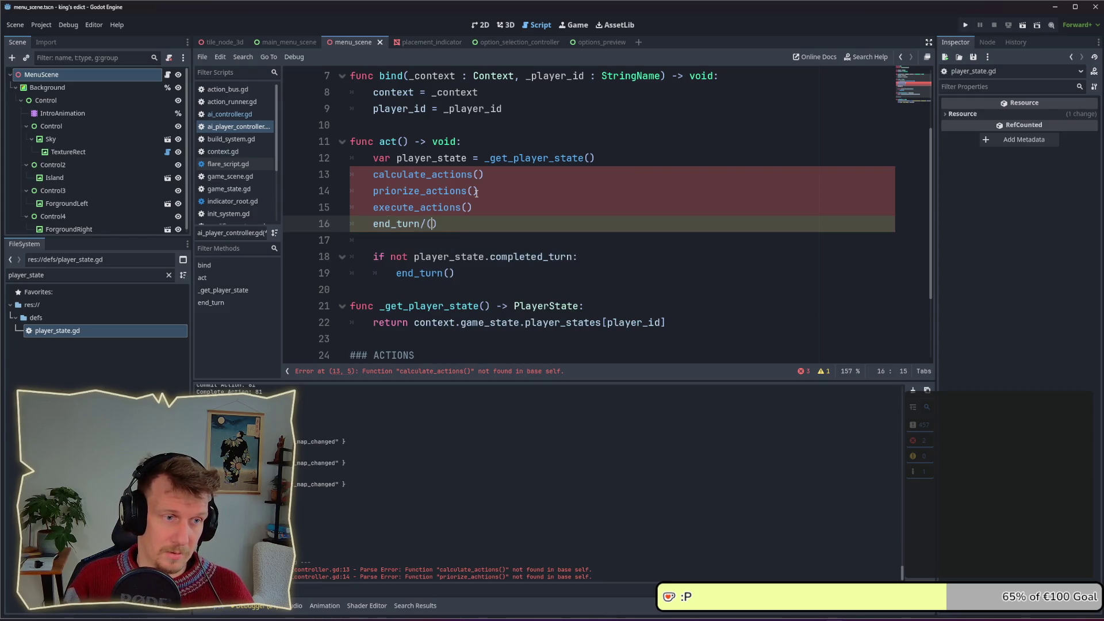
key(ctrl+s)
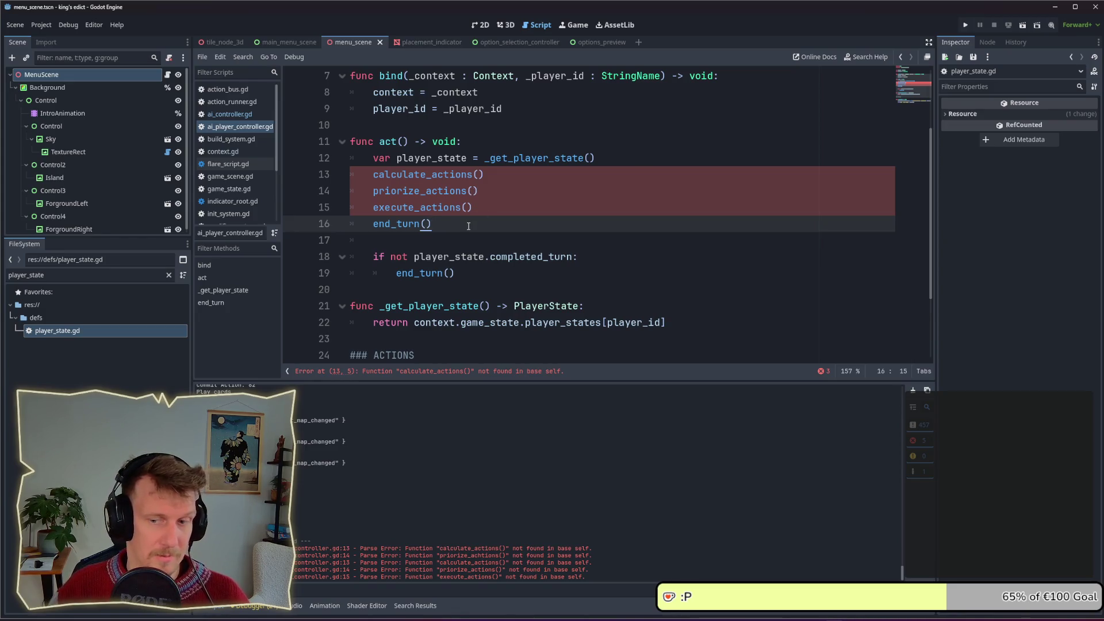
Delete the 'if not player_state.completed_turn: end_turn()' block from act()
scroll(468, 226, down, 1)
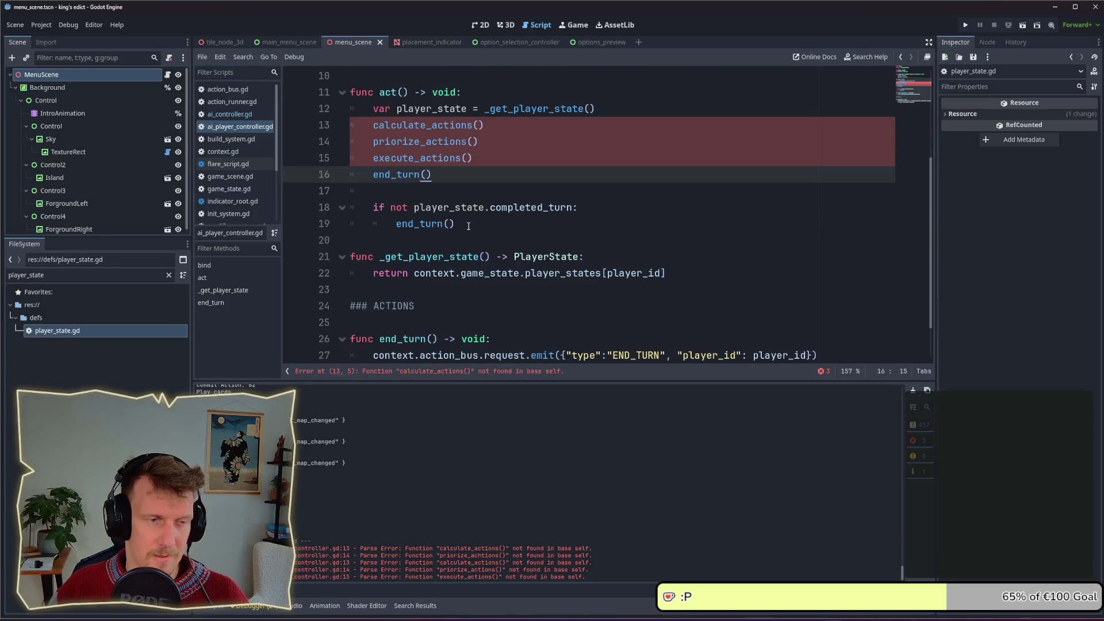
scroll(468, 225, down, 1)
drag(351, 158, 457, 174)
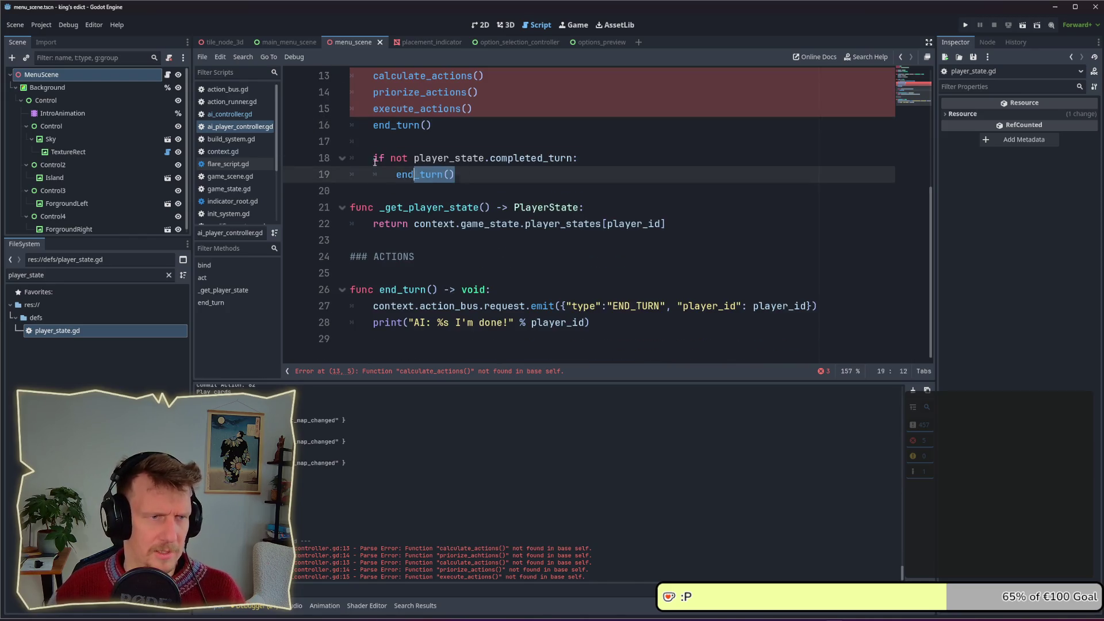
key(BackSpace)
key(BackSpace)
key(BackSpace)
key(BackSpace)
scroll(437, 207, up, 3)
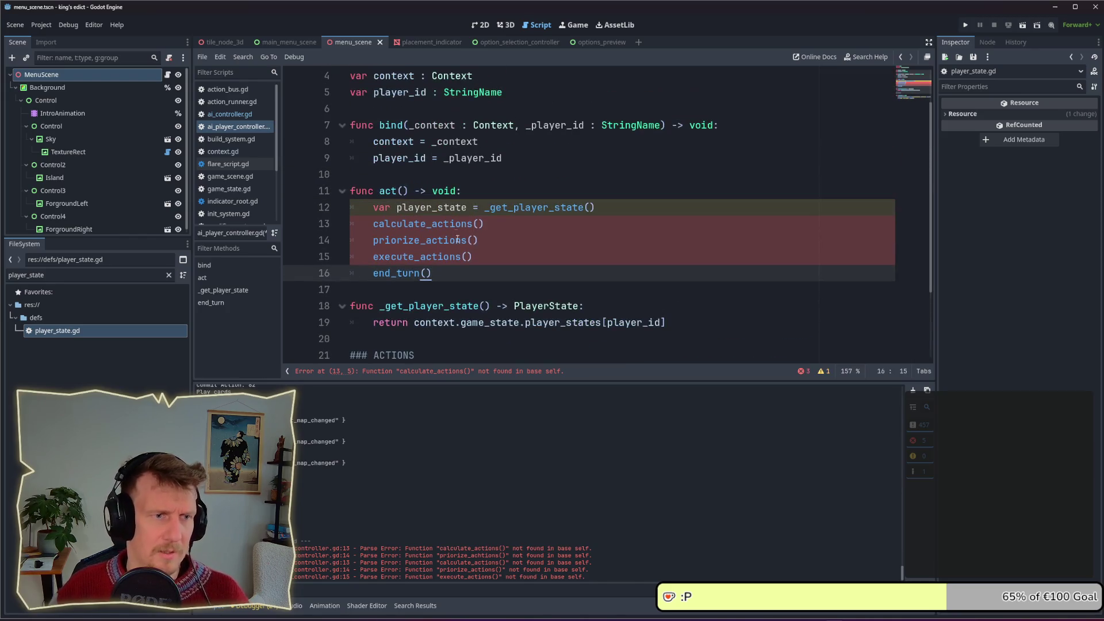
key(alt+Tab)
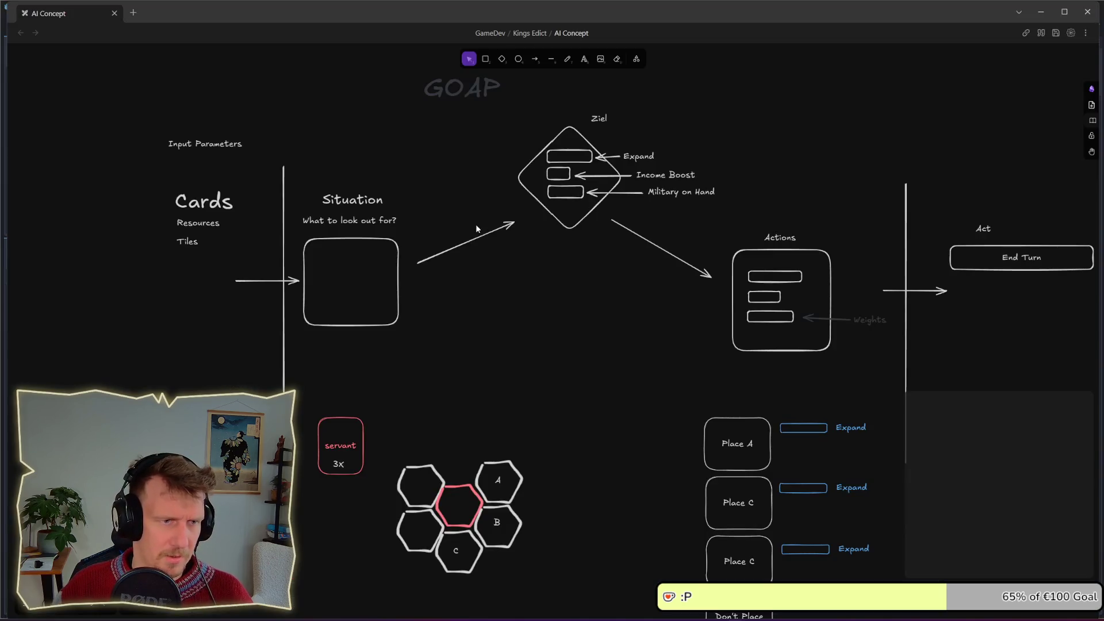
Copy the Situation label, rename it calculate, and place it below the Situation box
drag(350, 193, 350, 153)
double_click(349, 159)
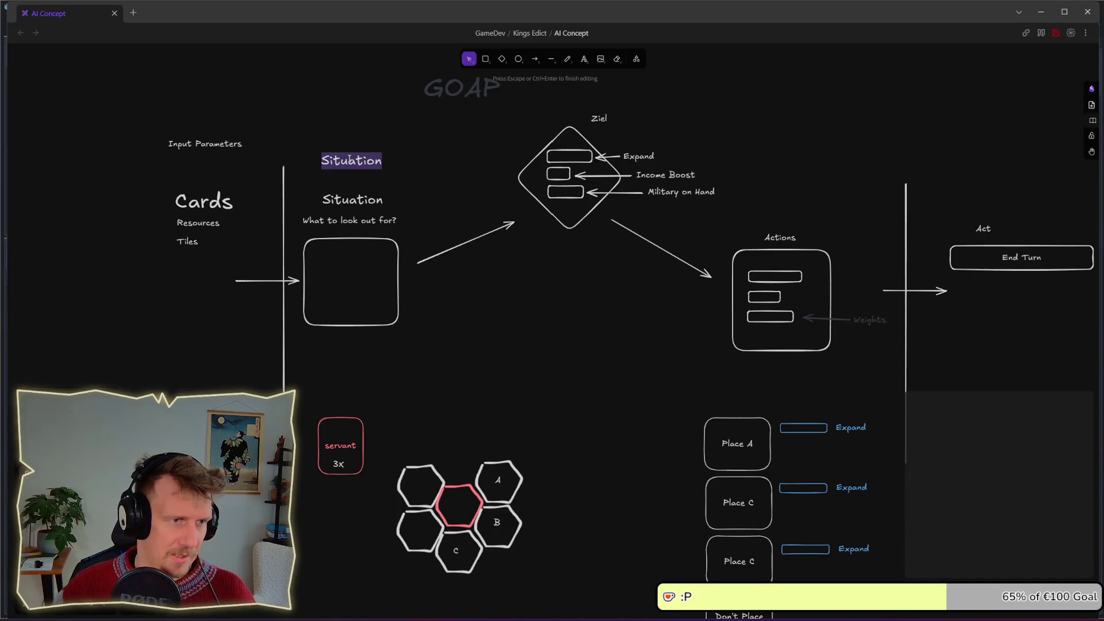
text(calculate)
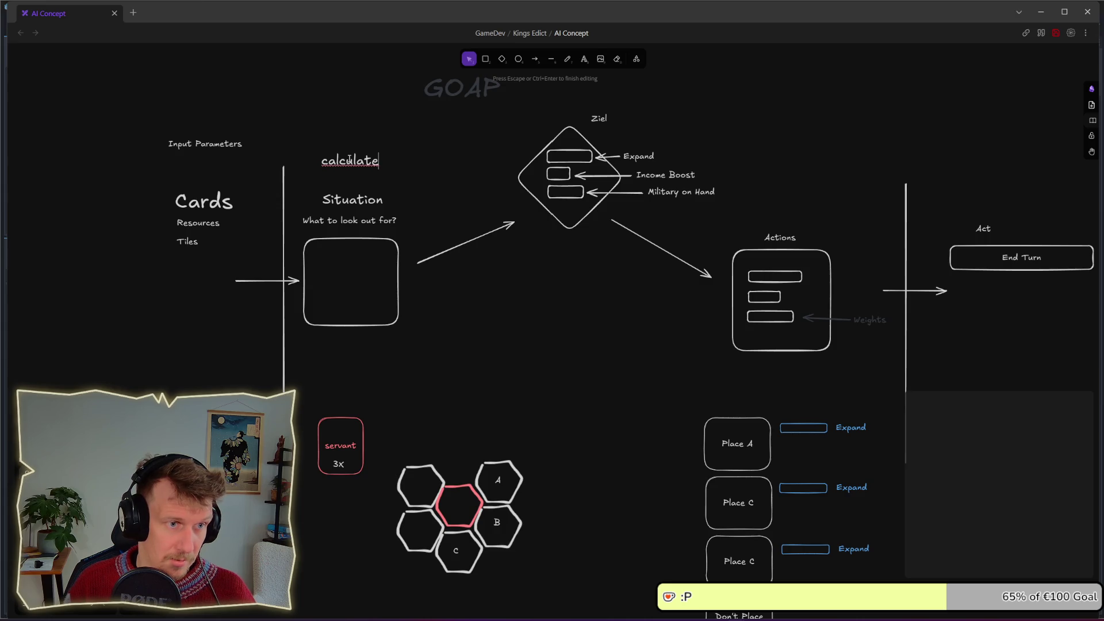
key(Escape)
mouse_move(349, 160)
mouse_down()
mouse_move(359, 343)
mouse_move(557, 350)
mouse_up()
Add a prioritize label to the right of the calculate label
double_click(558, 351)
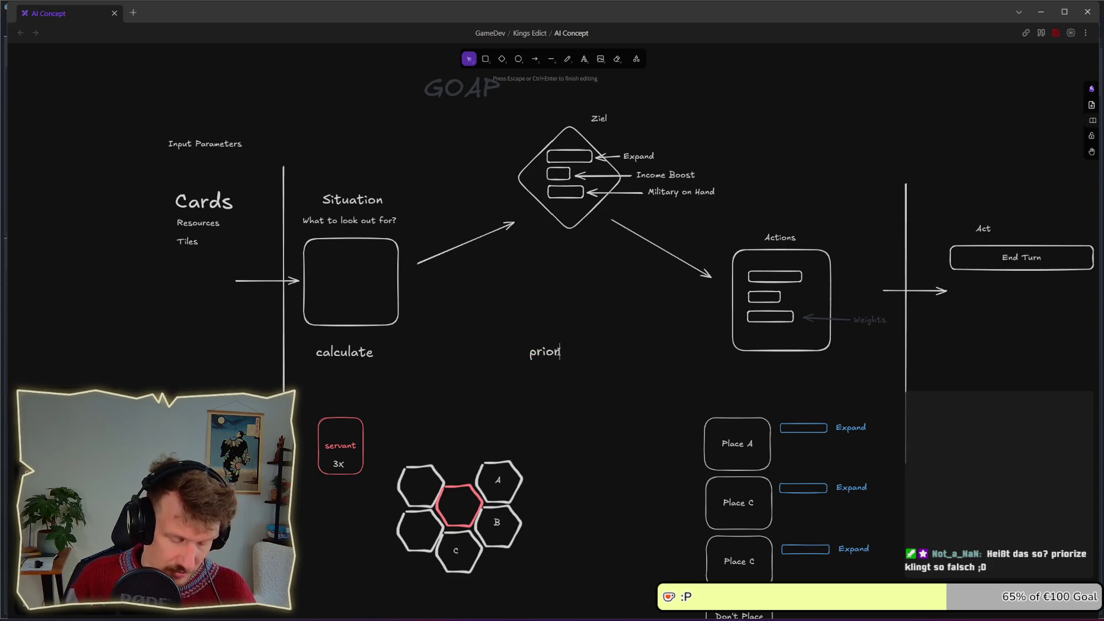
text(ritize)
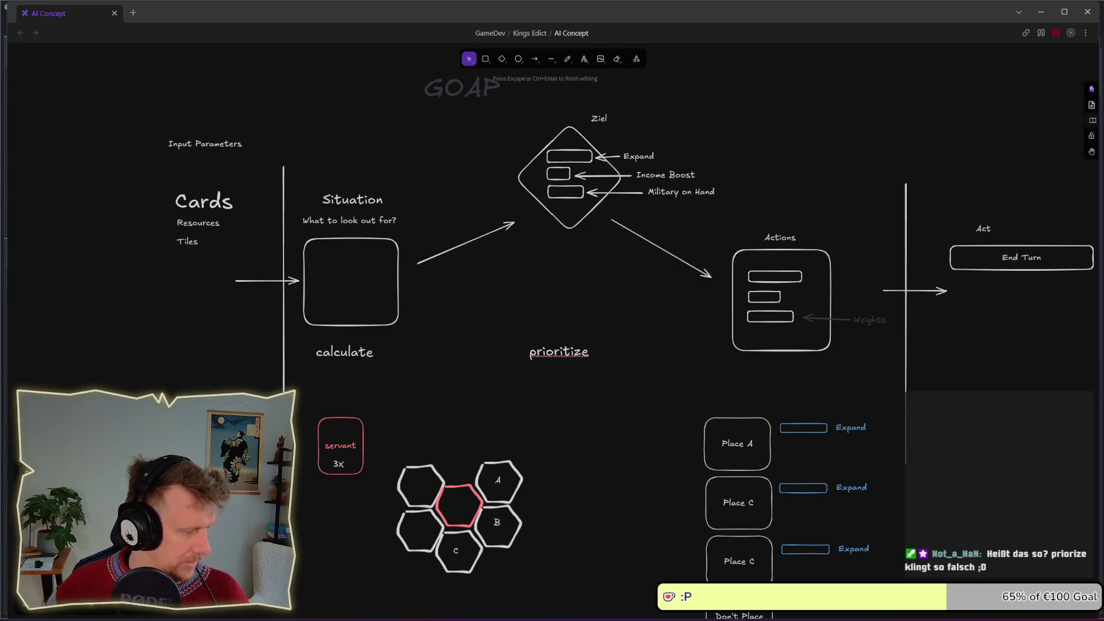
key(Escape)
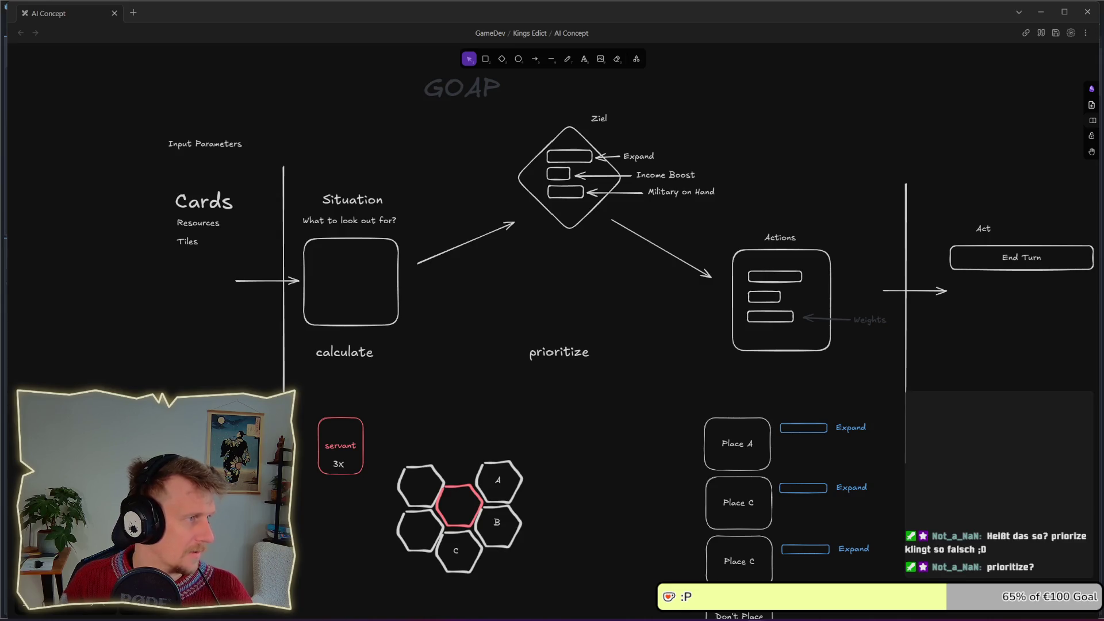
key(alt+Tab)
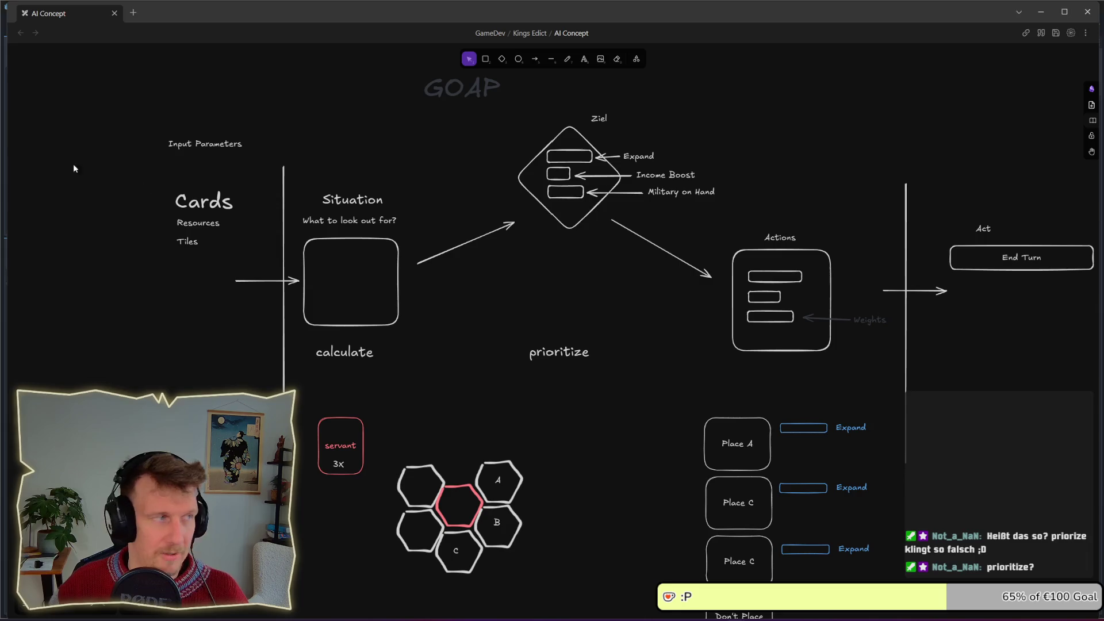
Copy prioritize under the Actions box and line up the calculate and prioritize labels
mouse_move(569, 350)
mouse_down()
mouse_move(792, 364)
mouse_move(788, 372)
mouse_up()
scroll(788, 373, down, 3)
scroll(788, 372, right, 2)
drag(491, 239, 499, 267)
drag(282, 243, 280, 268)
drag(515, 276, 514, 271)
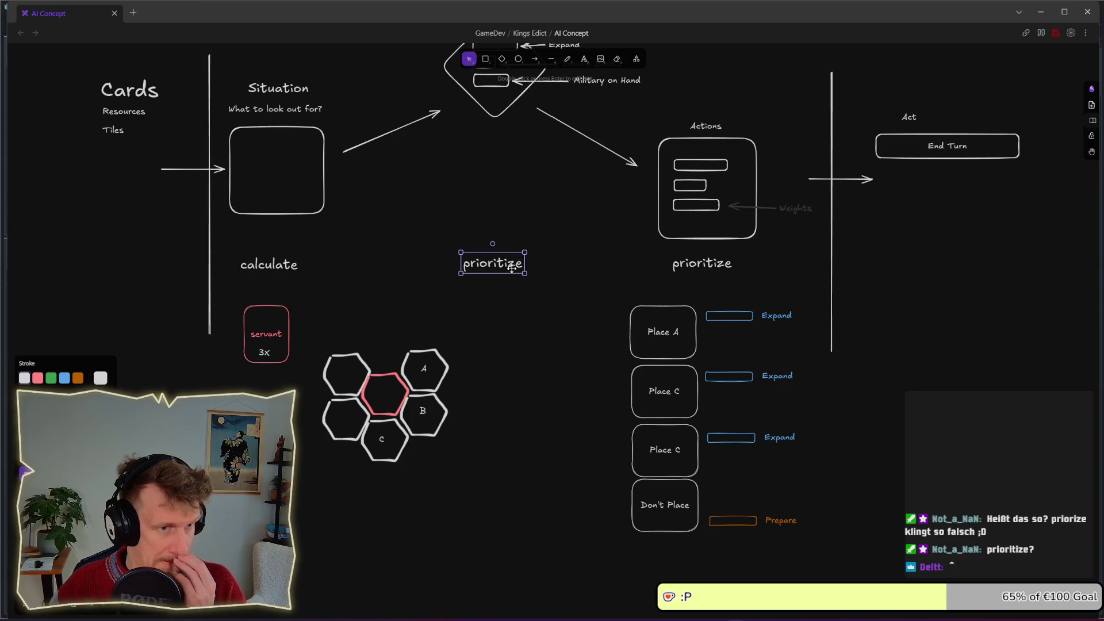
Rename the label under the Actions box to select, then return to the Godot script
click(692, 266)
click(781, 274)
click(701, 266)
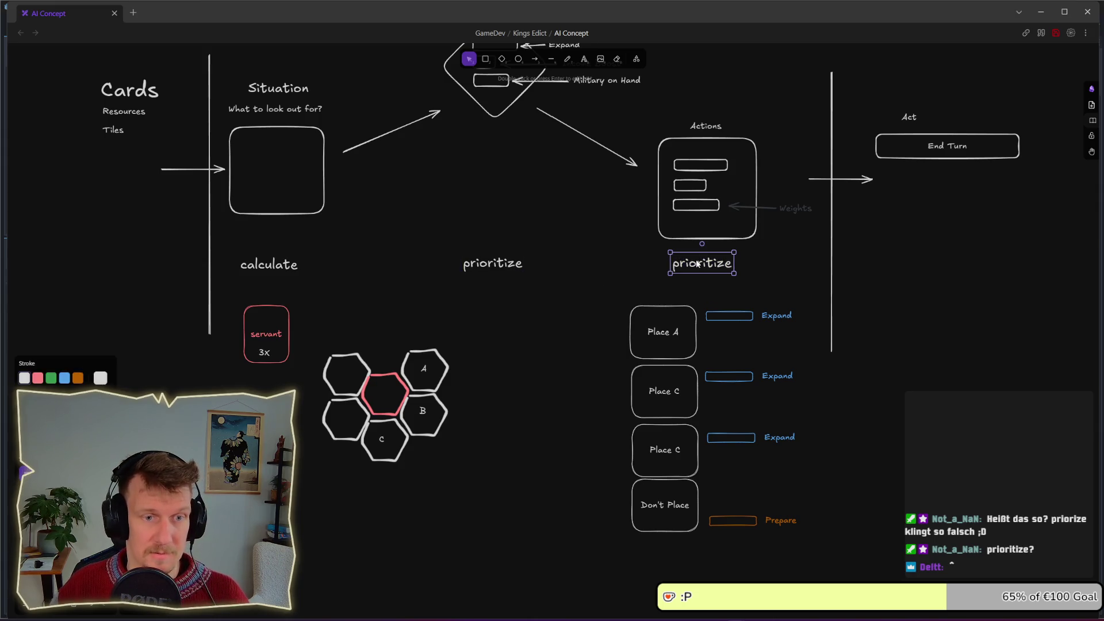
double_click(713, 266)
text(select)
key(Escape)
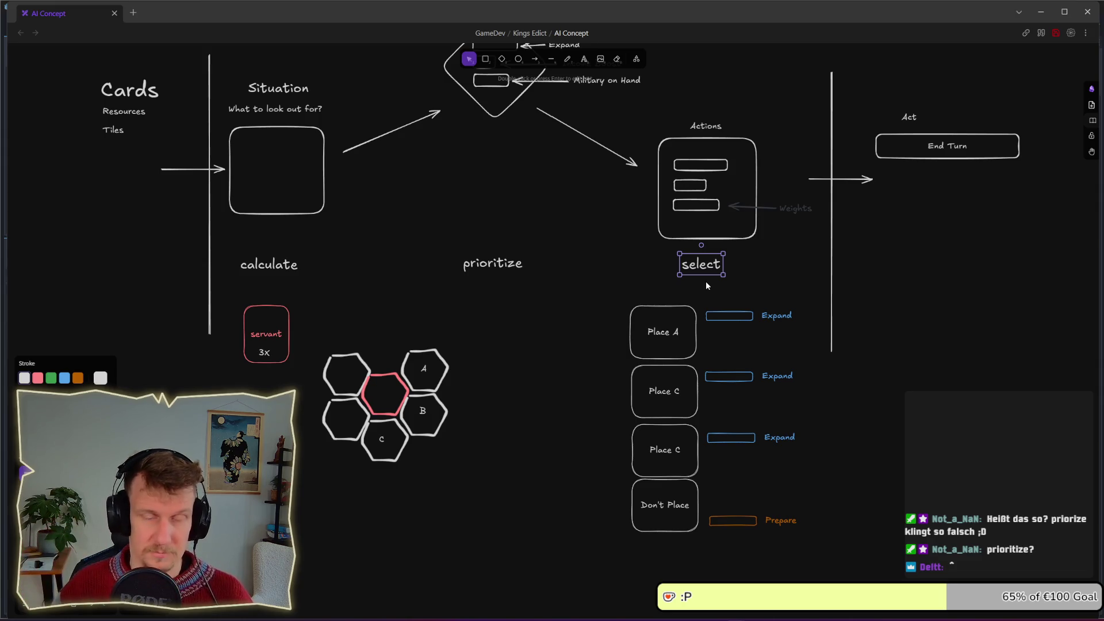
click(489, 283)
key(alt+Tab)
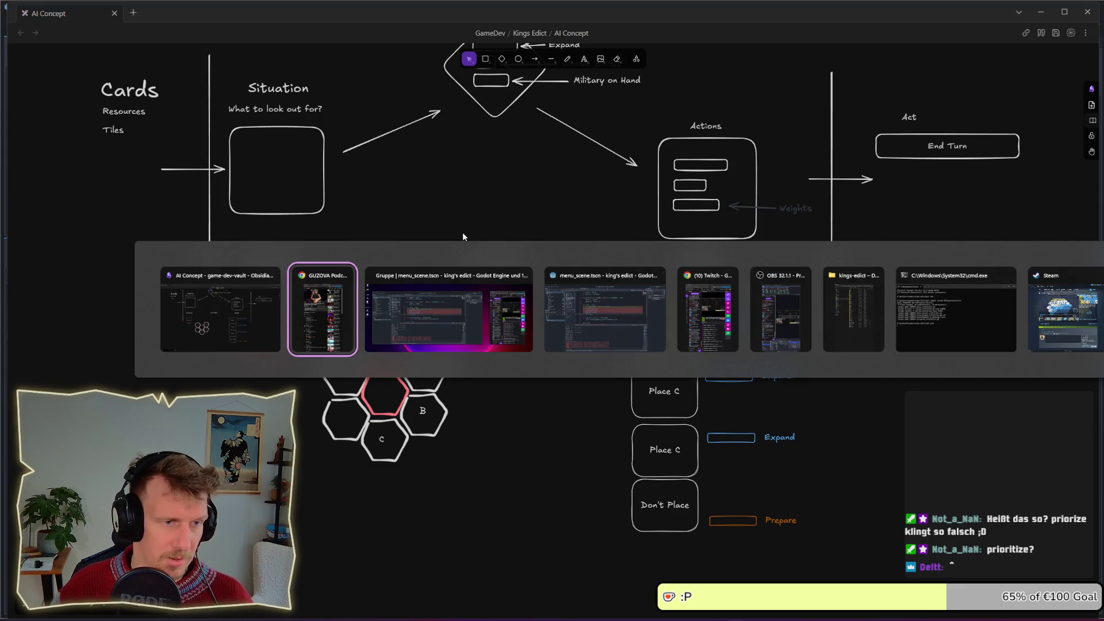
key(Tab)
key(Tab)
click(416, 224)
Correct priorize_actions() to prioritize_actions() on line 14
click(414, 240)
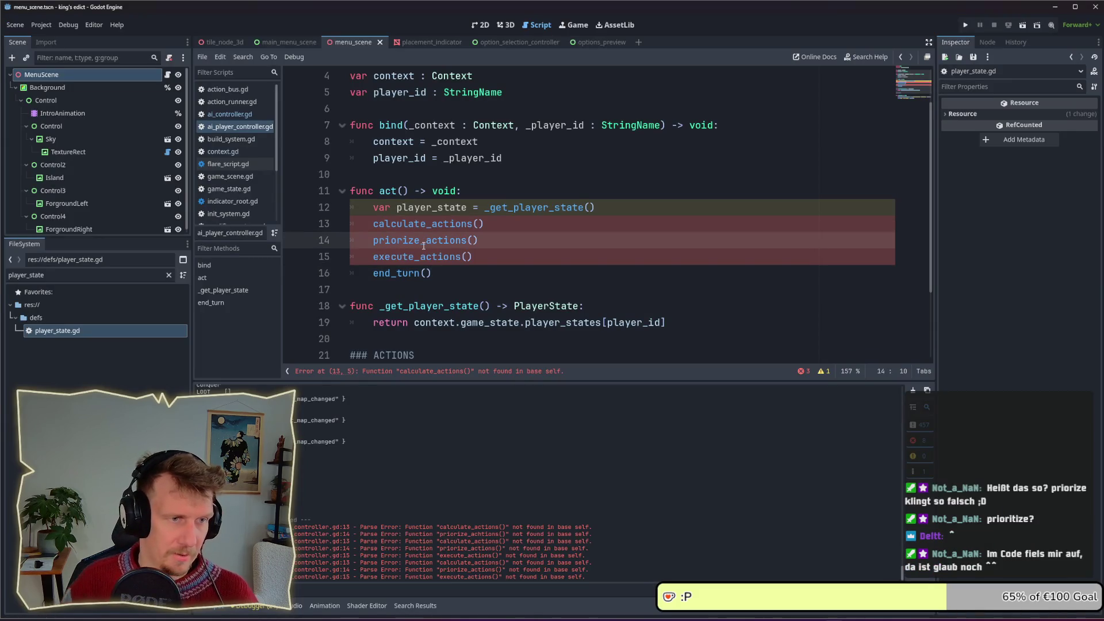
text(ti)
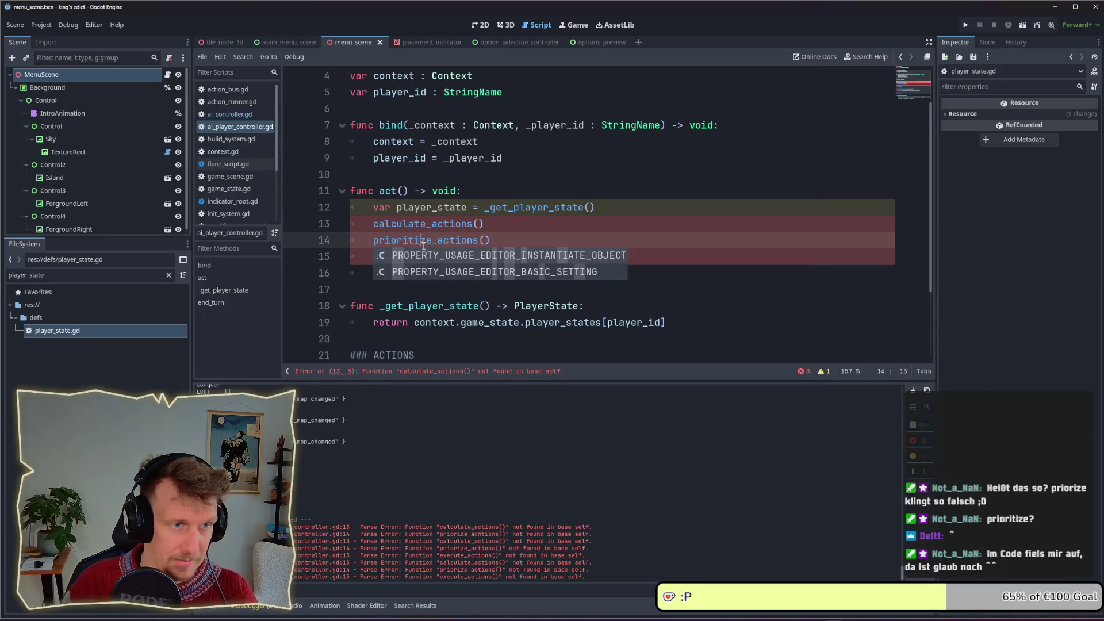
click(530, 232)
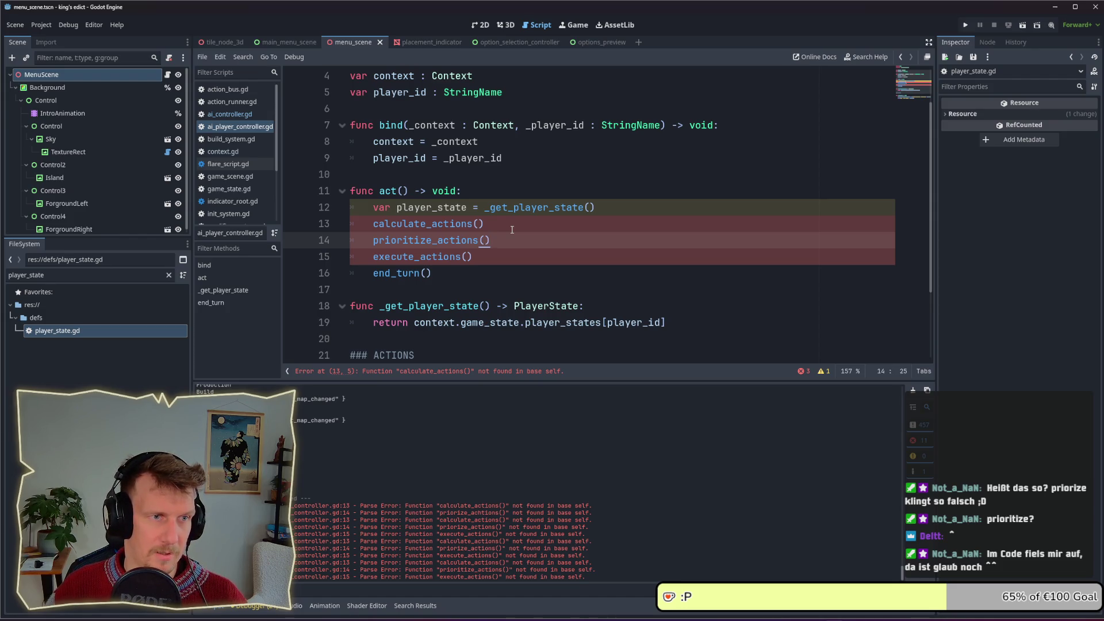
Declare the member variable 'var player_state : PlayerState' on line 6
scroll(512, 229, up, 1)
click(535, 156)
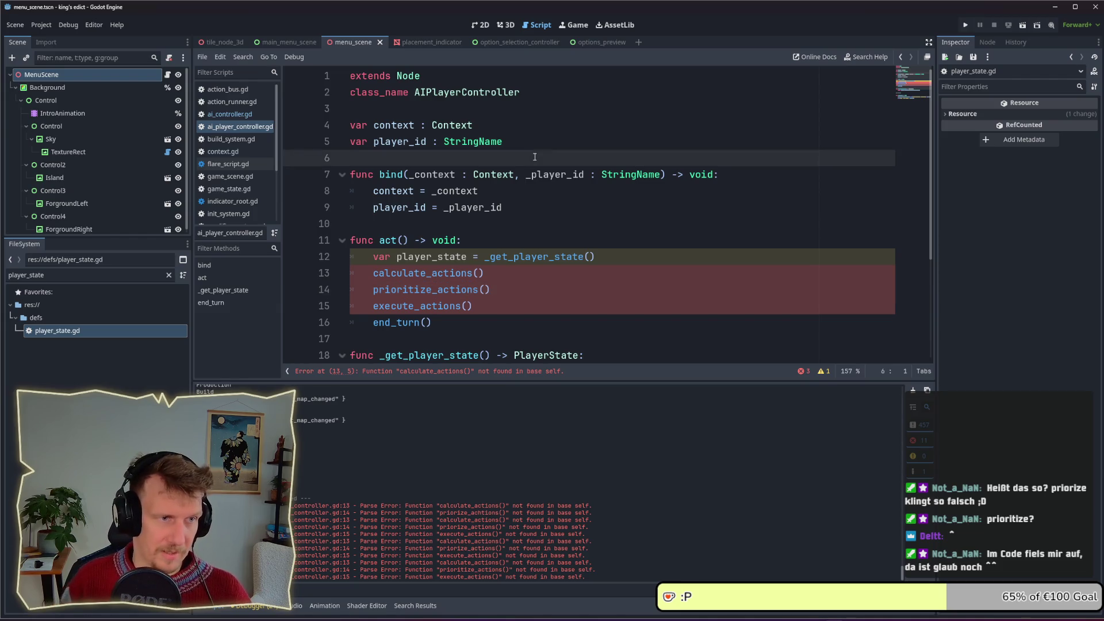
key(Return)
key(Up)
text(var player_state : )
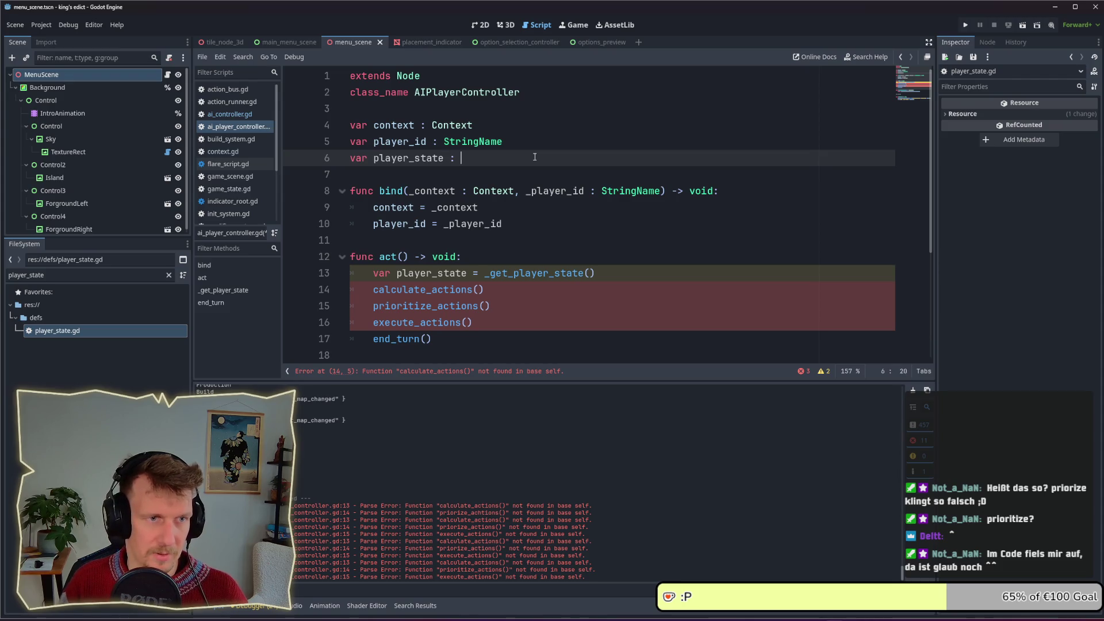
text(PlayerState)
key(ctrl+s)
click(520, 171)
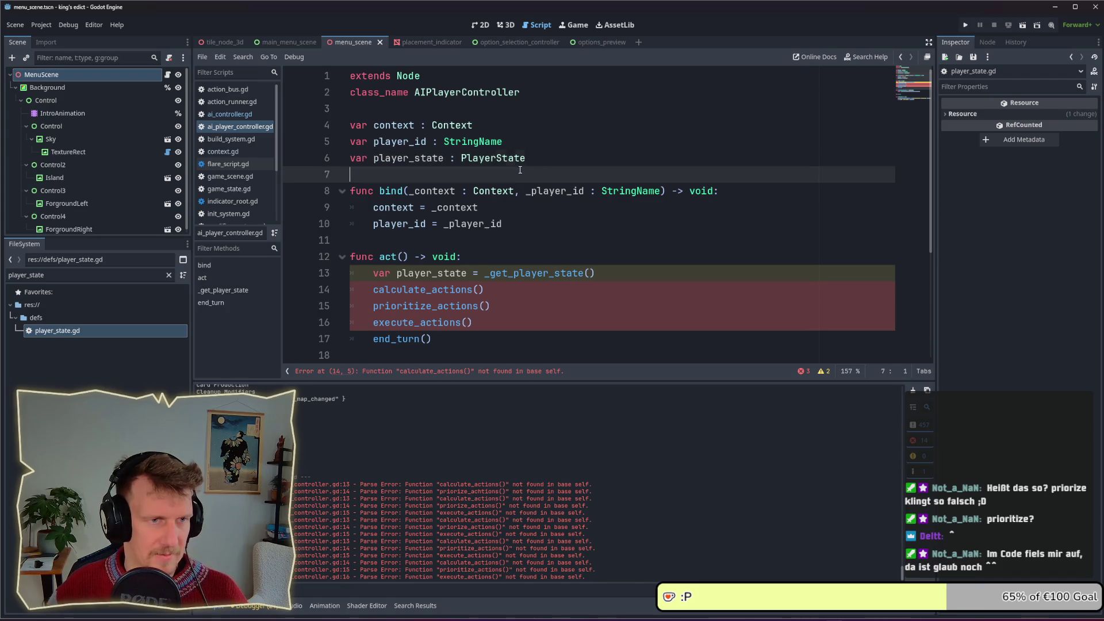
double_click(506, 158)
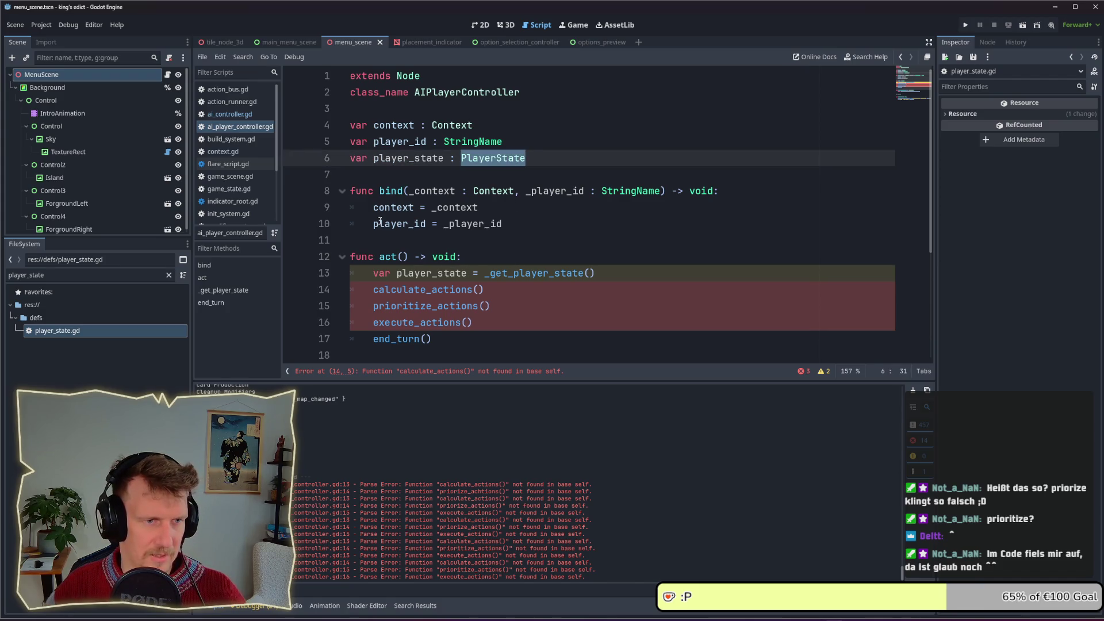
Remove var from the player_state assignment in act() so it sets the member, and save
click(399, 275)
key(BackSpace)
key(BackSpace)
key(BackSpace)
click(549, 299)
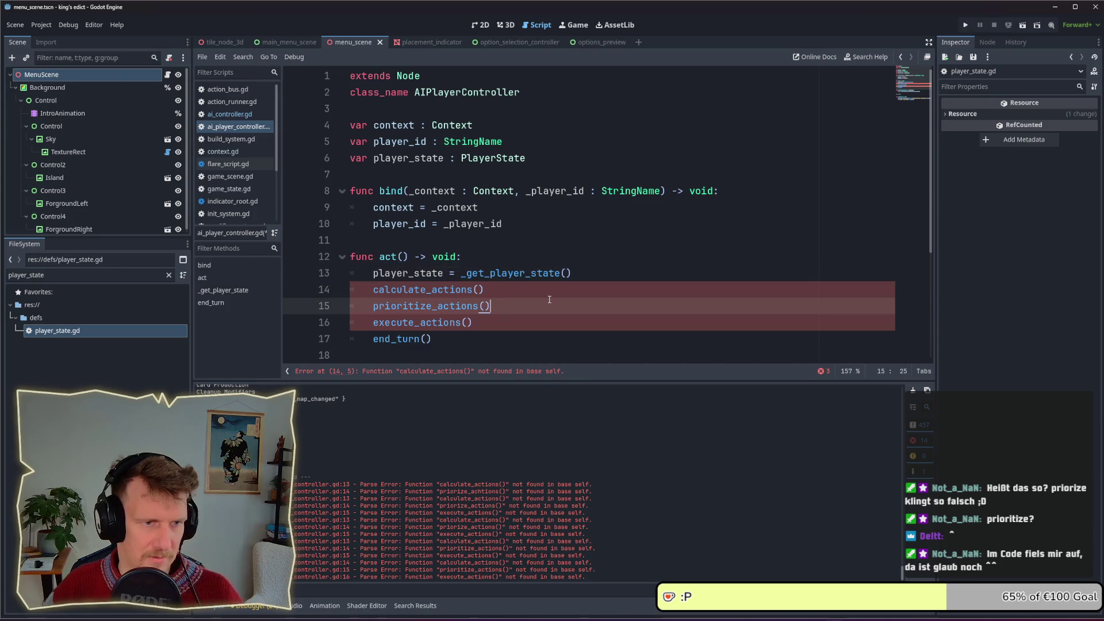
key(ctrl+s)
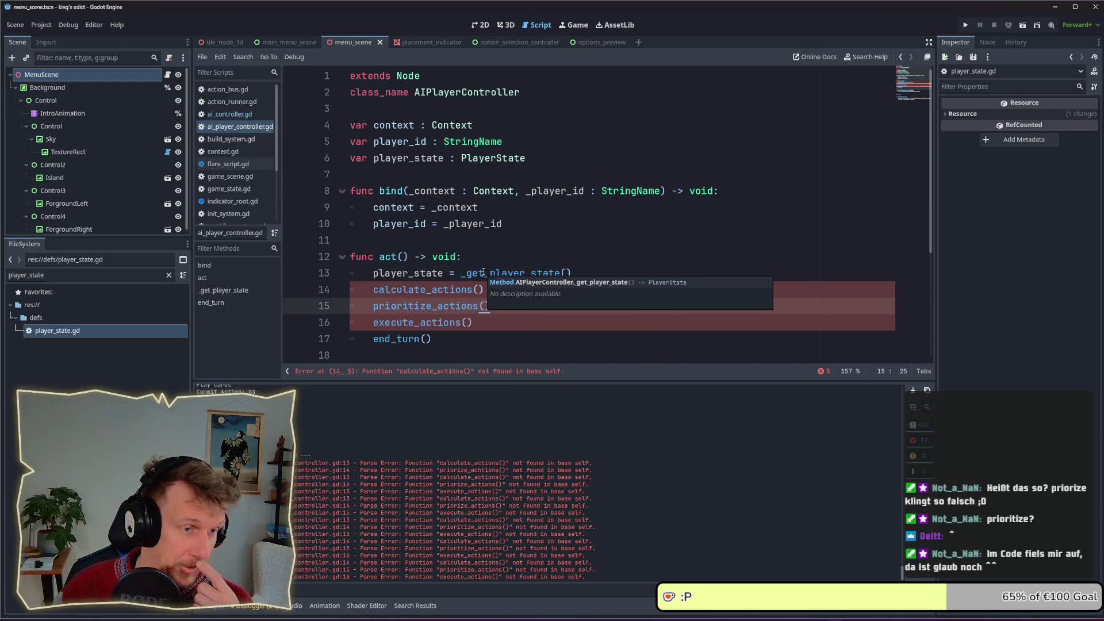
Select the three action calls on lines 14–16 of act()
scroll(483, 272, down, 1)
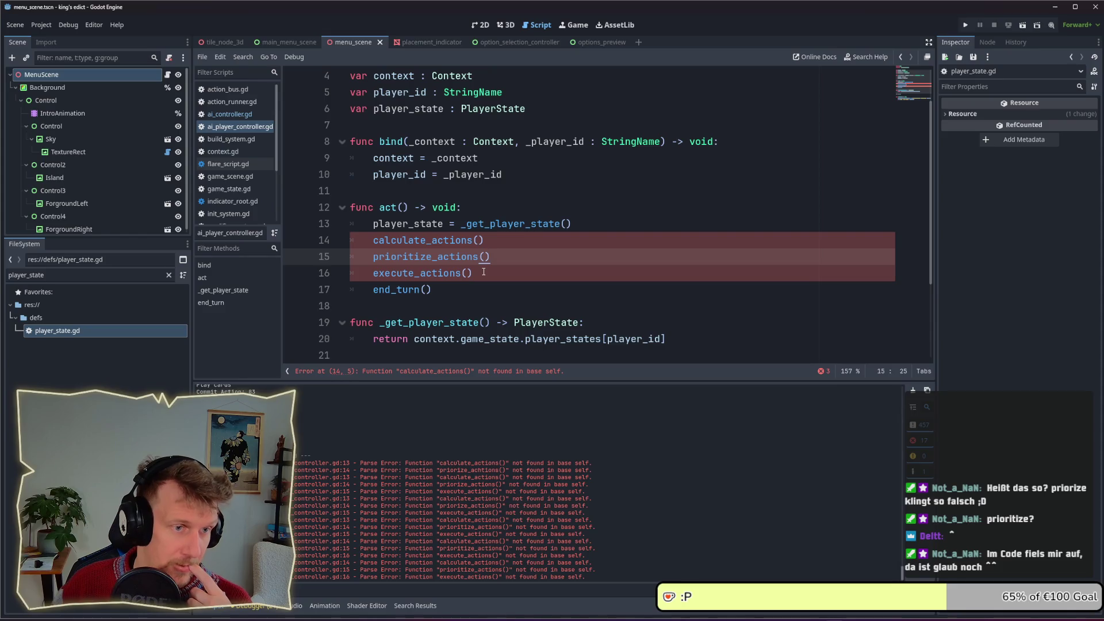
scroll(465, 242, down, 2)
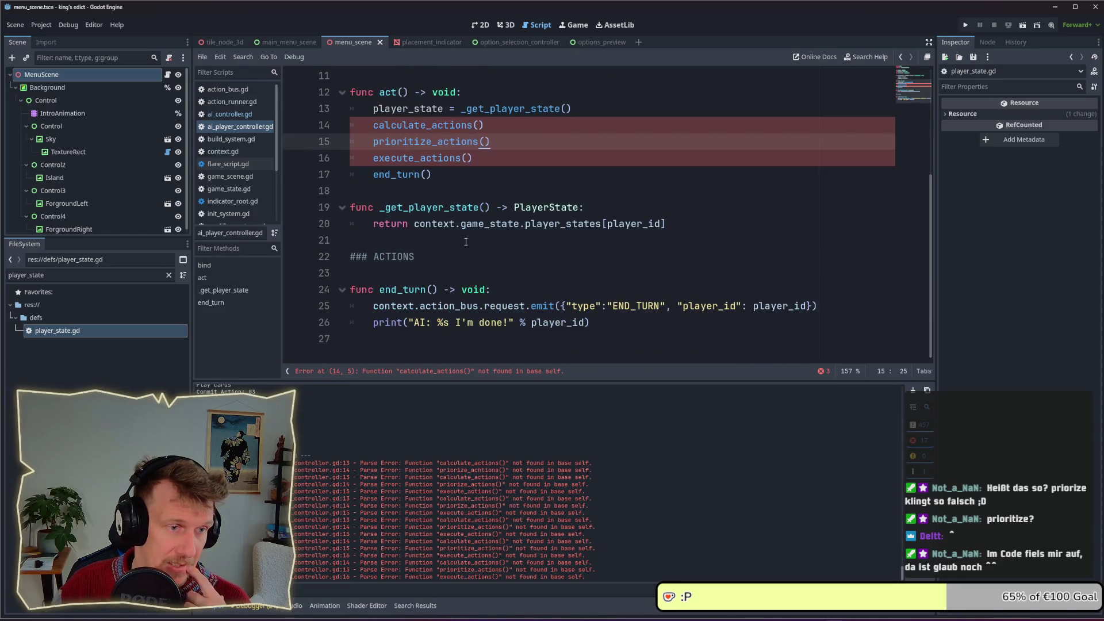
click(464, 227)
mouse_move(473, 158)
mouse_down()
mouse_move(368, 159)
mouse_move(349, 137)
mouse_up()
key(ctrl+c)
Paste the calls below _get_player_state and make calculate_actions() a pass-only -> void function
click(381, 243)
key(Return)
key(Return)
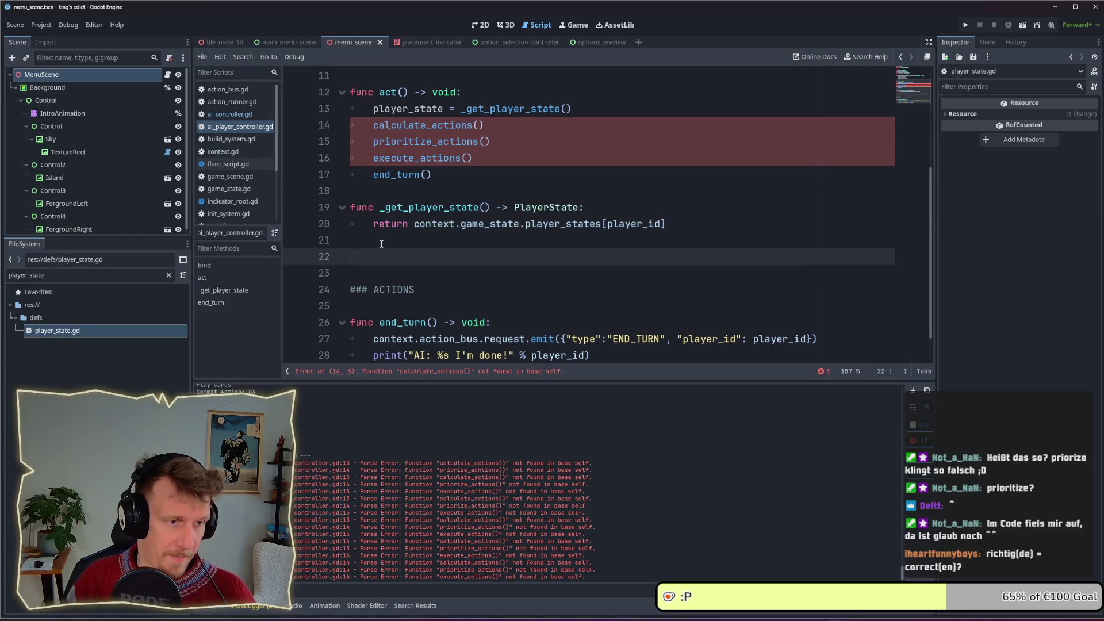
key(ctrl+v)
click(377, 253)
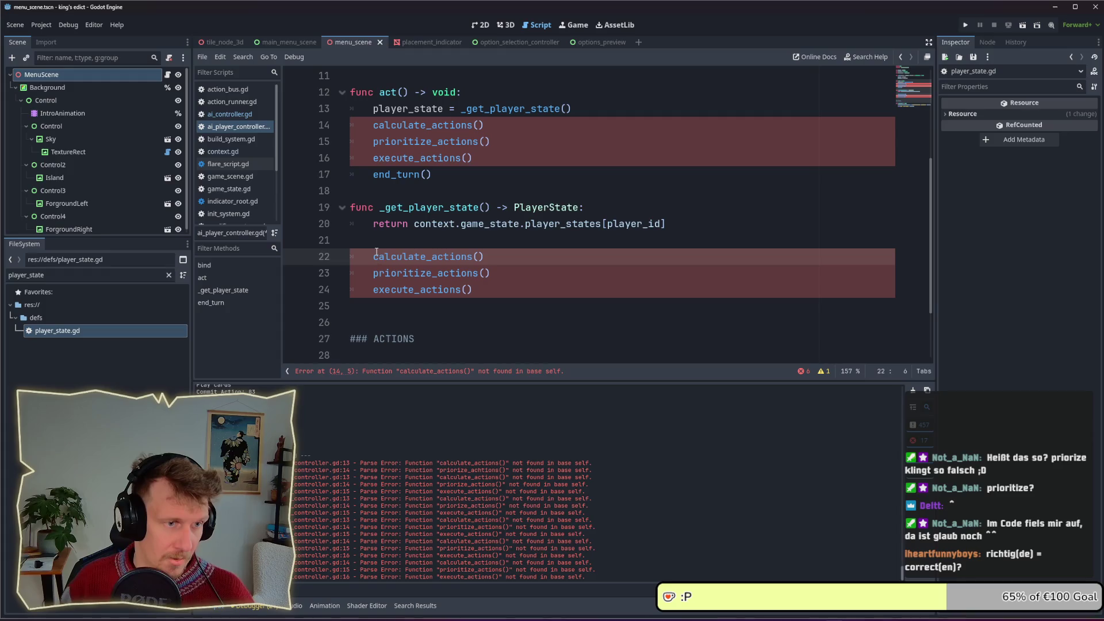
key(BackSpace)
text(func)
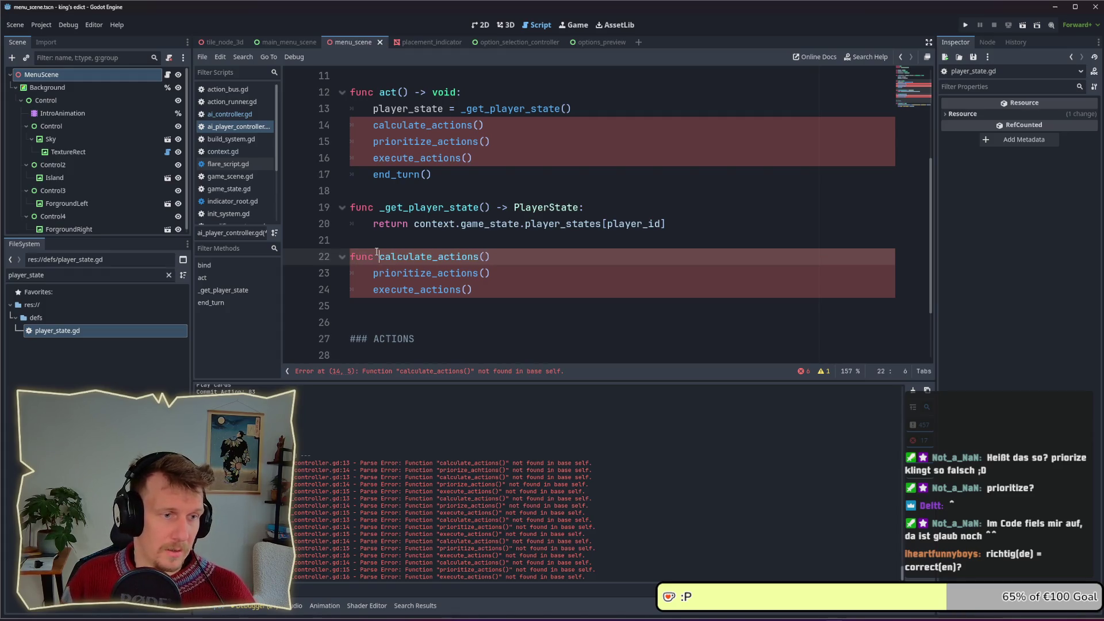
key(End)
text(-> void:)
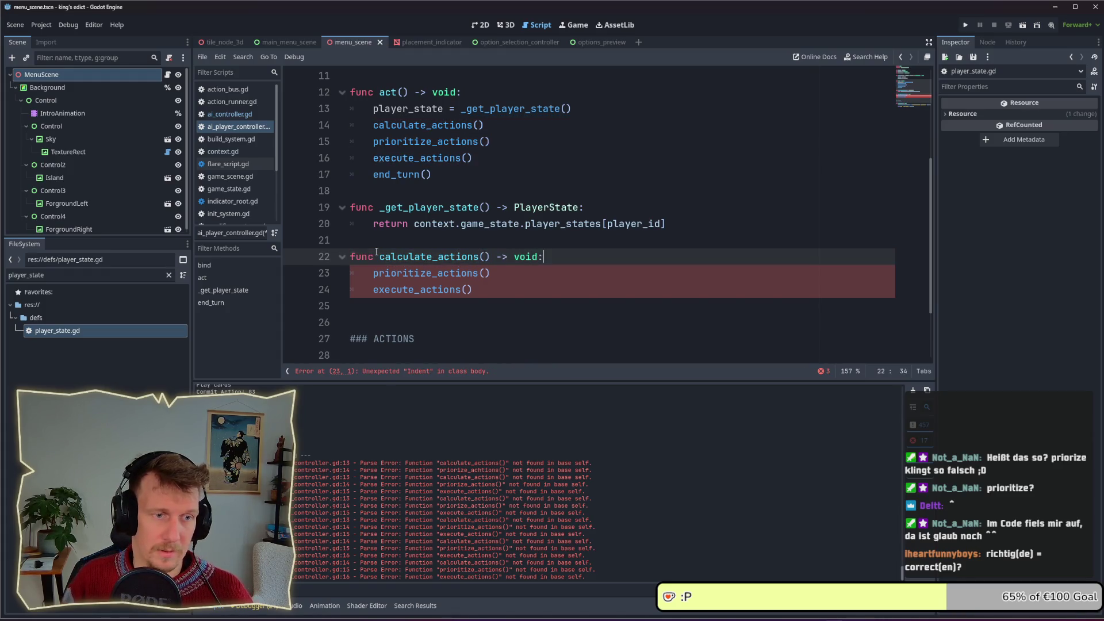
key(Return)
text(pass)
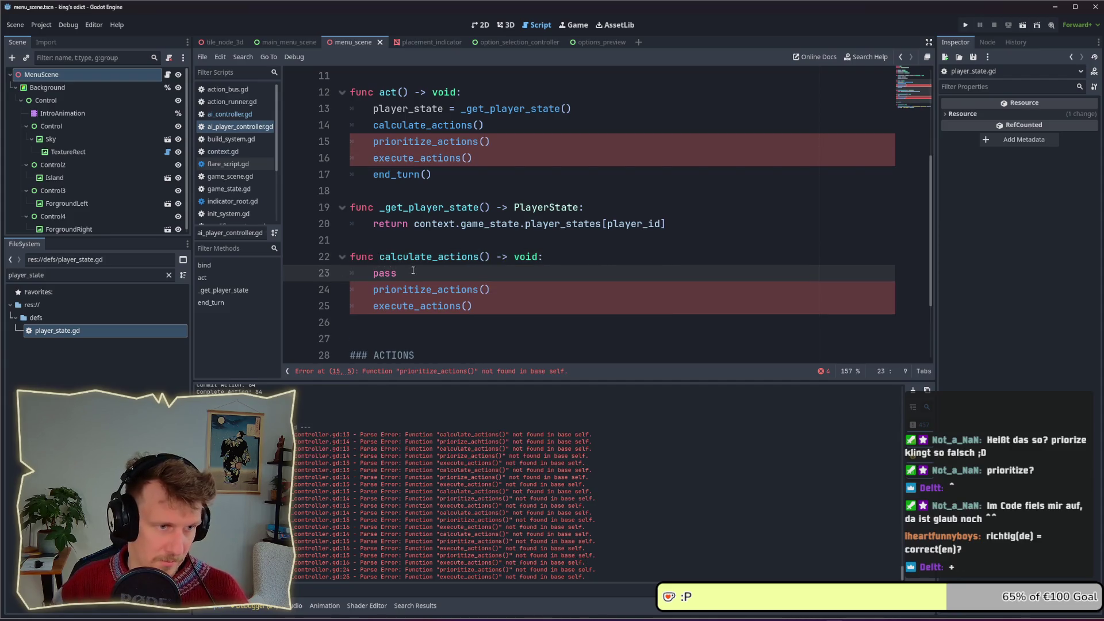
key(Return)
key(BackSpace)
Turn prioritize_actions() into a pass-only -> void function
click(374, 305)
key(BackSpace)
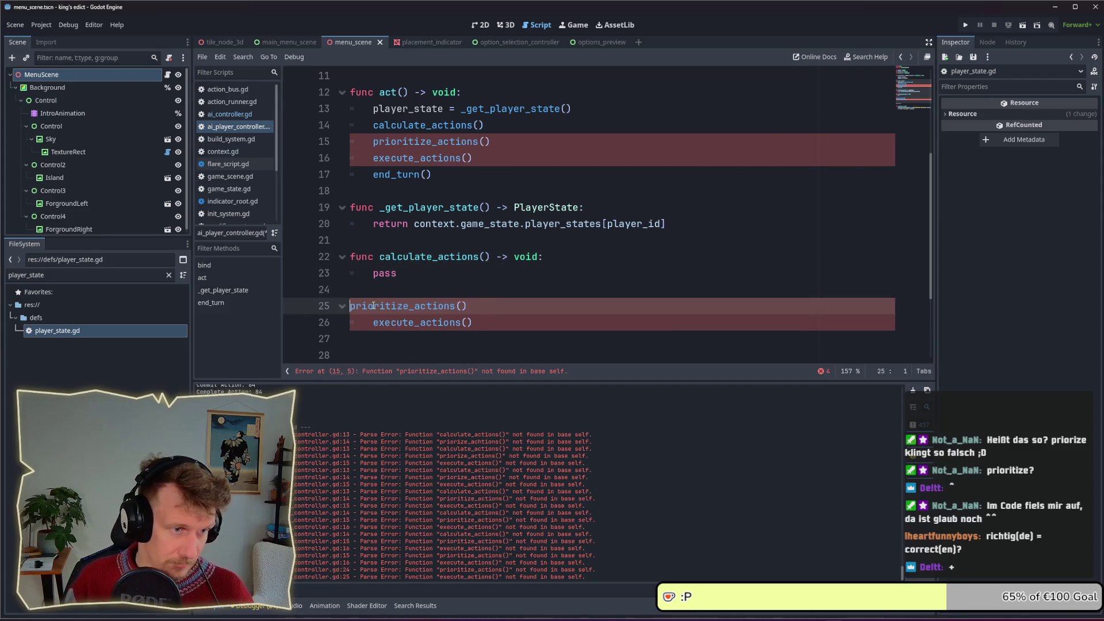
text(func)
key(End)
text(-> )
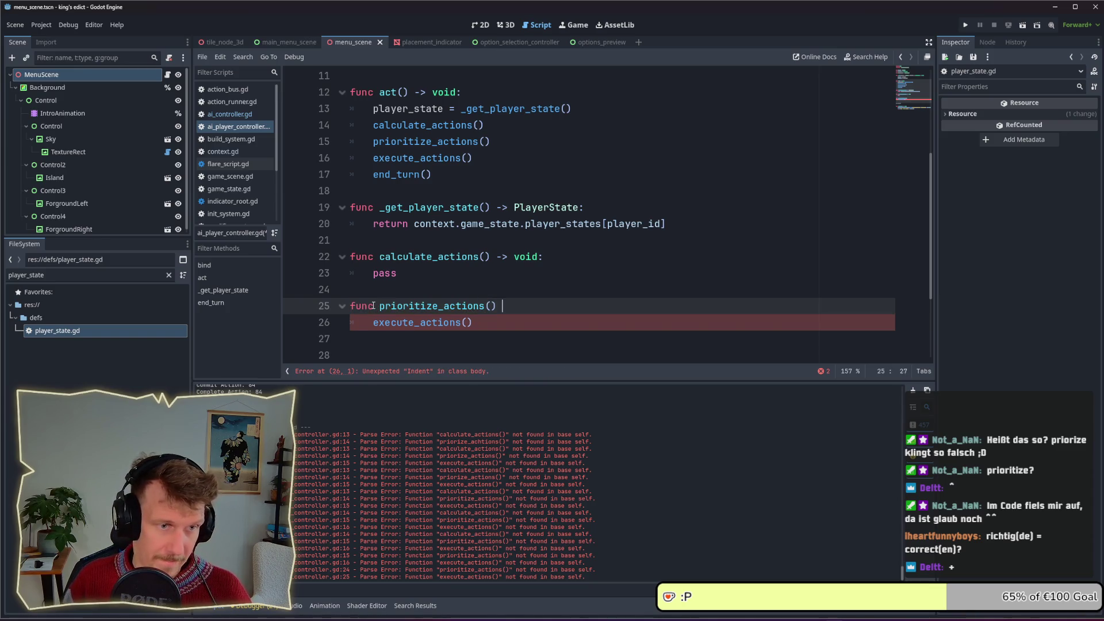
text(void:)
key(Return)
text(pass)
key(Return)
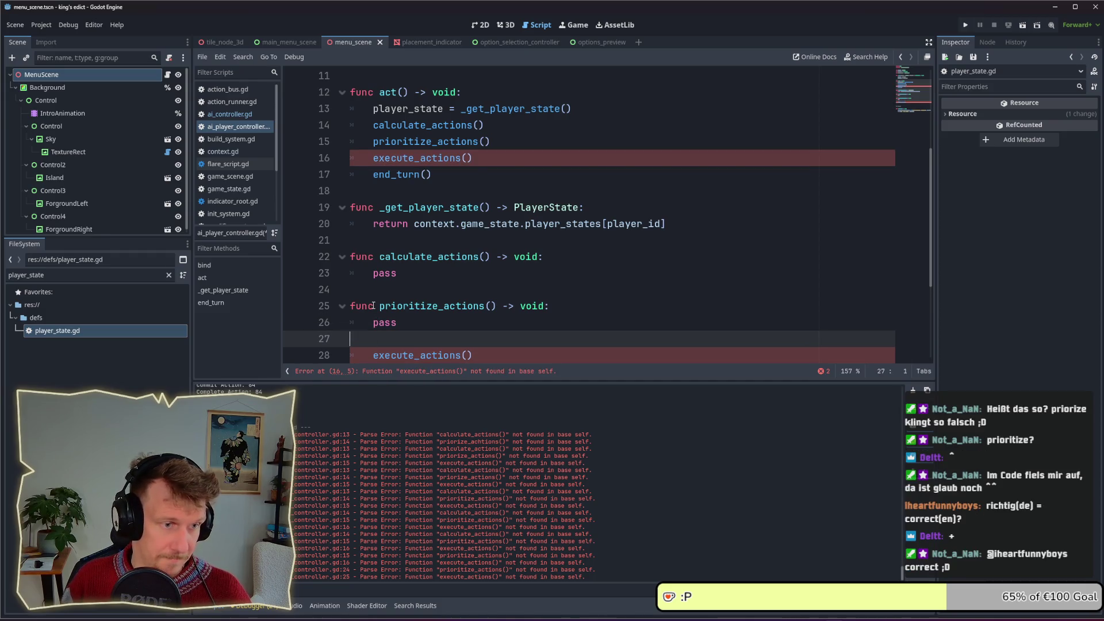
Turn the execute_actions line into a pass-only -> void function
key(Down)
key(ctrl+x)
text(func)
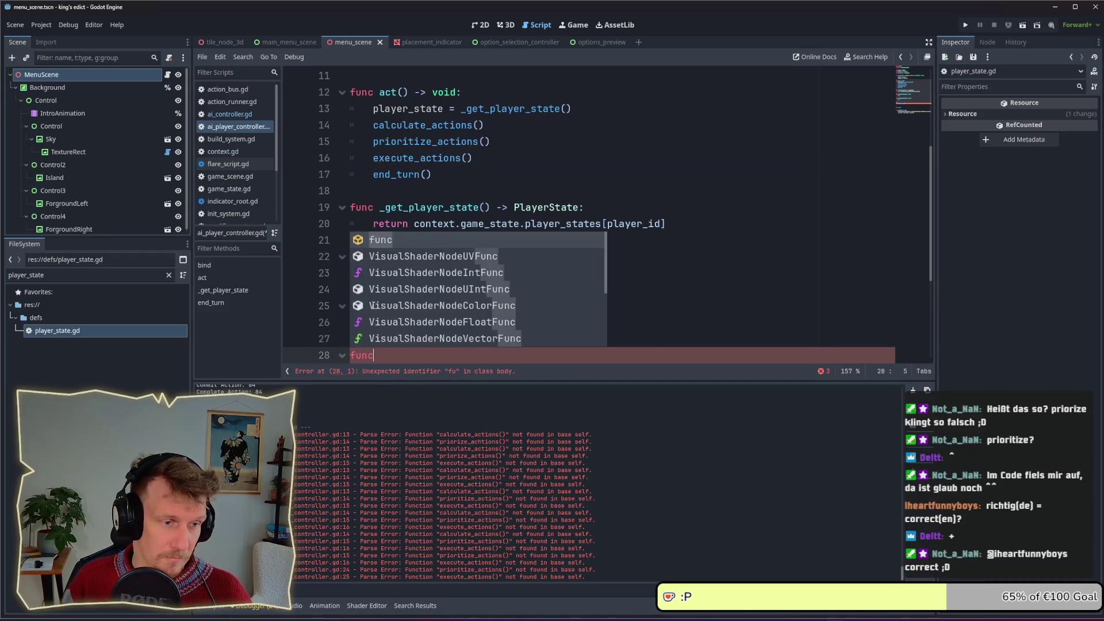
key(ctrl+v)
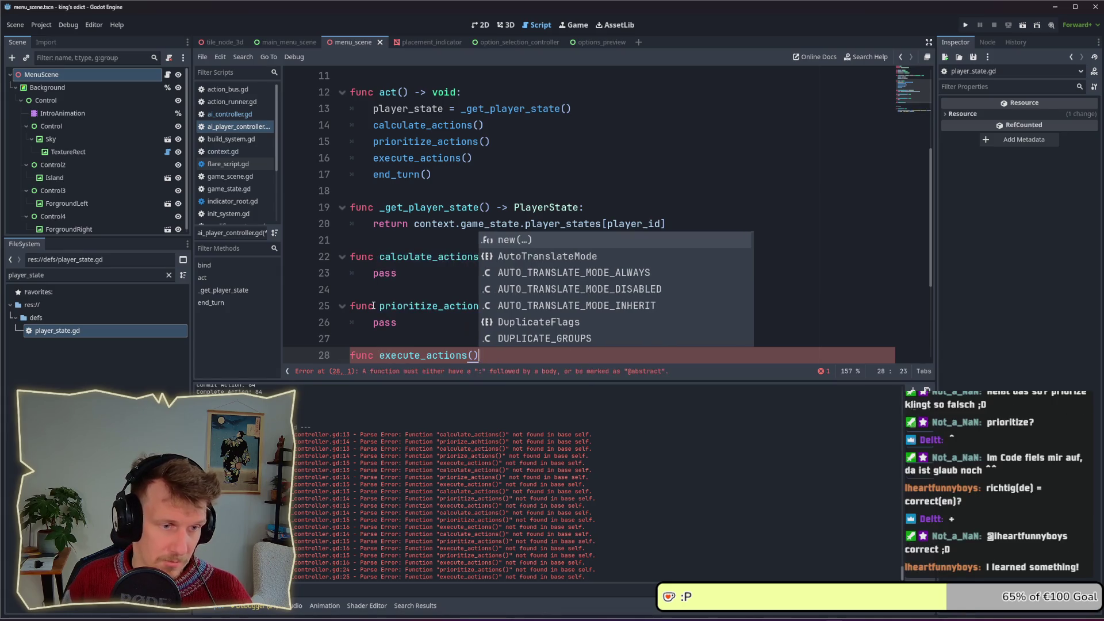
text( -> void:)
key(Return)
text(pass)
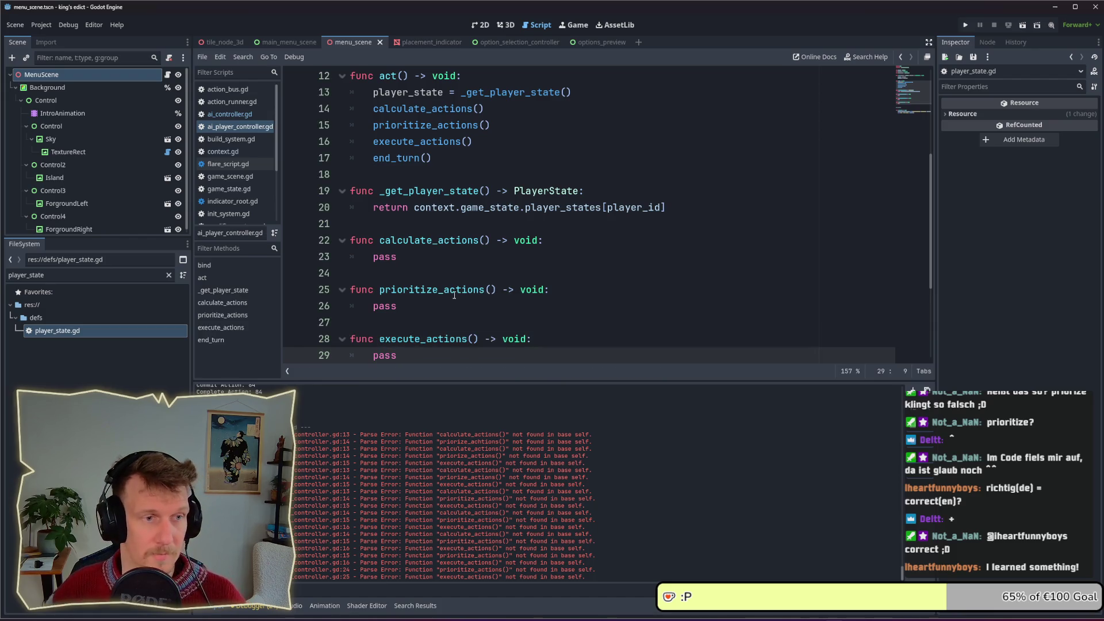
Add 'var actions : Array = []' below the player_state declaration
scroll(454, 294, down, 2)
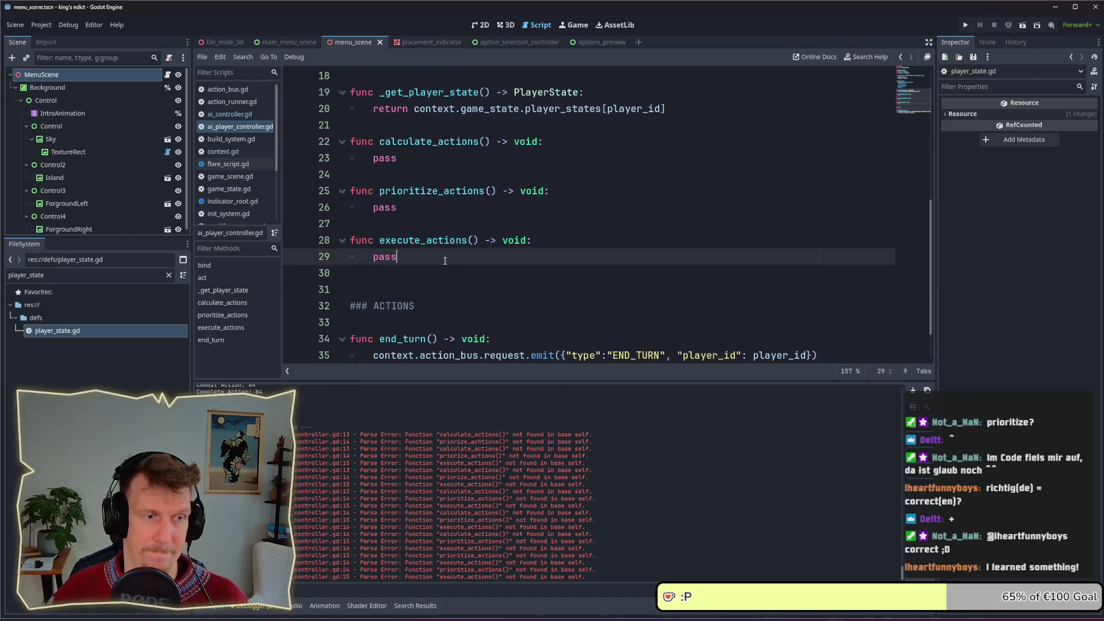
scroll(444, 261, up, 6)
click(541, 163)
key(Return)
text(var acti)
text(ons_)
text( : )
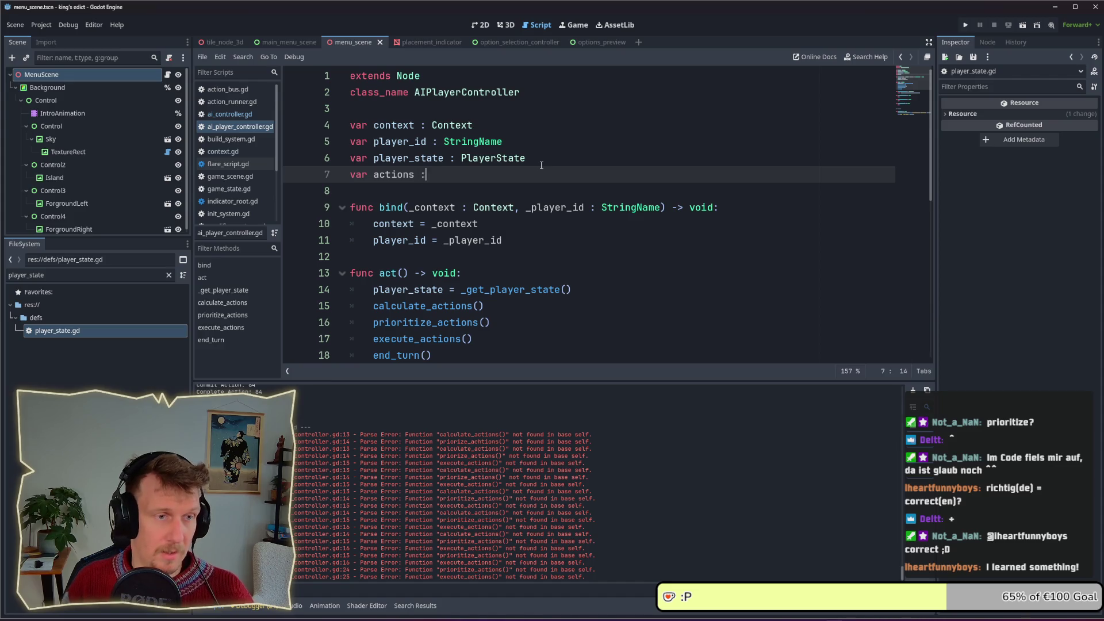
text(Arr)
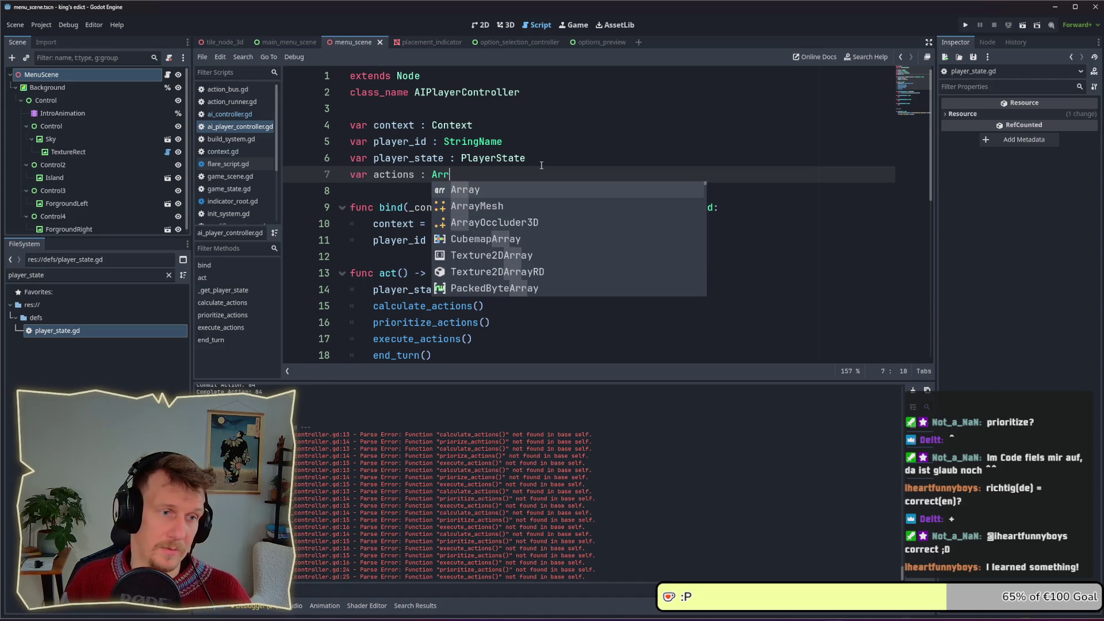
text(ay = [)
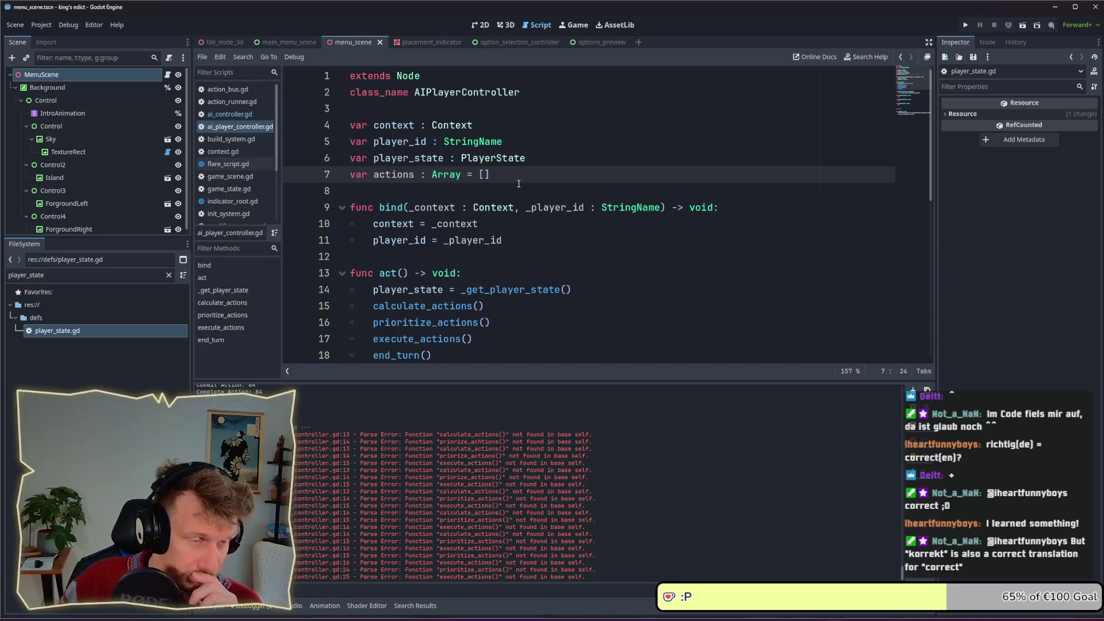
scroll(489, 172, down, 3)
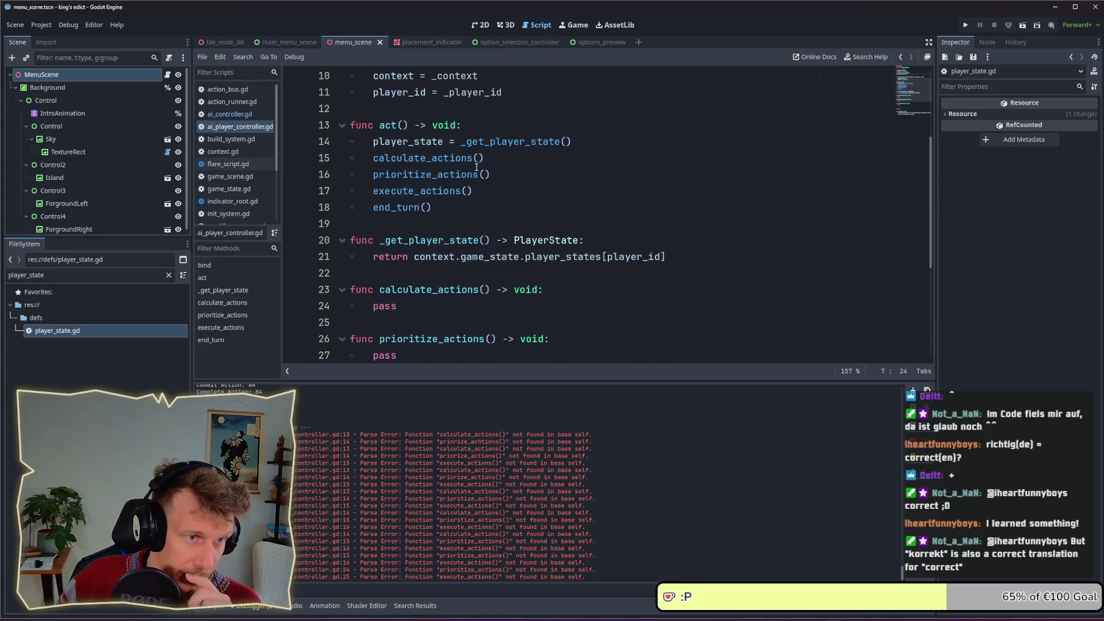
mouse_move(476, 167)
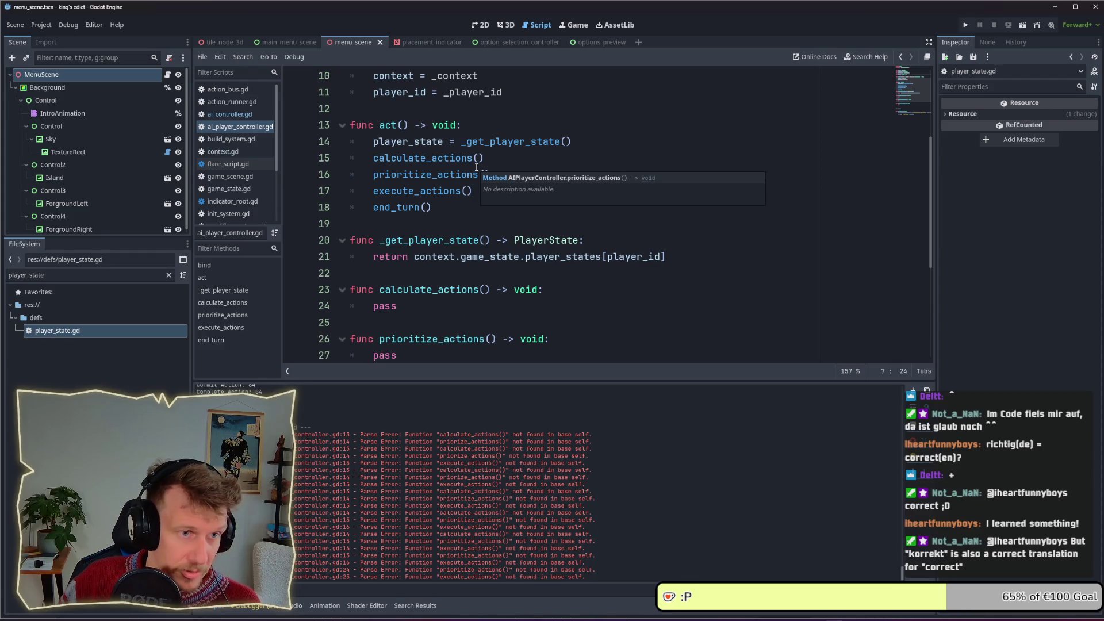
scroll(476, 166, up, 1)
scroll(476, 167, up, 2)
scroll(476, 167, down, 4)
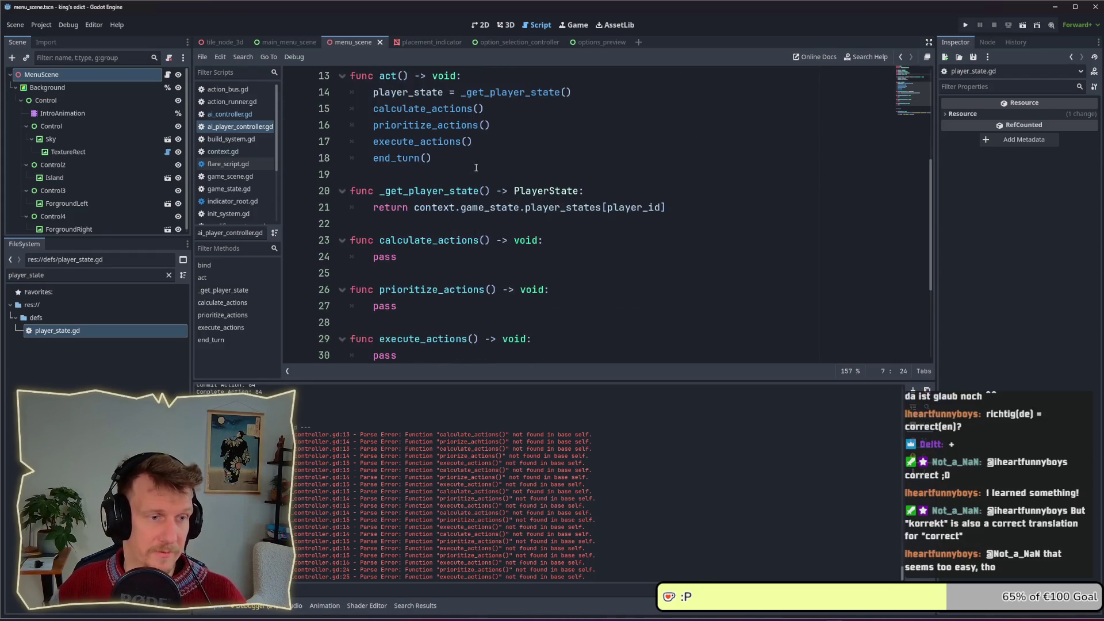
key(alt+Tab)
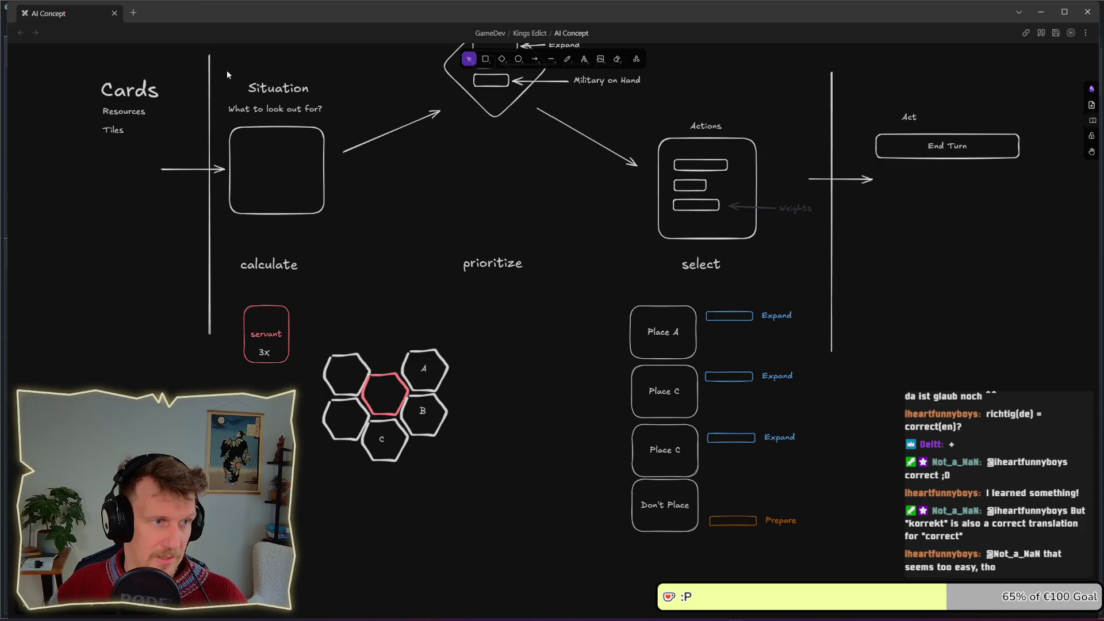
click(227, 75)
click(333, 296)
drag(252, 326, 313, 381)
click(148, 123)
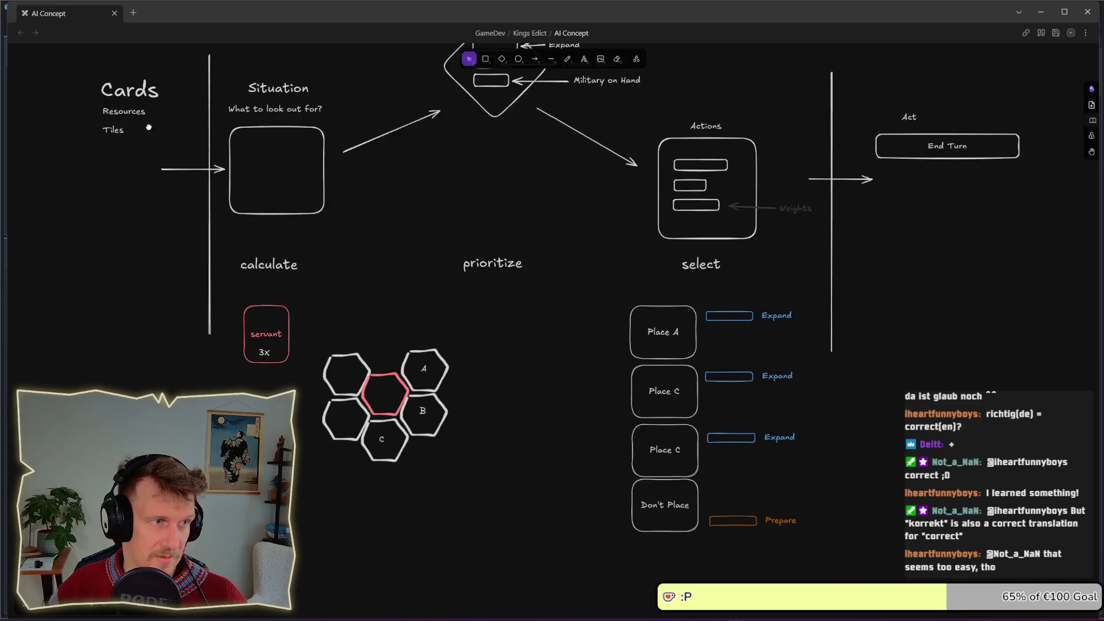
scroll(149, 123, up, 1)
click(143, 121)
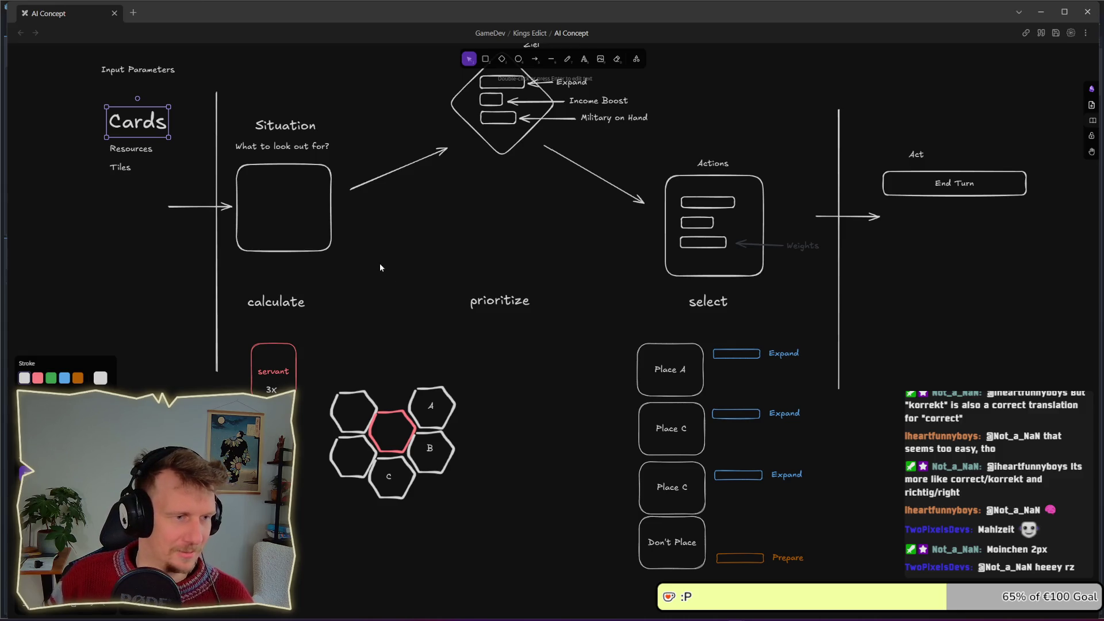
Bring the Cards area of the AI Concept drawing into view and select the labels beneath Cards
scroll(380, 264, down, 4)
drag(293, 226, 302, 362)
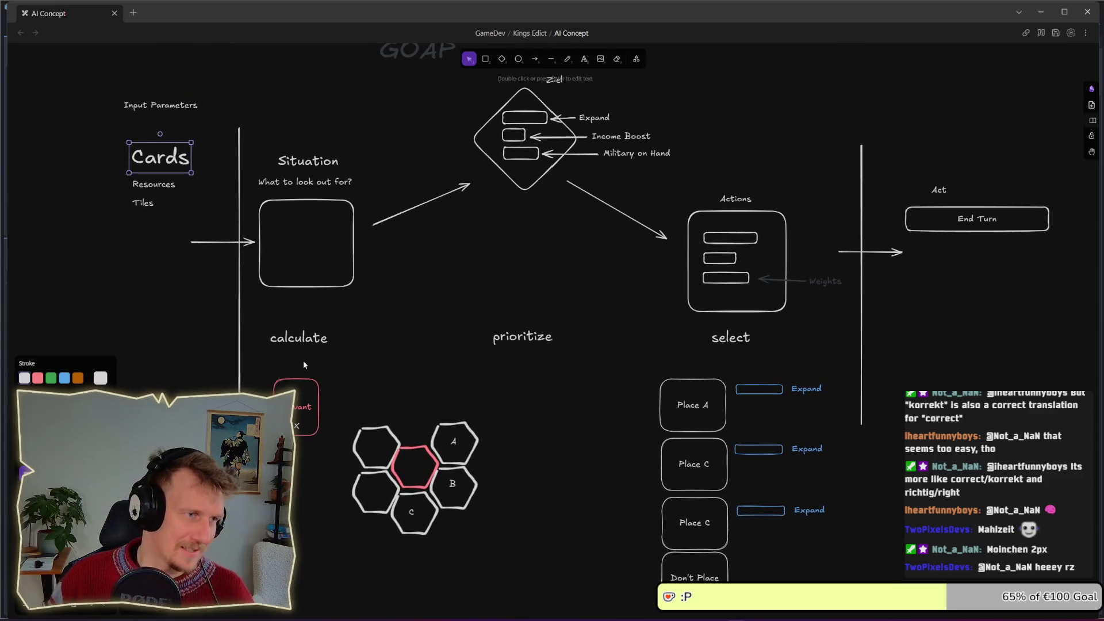
click(135, 148)
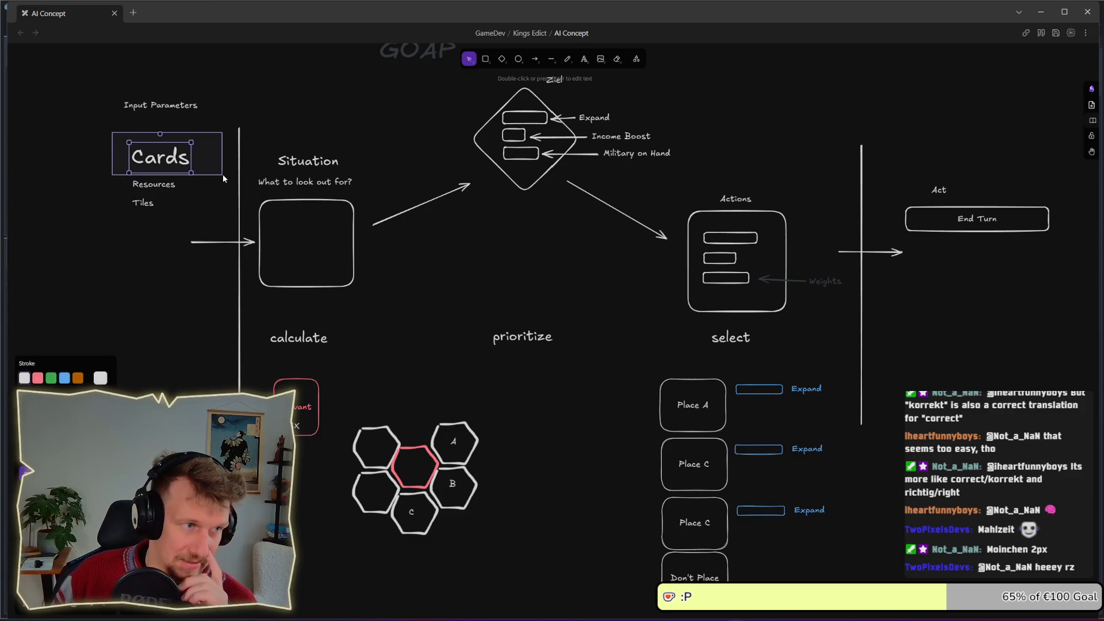
click(223, 180)
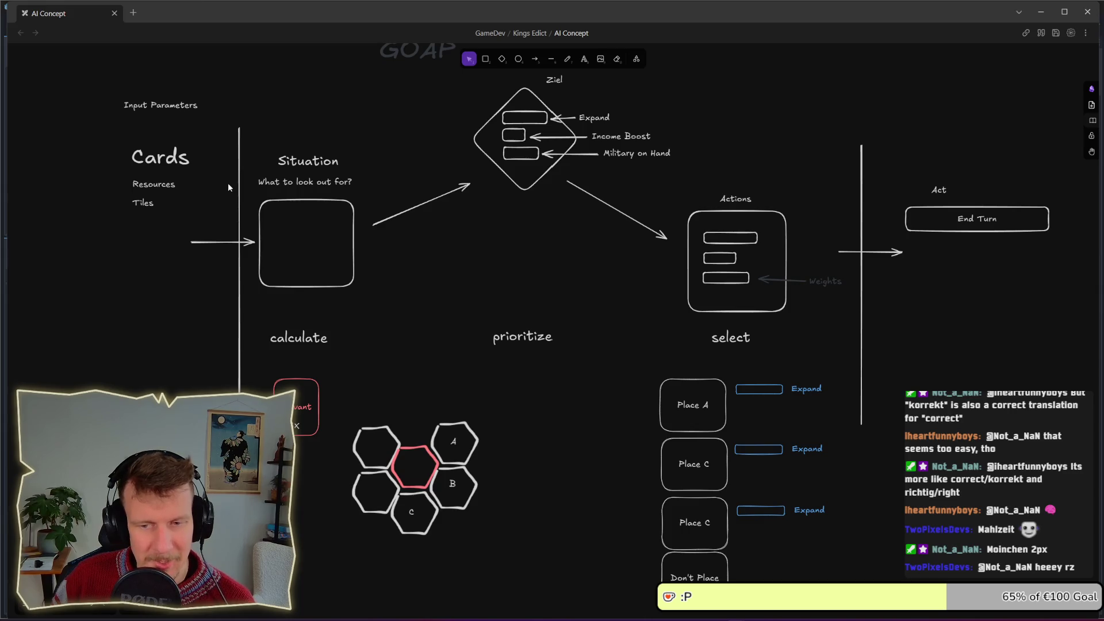
drag(228, 182, 103, 132)
click(102, 135)
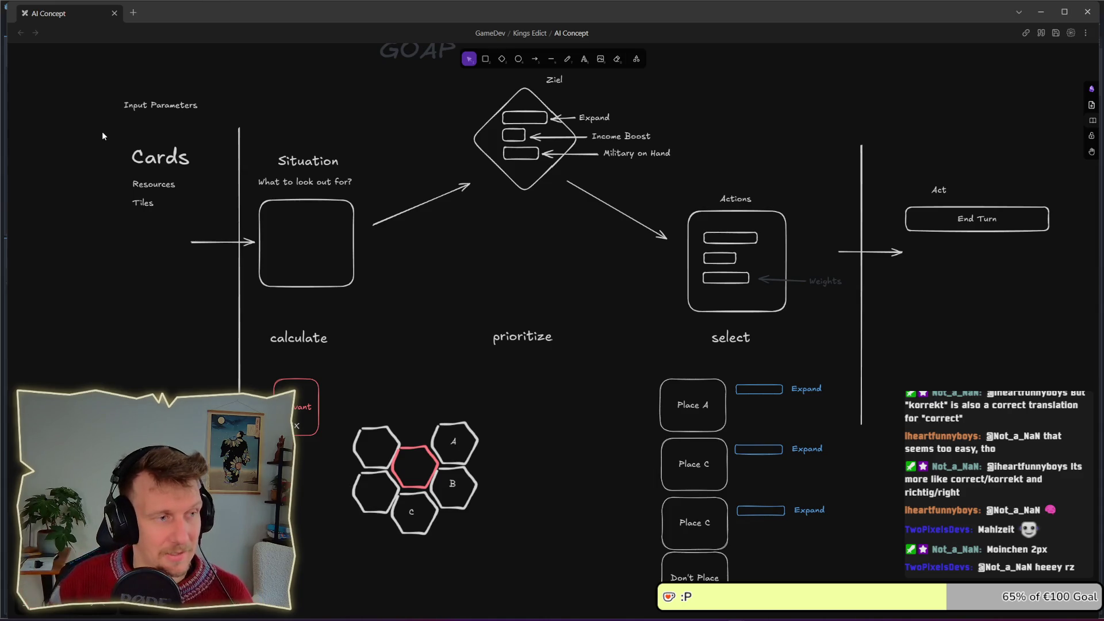
mouse_move(115, 136)
mouse_down()
mouse_move(212, 183)
mouse_move(112, 133)
mouse_up()
click(211, 178)
click(112, 136)
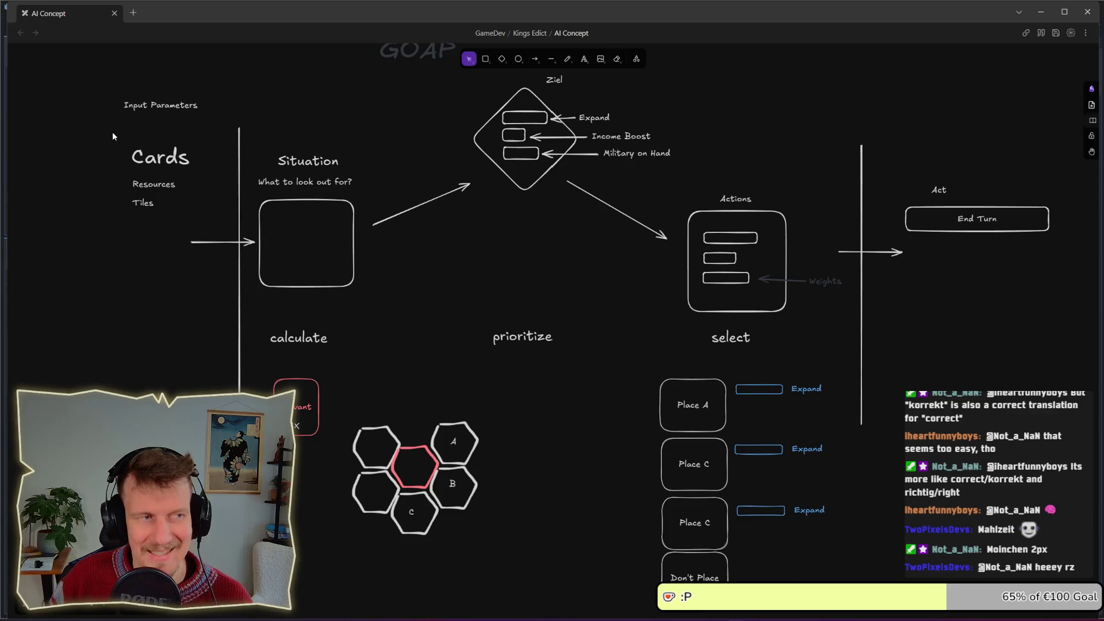
mouse_move(113, 133)
mouse_down()
mouse_move(157, 166)
mouse_move(205, 176)
mouse_up()
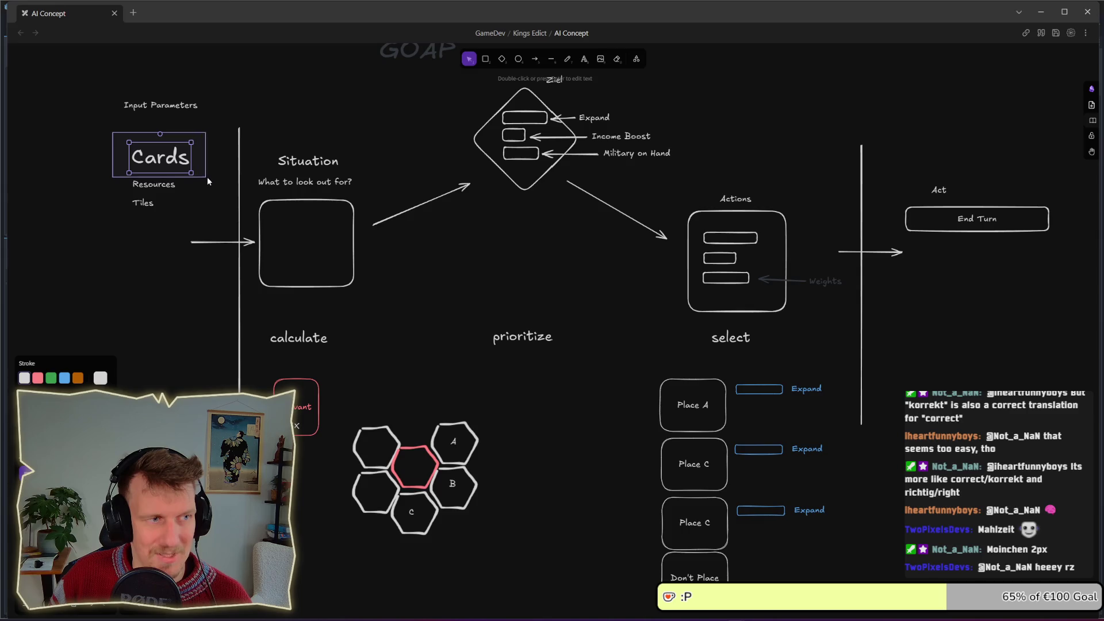
click(212, 178)
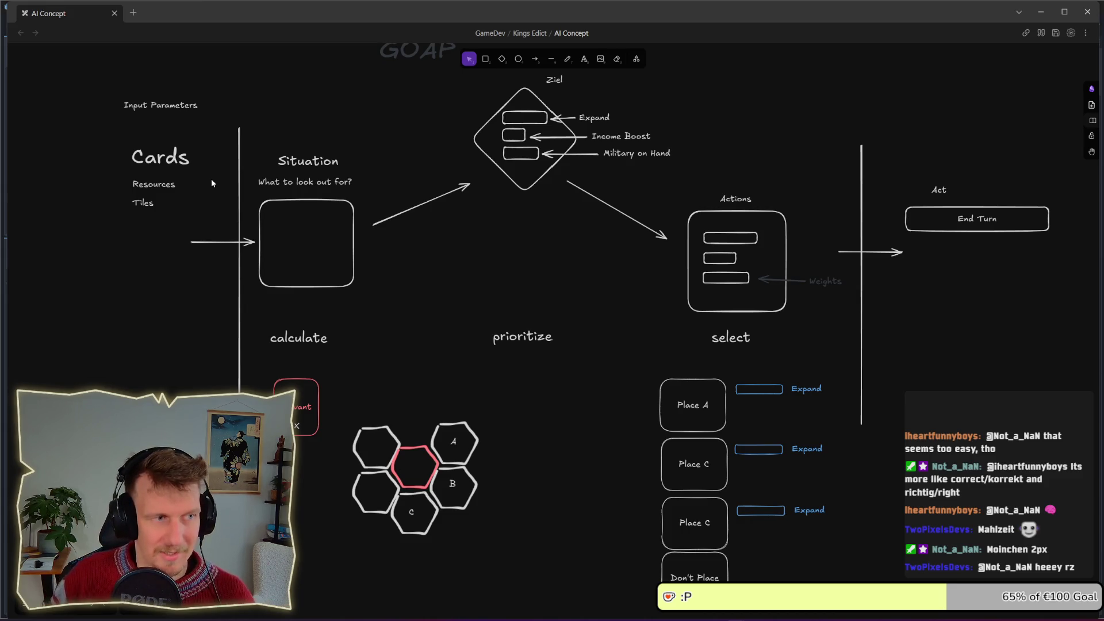
Shift Resources and Tiles about 35 px right under Cards and save the AI Concept drawing
mouse_move(209, 179)
mouse_down()
mouse_move(130, 213)
mouse_move(173, 183)
mouse_up()
mouse_move(216, 232)
mouse_down()
mouse_move(128, 157)
mouse_move(145, 160)
mouse_up()
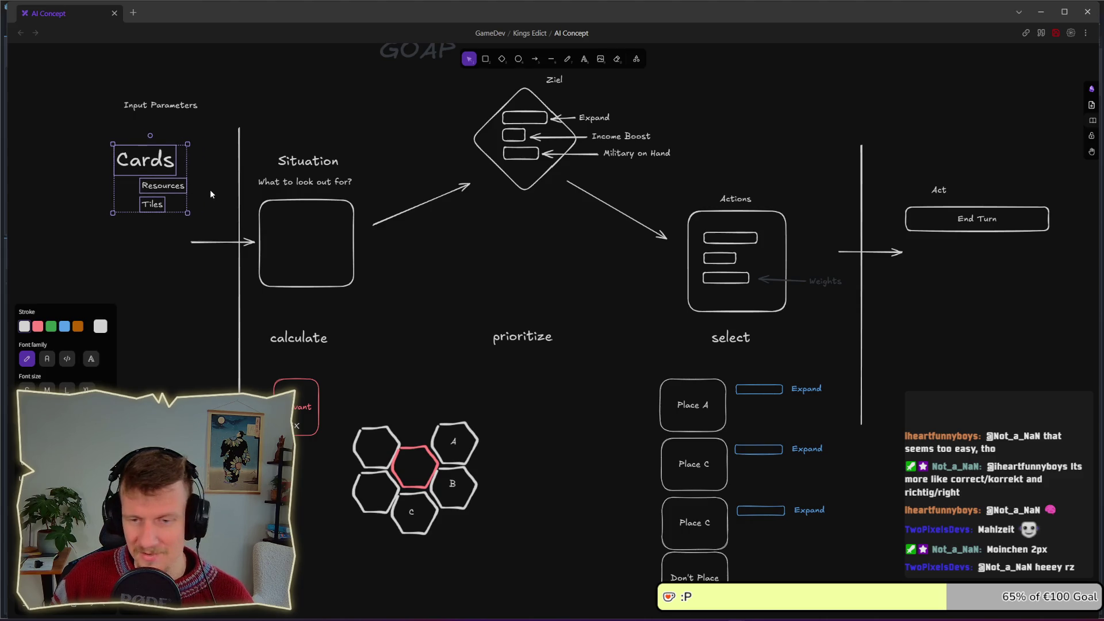
click(217, 209)
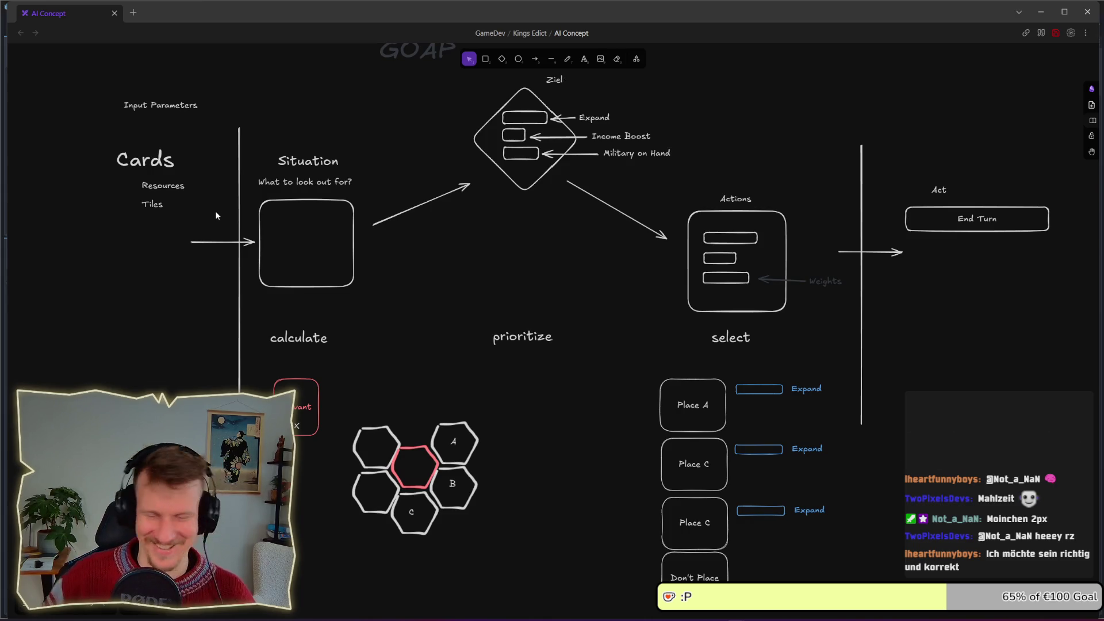
key(ctrl+s)
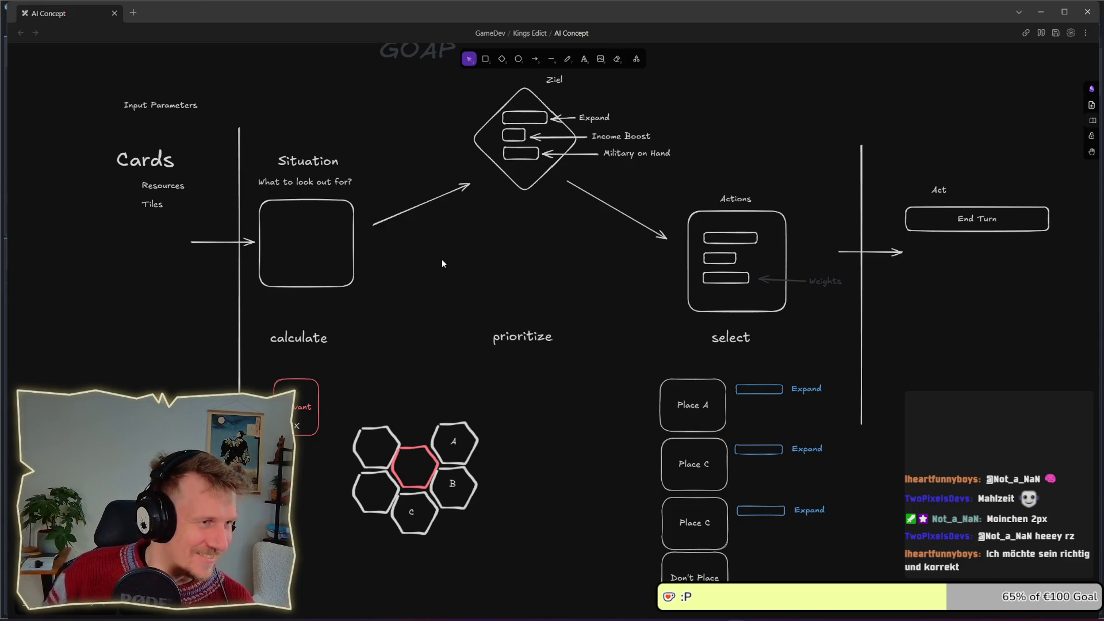
key(alt+Tab)
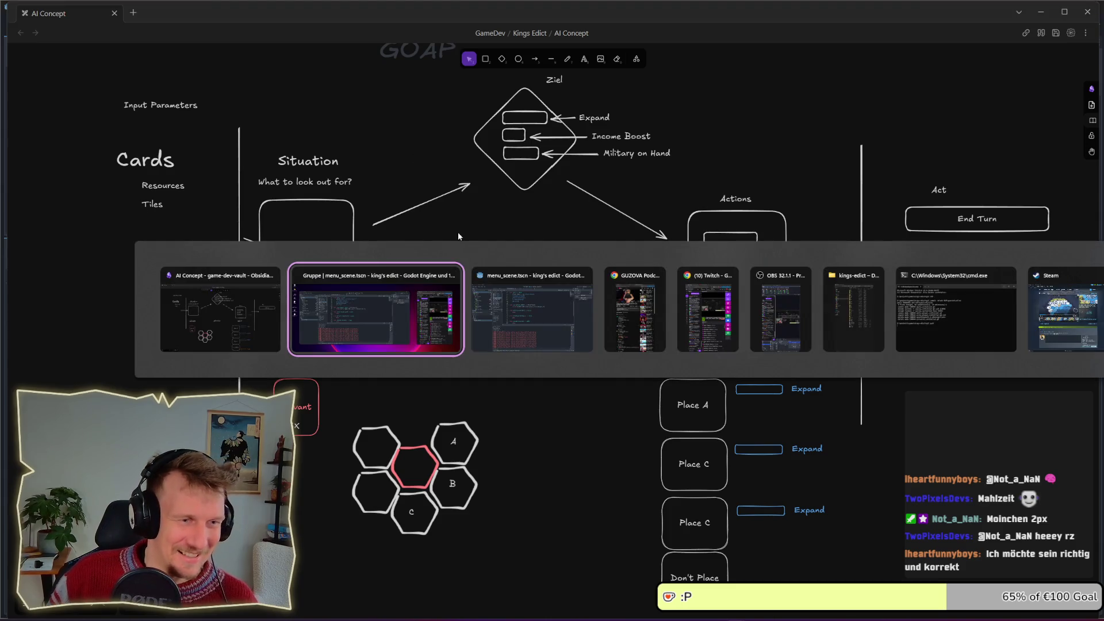
Return to Godot and select the pass placeholder inside calculate_actions
key(alt+Tab)
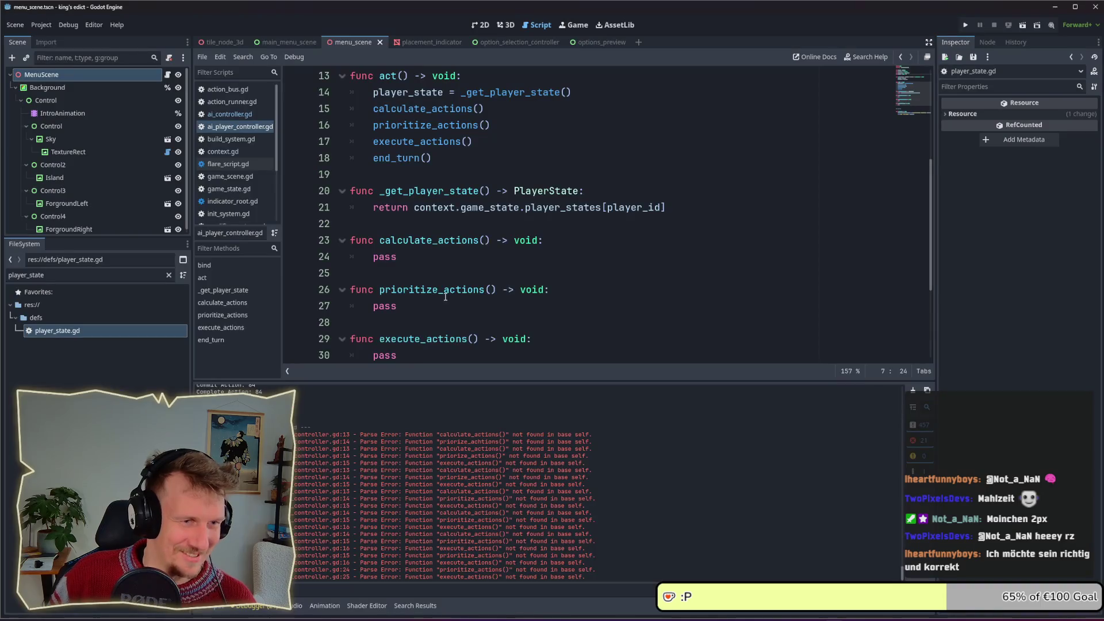
key(alt+Tab)
click(458, 286)
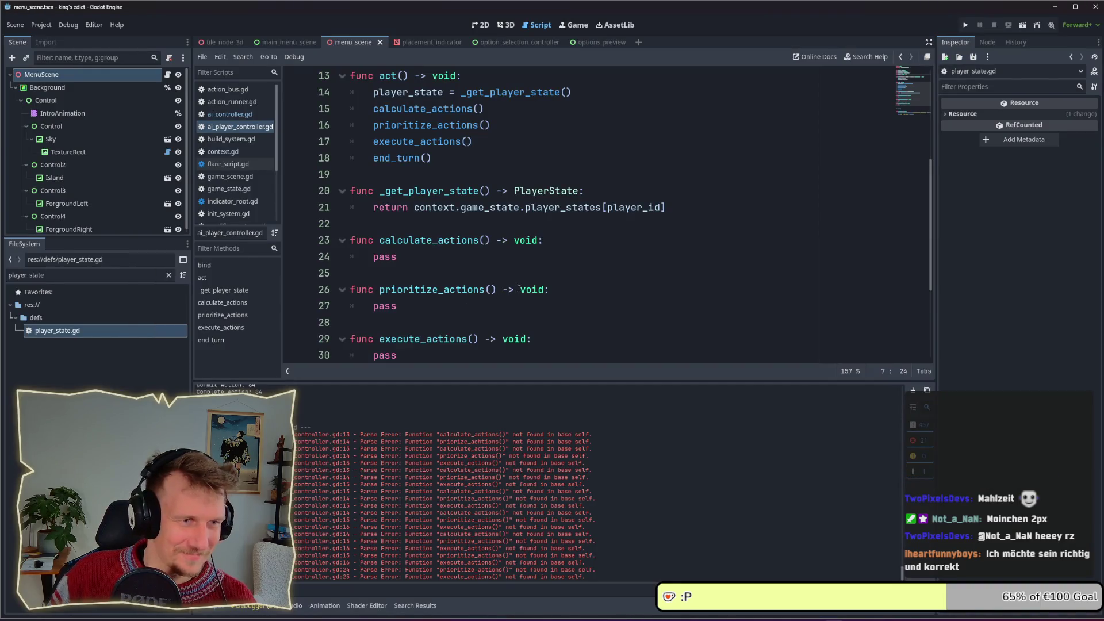
scroll(513, 274, down, 5)
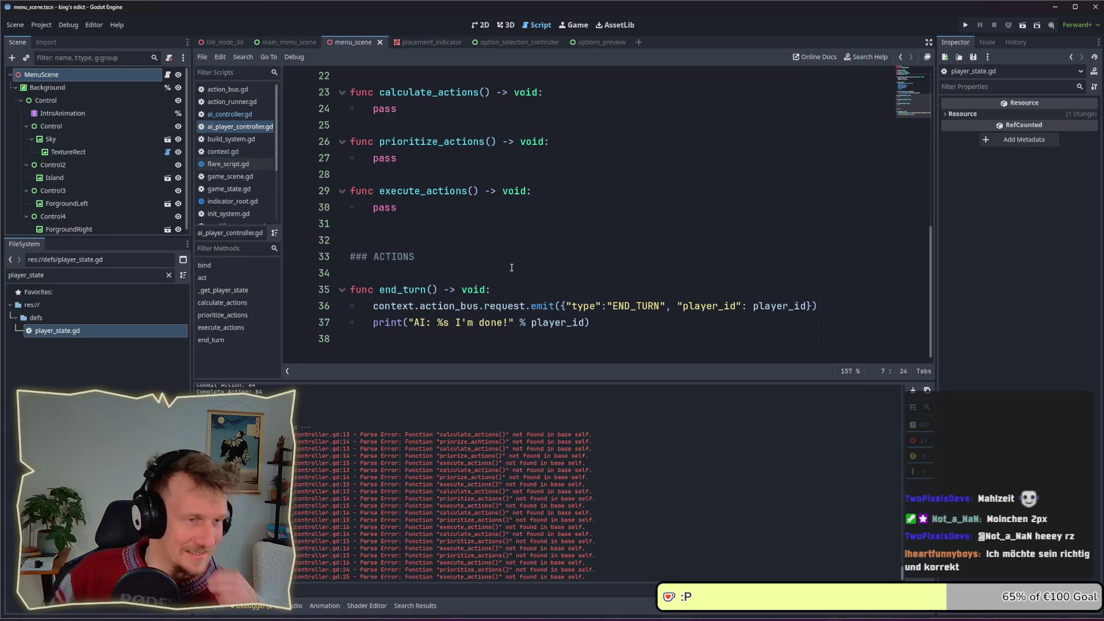
scroll(510, 273, up, 5)
click(460, 267)
double_click(402, 263)
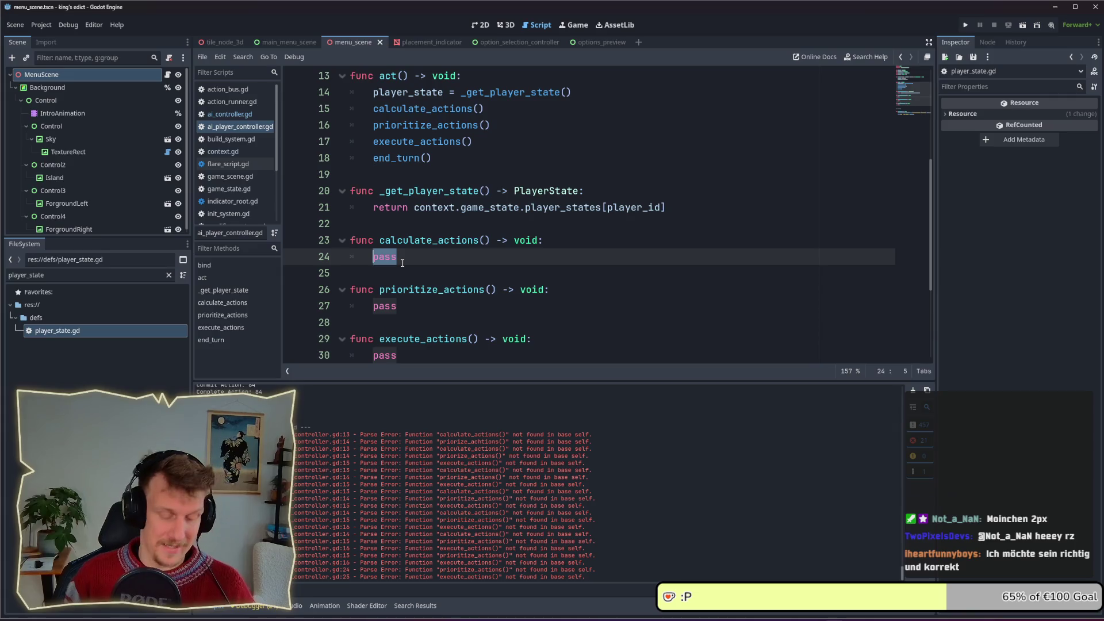
Replace pass with 'for card in player_state.hand' and open player_state.gd to check its fields
text(for card)
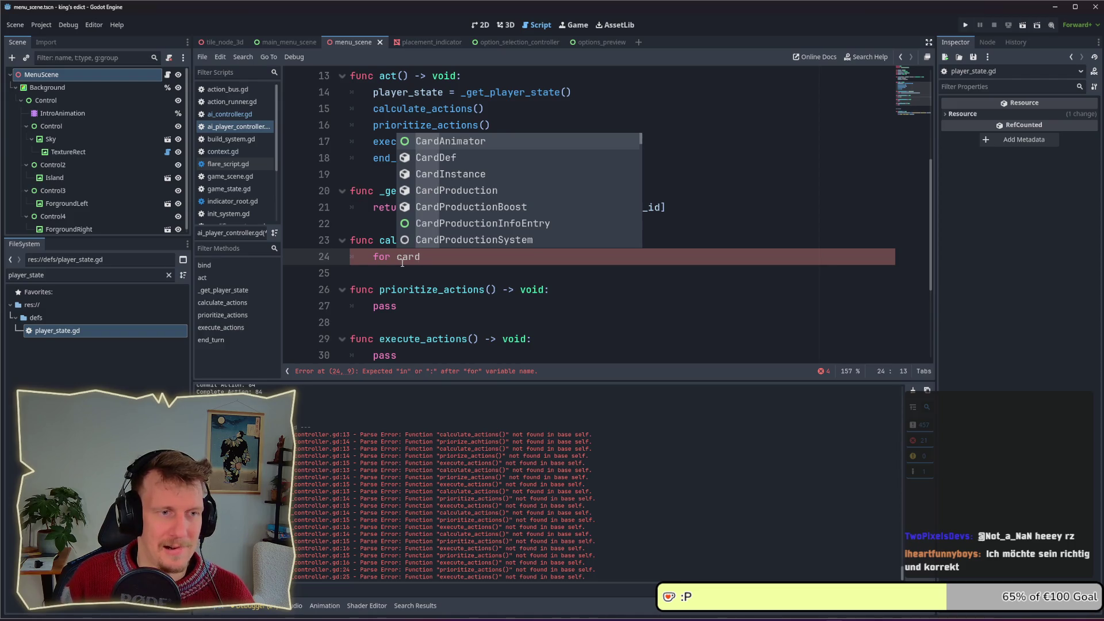
key(BackSpace)
key(BackSpace)
key(BackSpace)
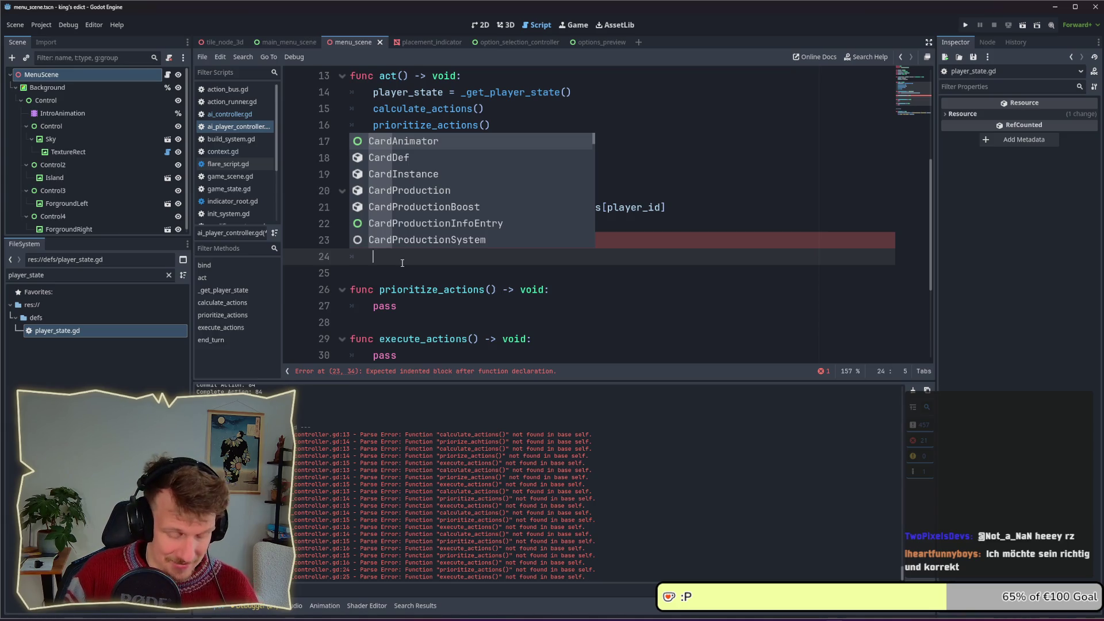
text(for )
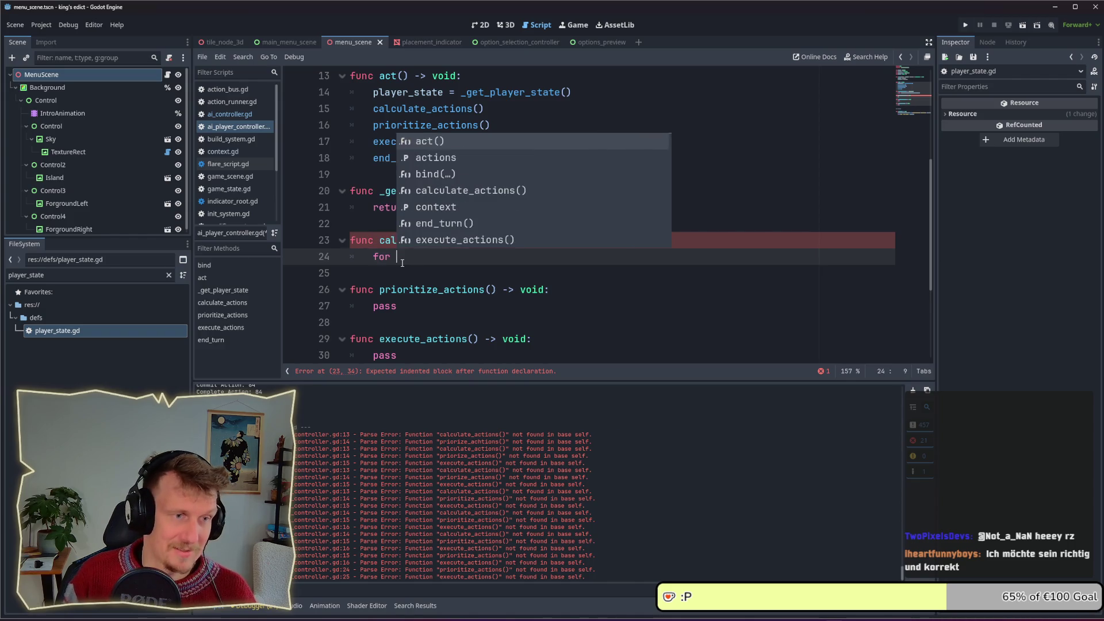
text(card ind)
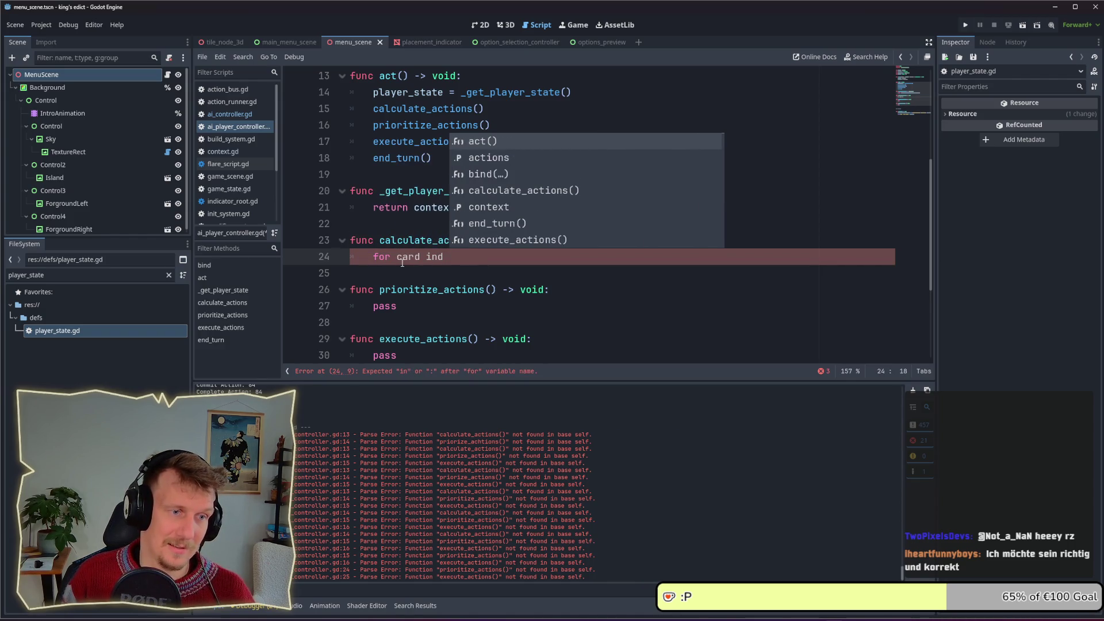
key(BackSpace)
text( player)
key(Down)
key(Return)
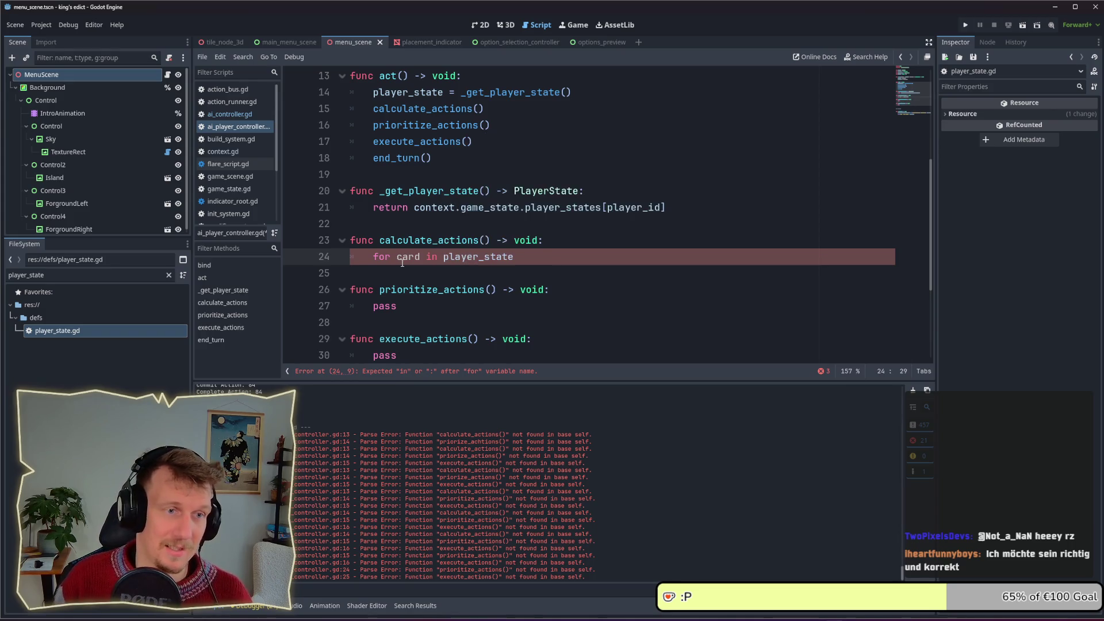
text(.han)
key(Return)
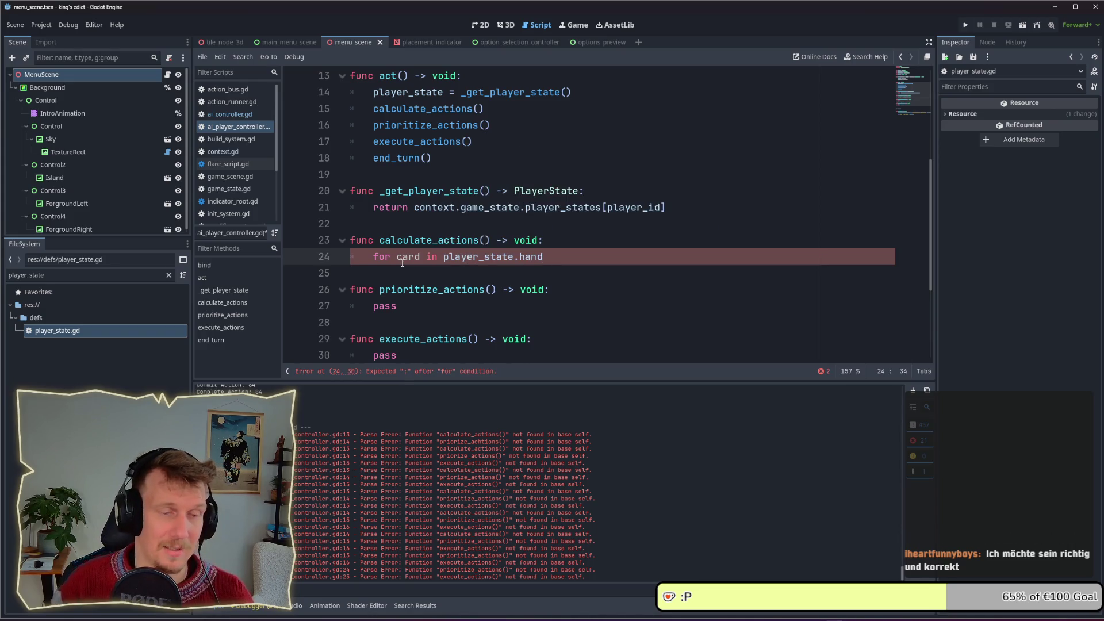
ctrl+click(531, 207)
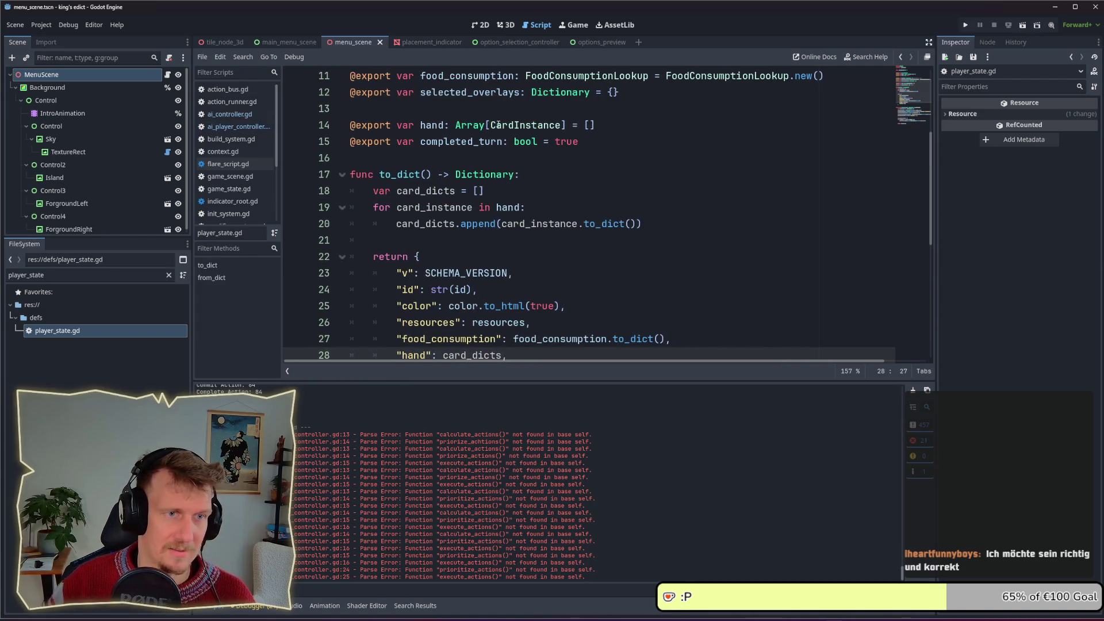
Back in the AI player controller script, rename the loop variable to card_instance
scroll(554, 138, up, 1)
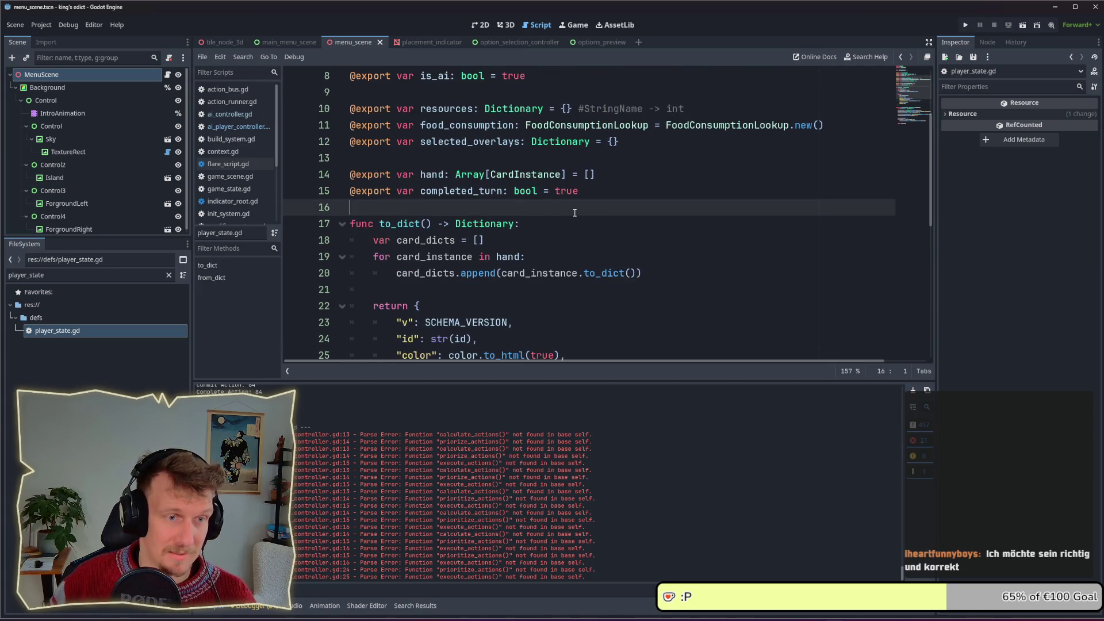
key(alt+Left)
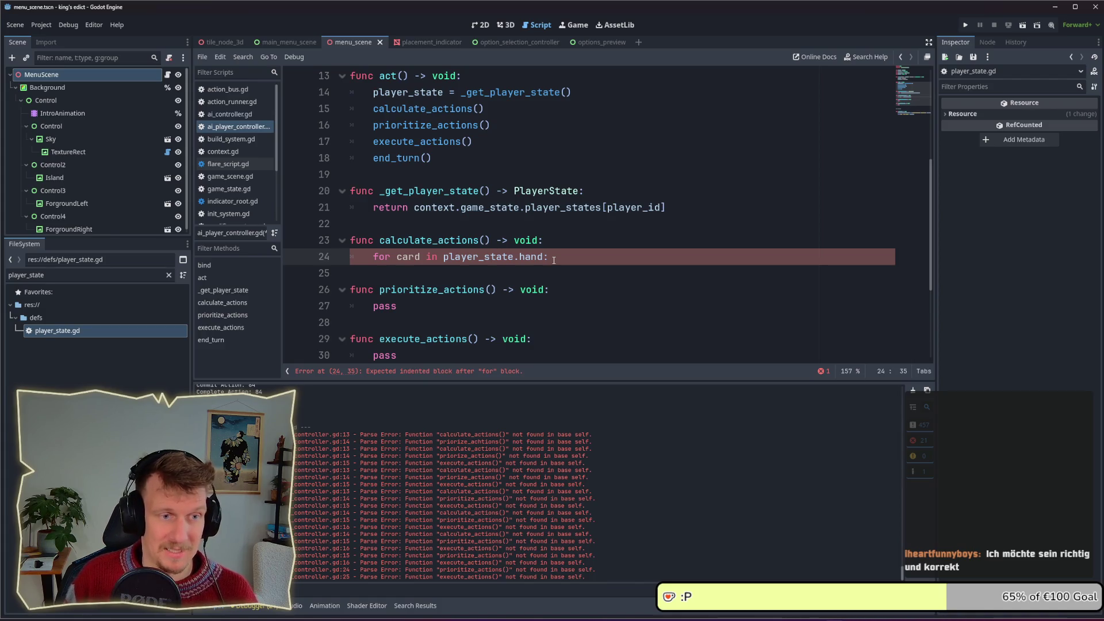
key(Return)
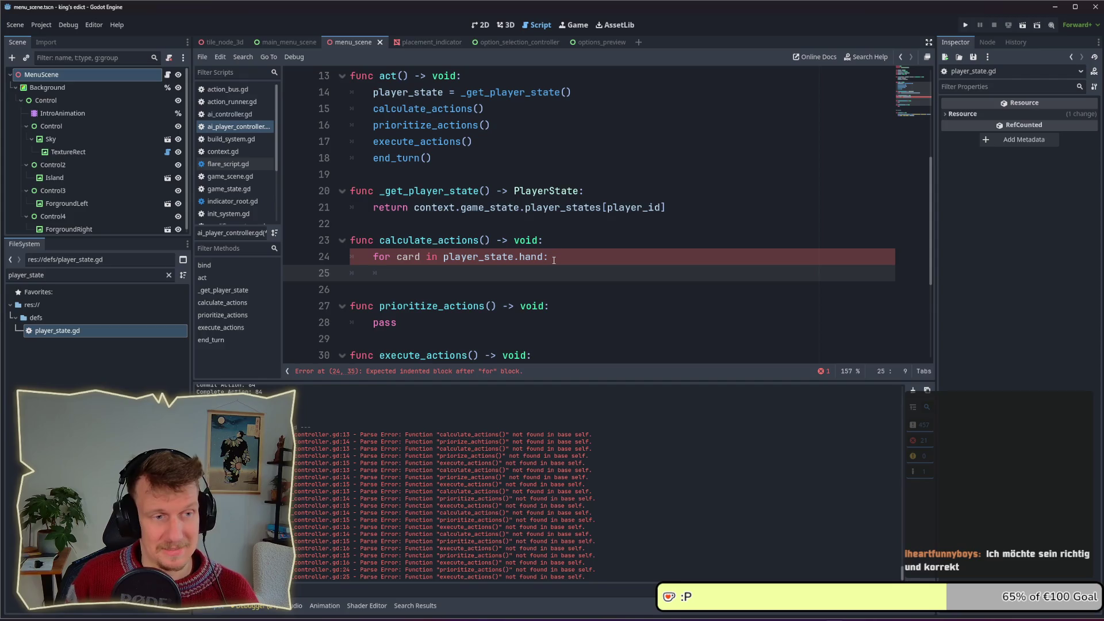
key(Up)
key(ctrl+Right)
key(ctrl+Right)
text(_isnt)
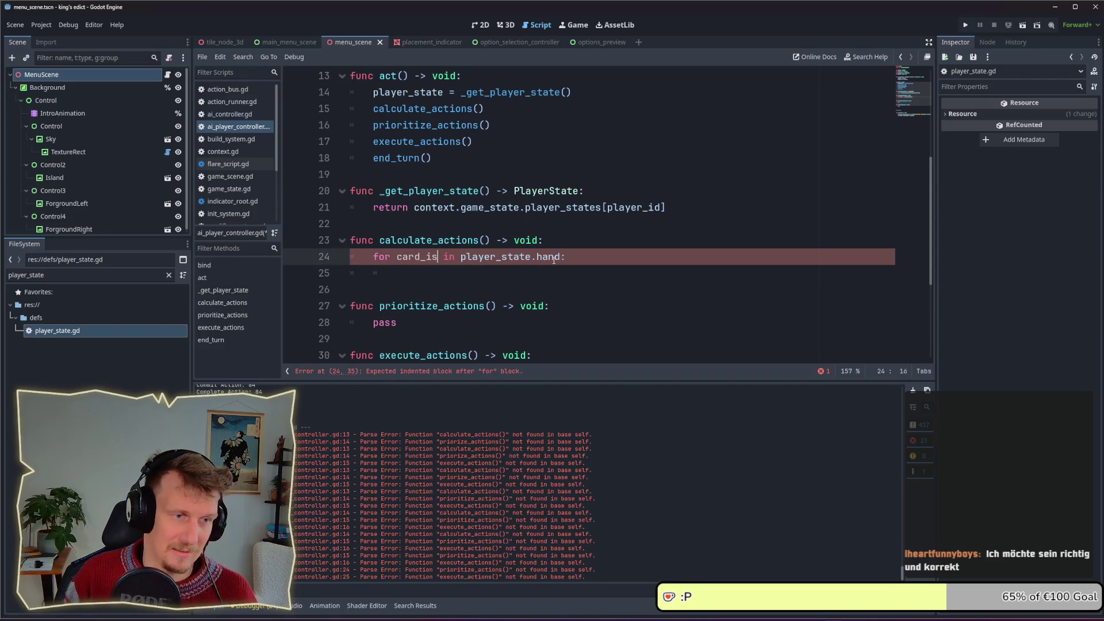
key(BackSpace)
key(BackSpace)
key(BackSpace)
text(nstance)
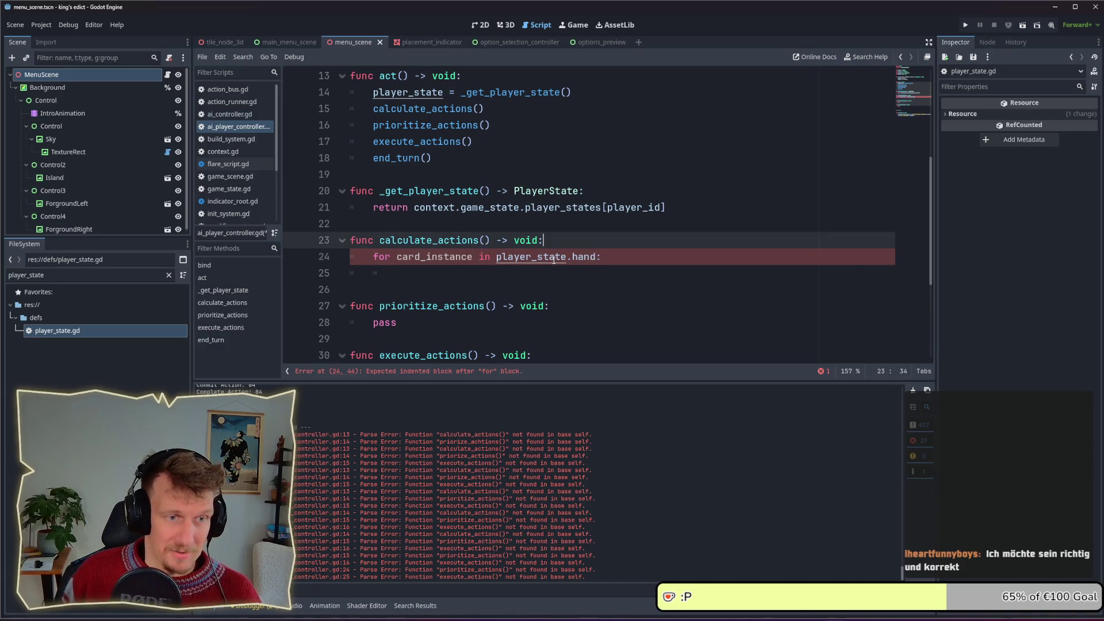
Declare 'var card_per_type : Dictionary = {}' above the hand loop
key(ctrl+shift+Return)
text(var)
text(ard)
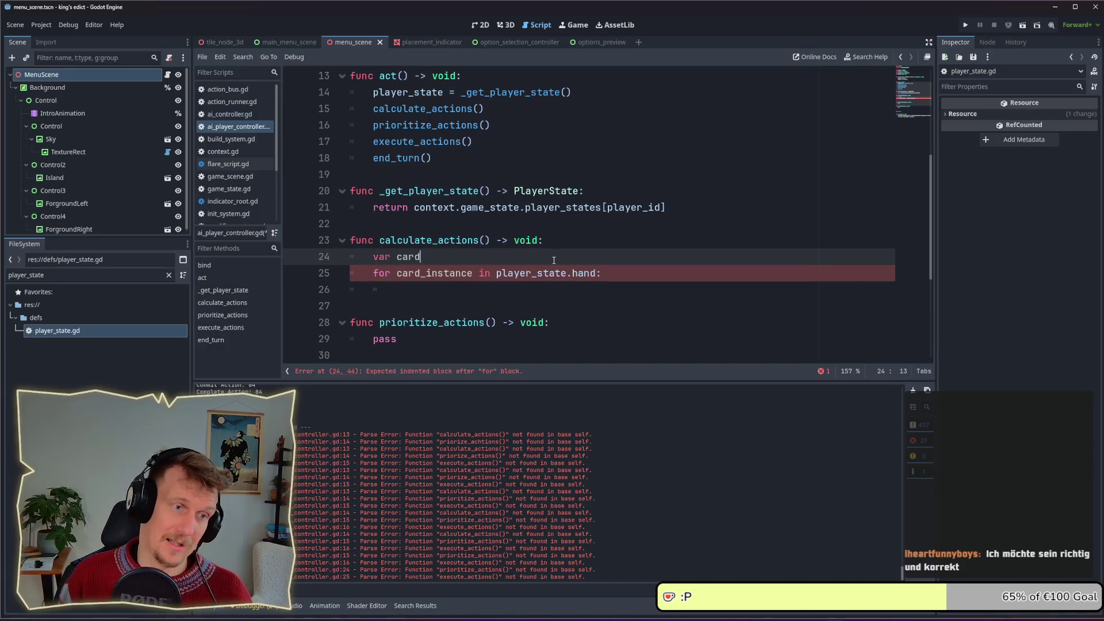
text(_to)
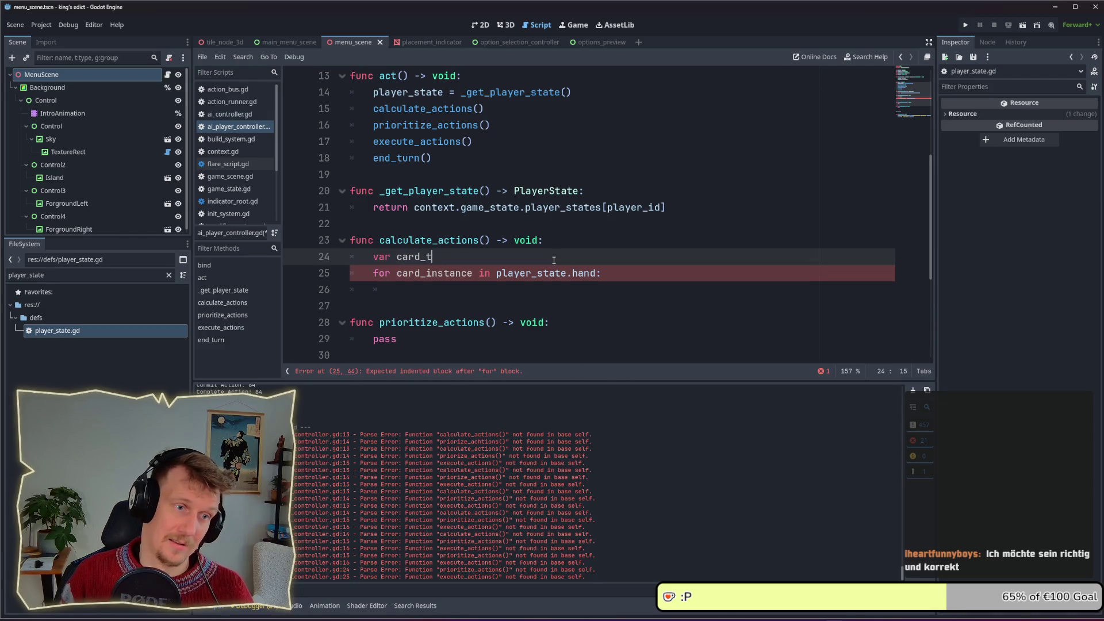
key(BackSpace)
key(BackSpace)
text(pers)
key(BackSpace)
text(_type)
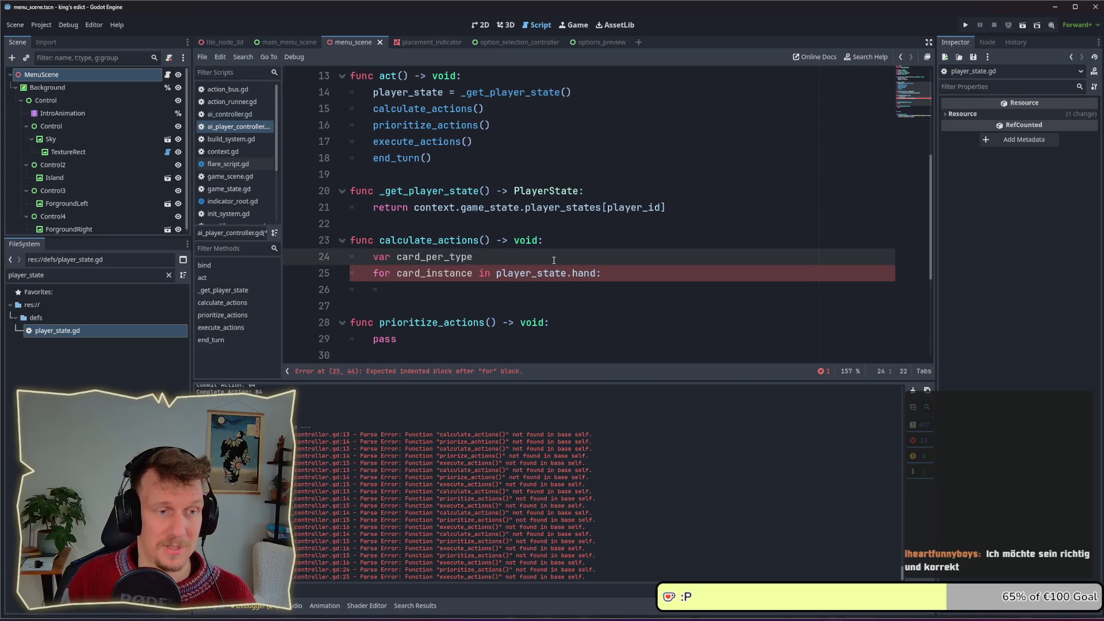
text( : = )
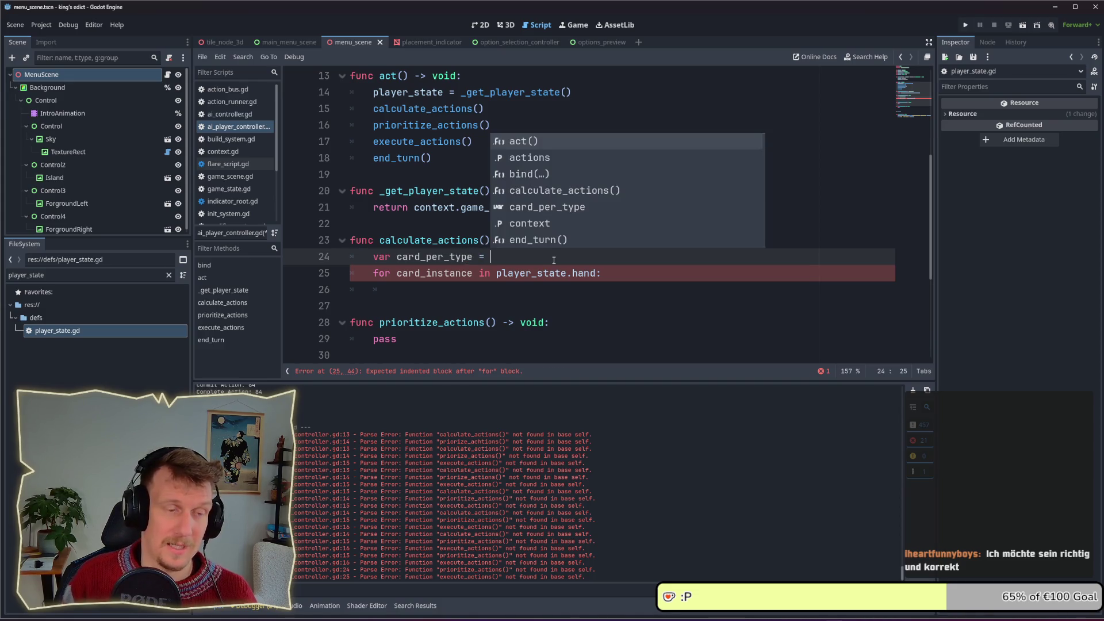
text({)
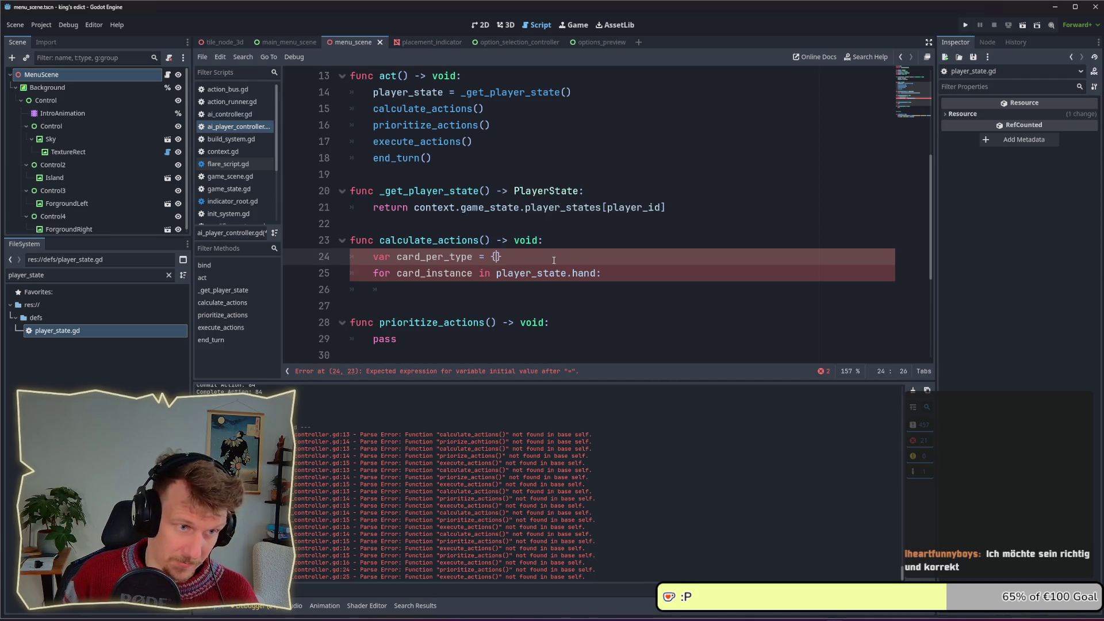
key(Left)
key(Left)
key(Left)
text(: Dictionary)
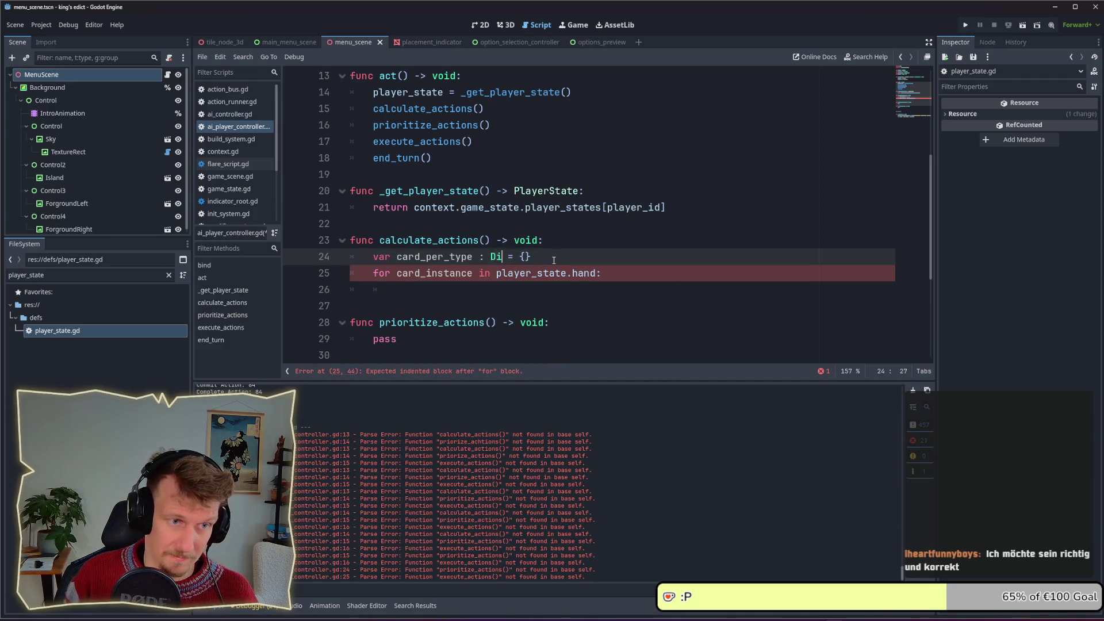
Begin the loop body with 'card_per_type[card_instance.def.id] = '
key(Down)
key(Down)
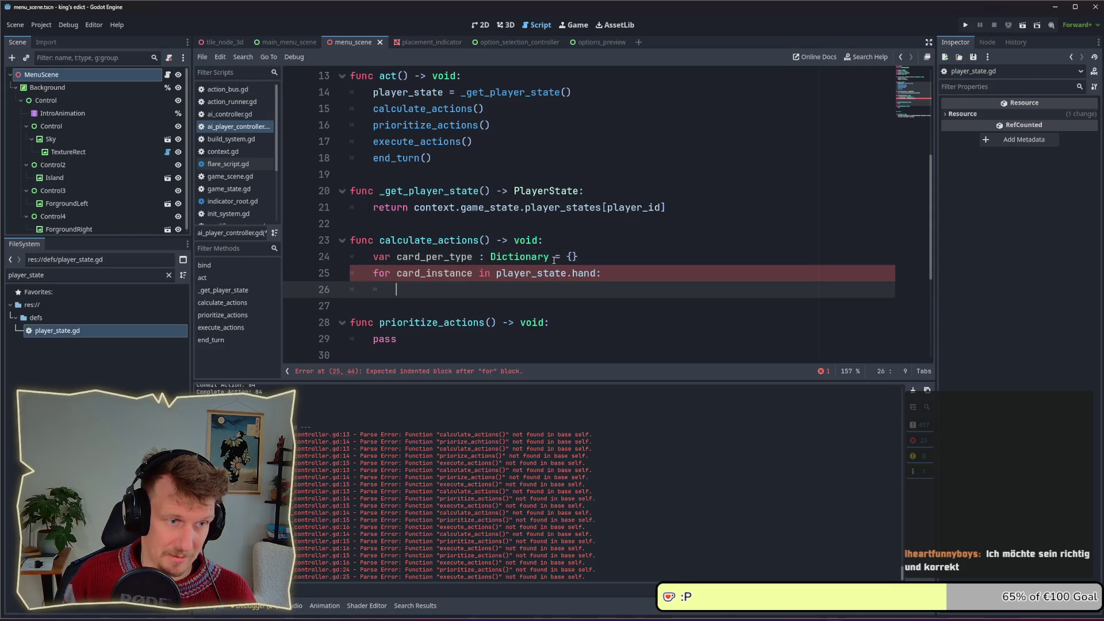
text(ca)
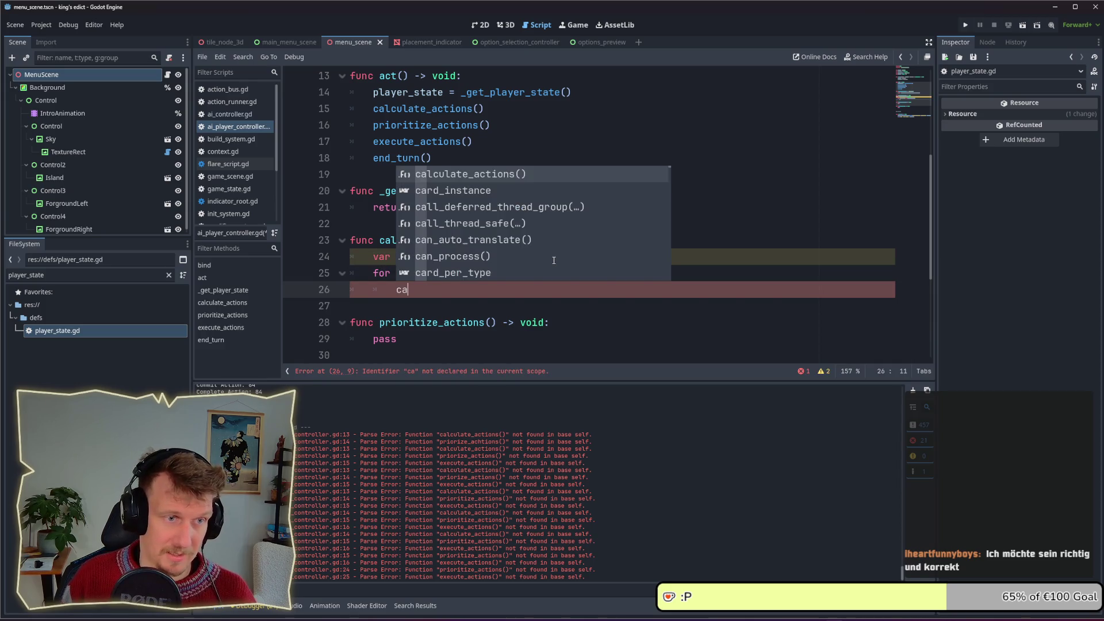
text(rd_)
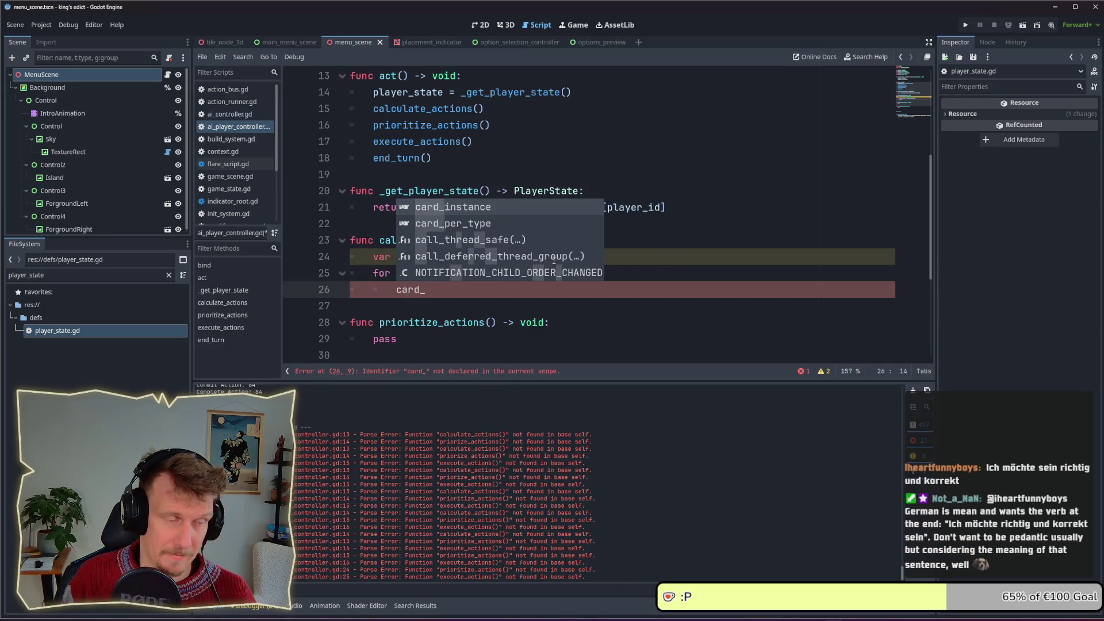
key(Down)
key(Return)
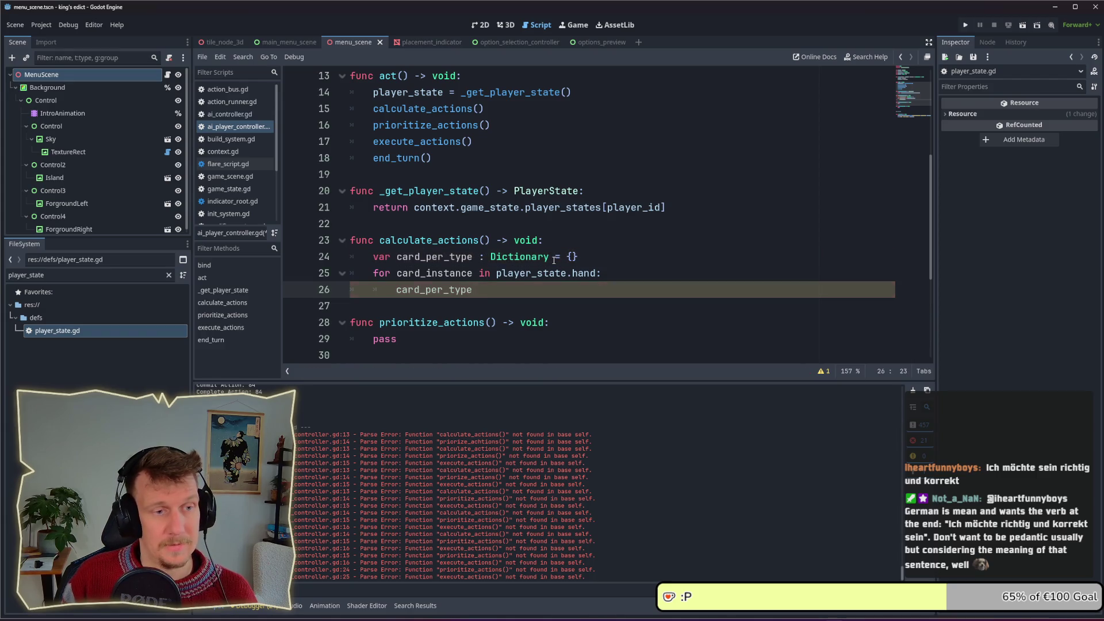
key(BackSpace)
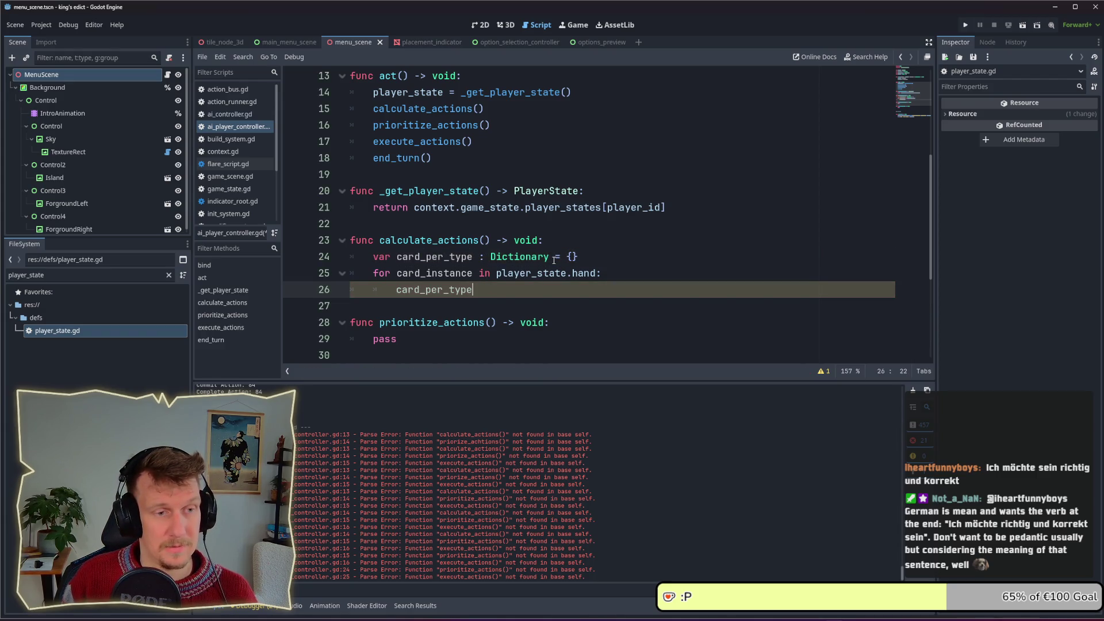
text([)
text(ca)
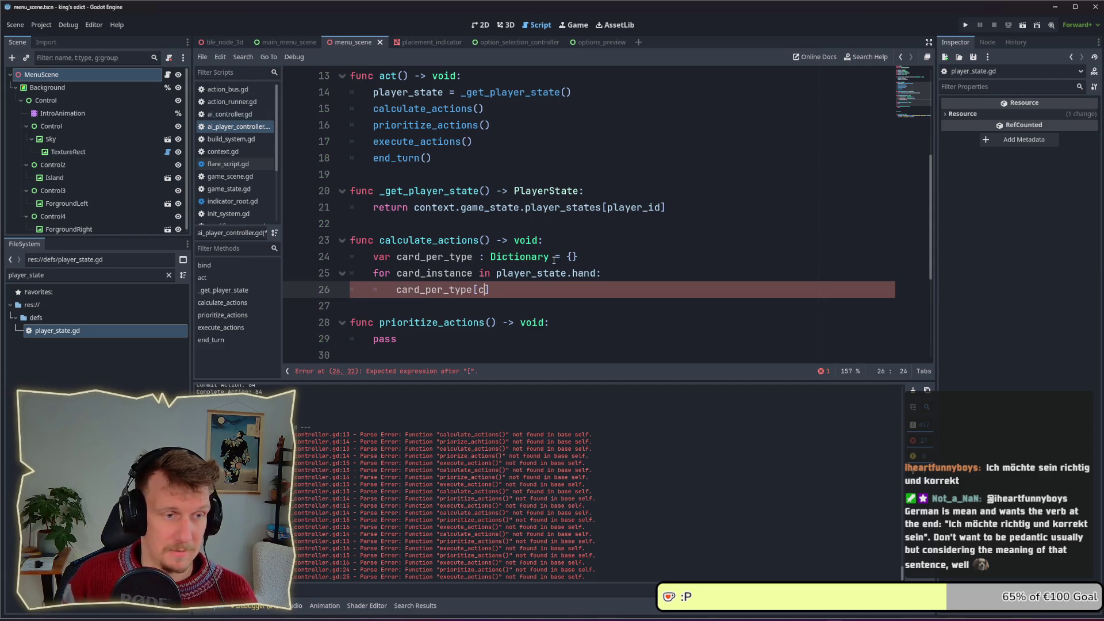
key(Down)
key(Return)
text(.def.i)
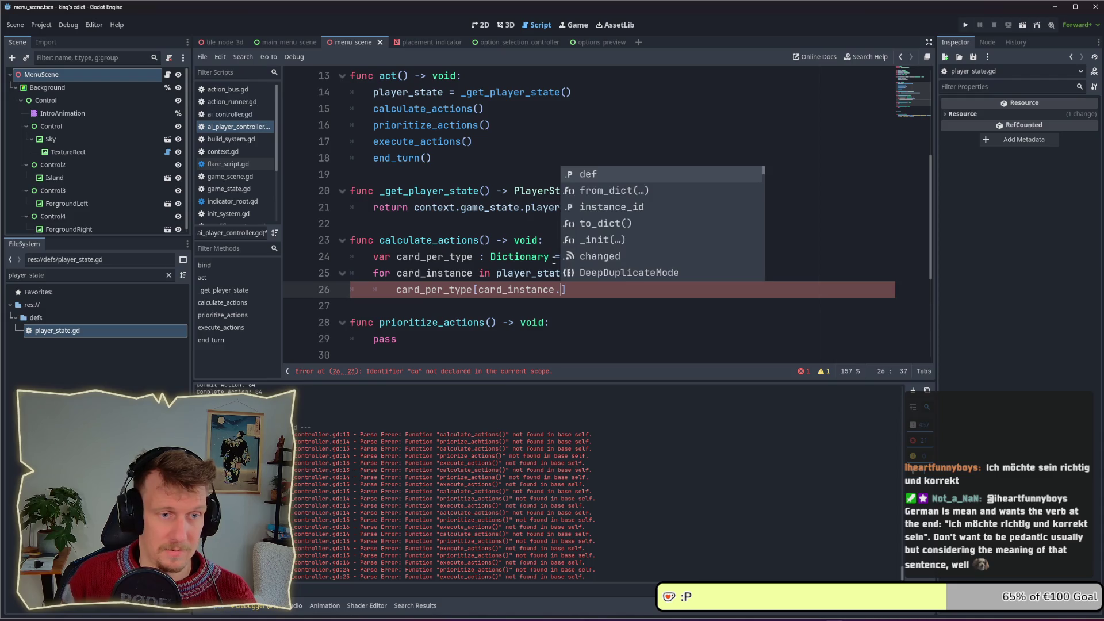
text(d)
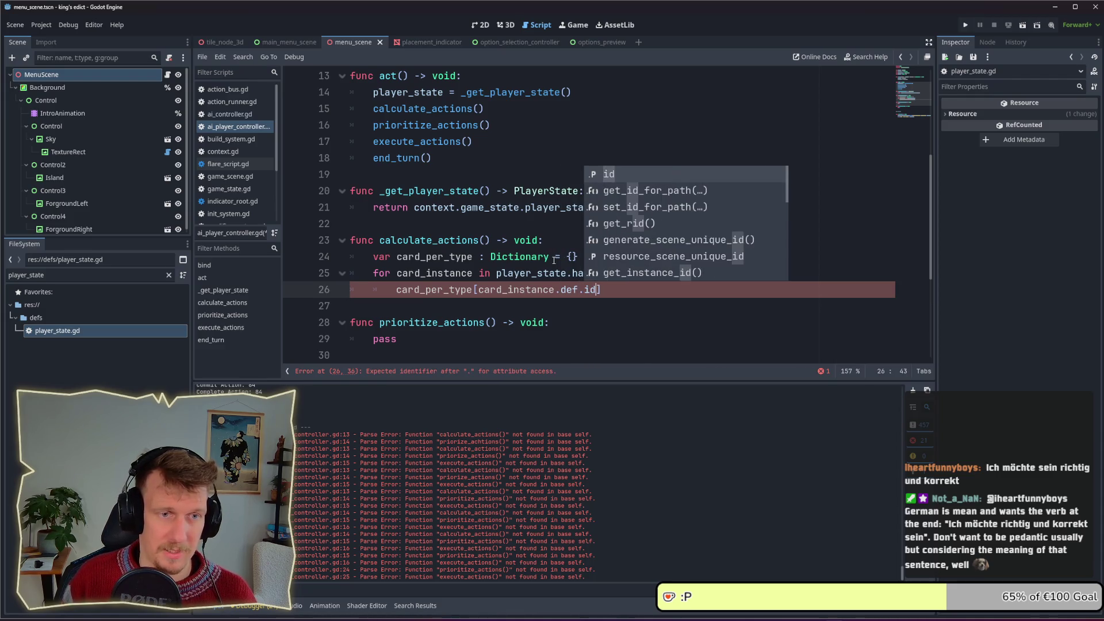
text(] = card)
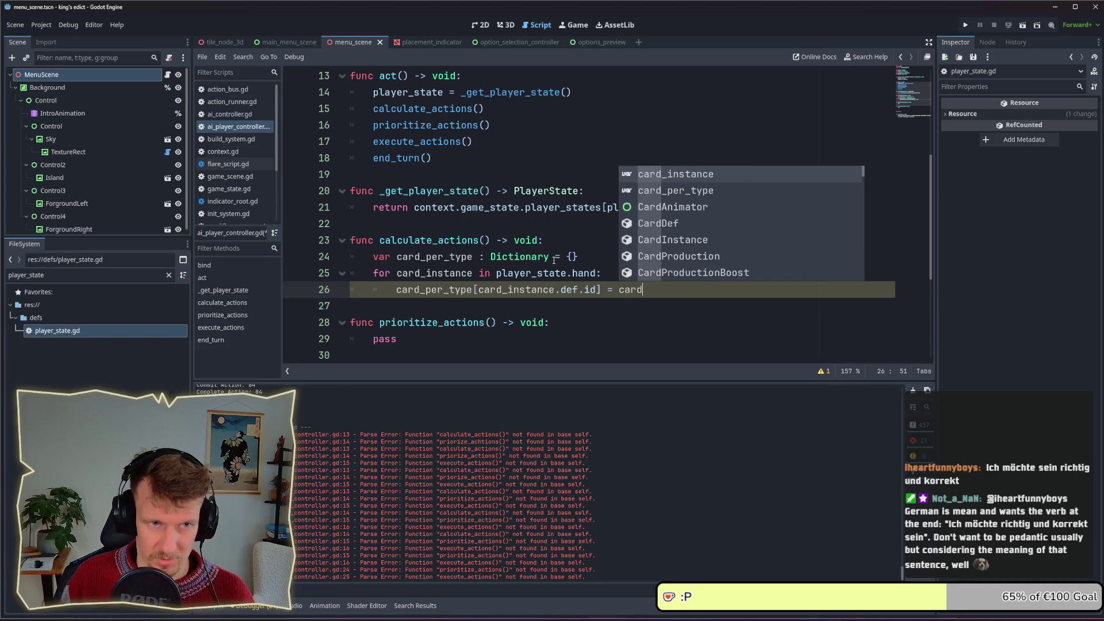
Assign card_per_type.get(...) with card_instance.instance_id as the initial lookup key
key(Down)
key(Return)
text(.)
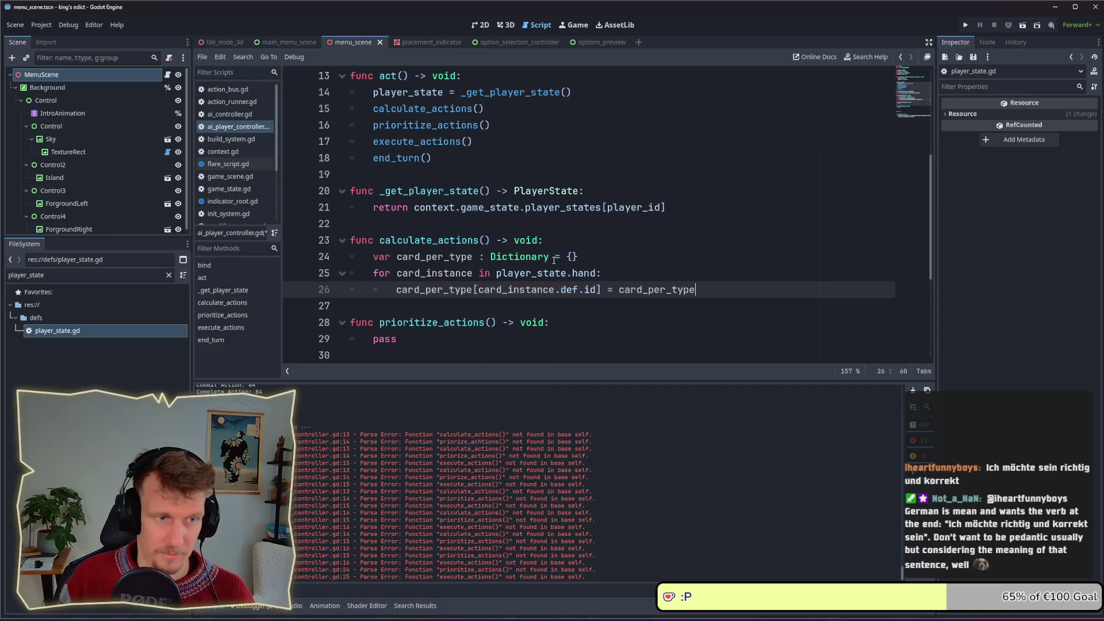
text(get_)
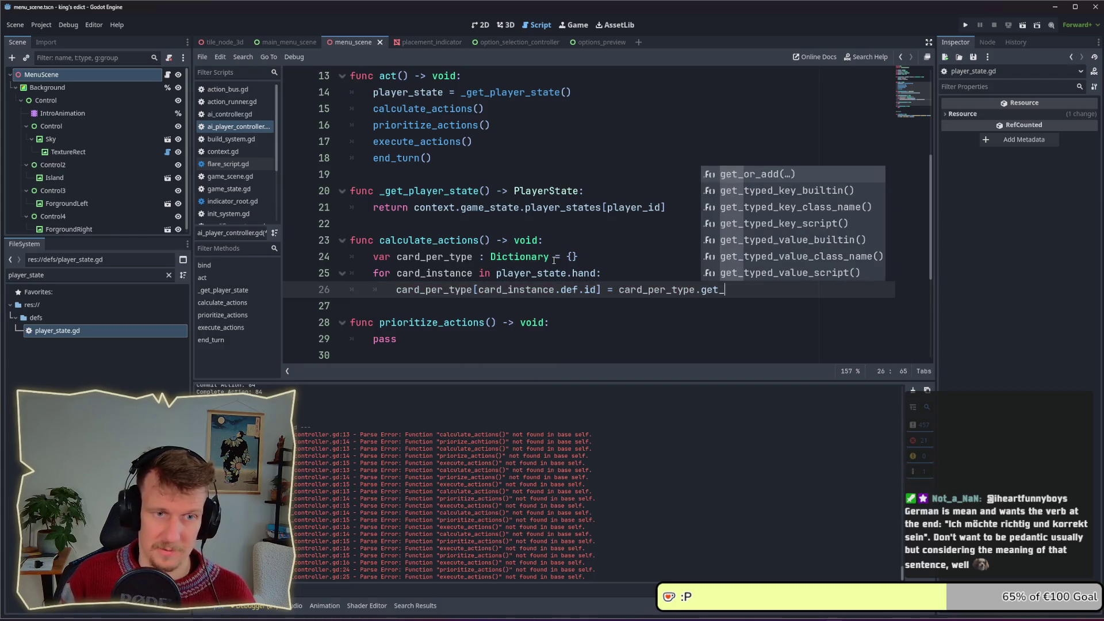
key(BackSpace)
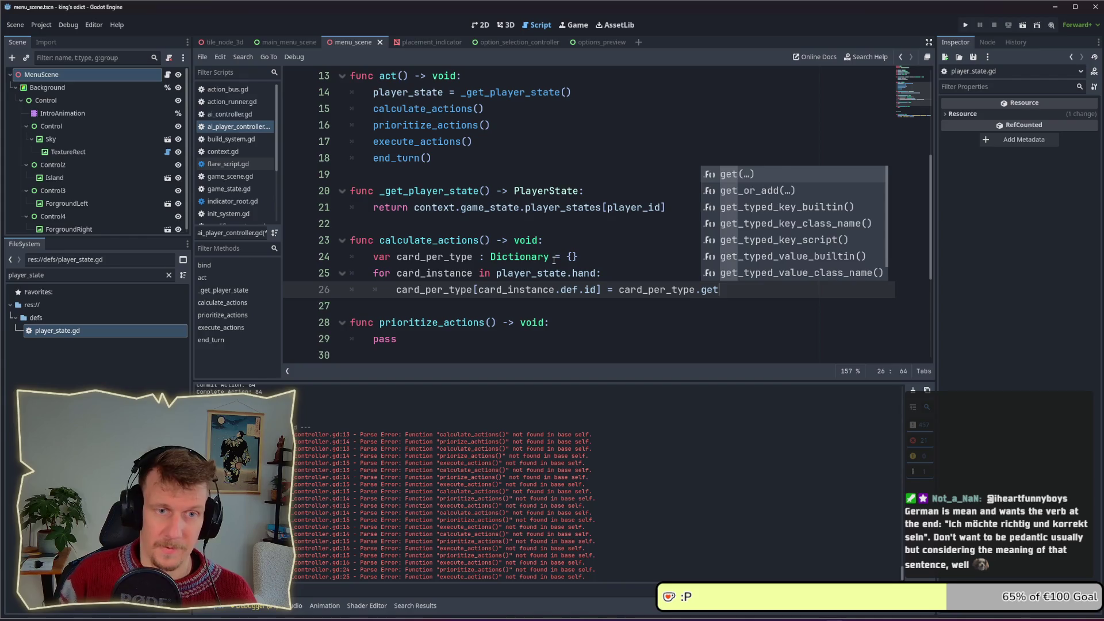
text((")
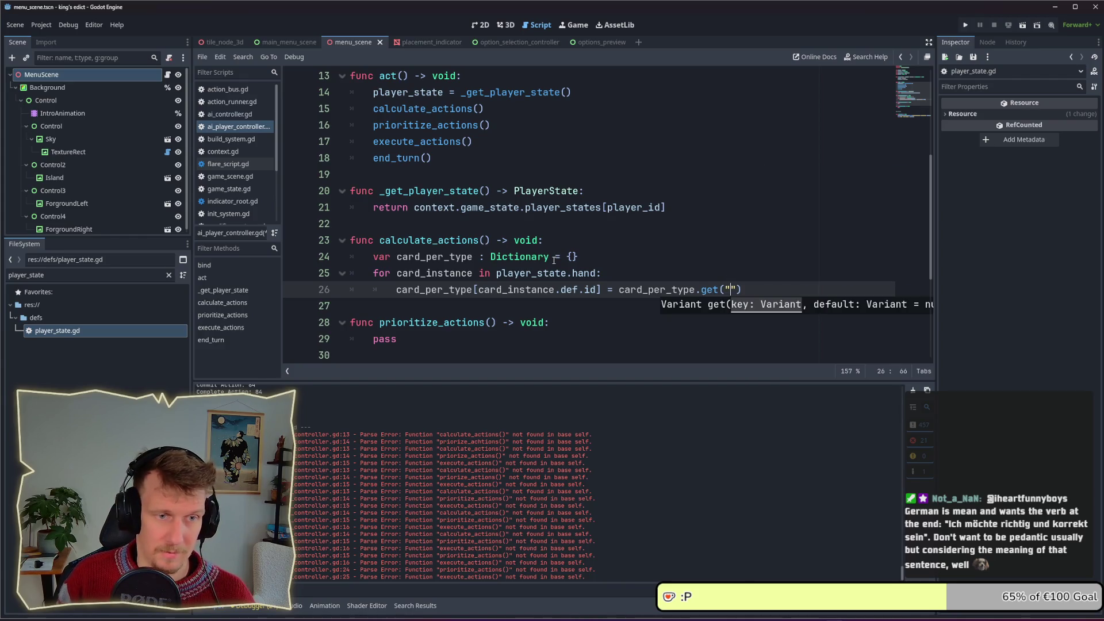
text(ca)
key(BackSpace)
key(BackSpace)
key(BackSpace)
text(car)
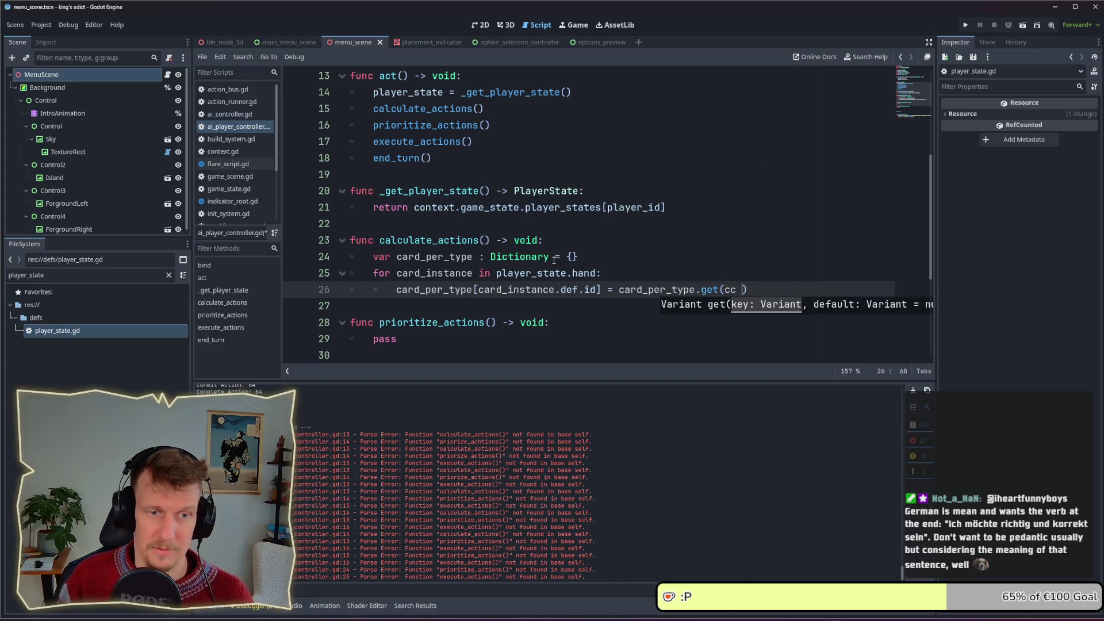
text(d_)
key(Return)
text(.id)
key(Return)
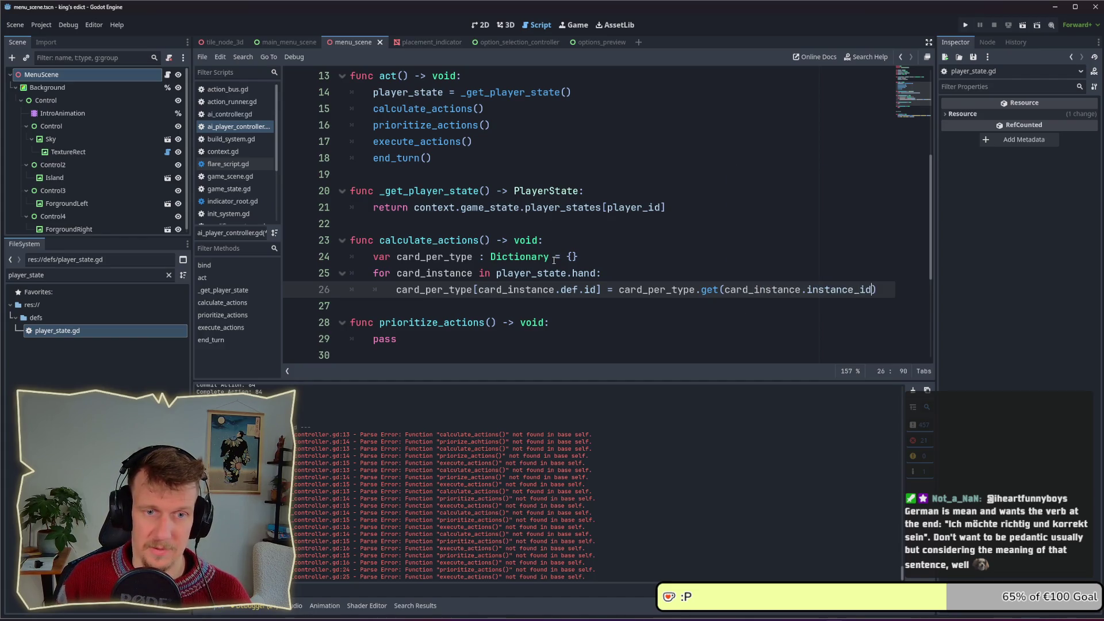
Change the lookup key to card_instance.def.id and add a default of 0 plus 1
key(ctrl+BackSpace)
text(def.id)
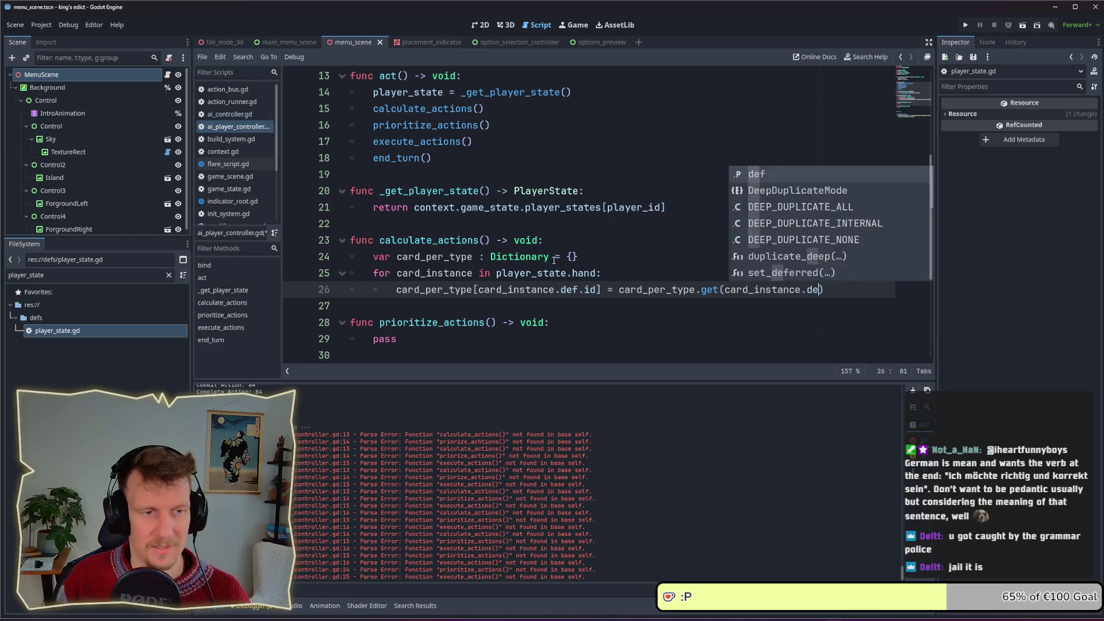
key(Right)
key(Left)
text(, ")
key(BackSpace)
text(0) + 1)
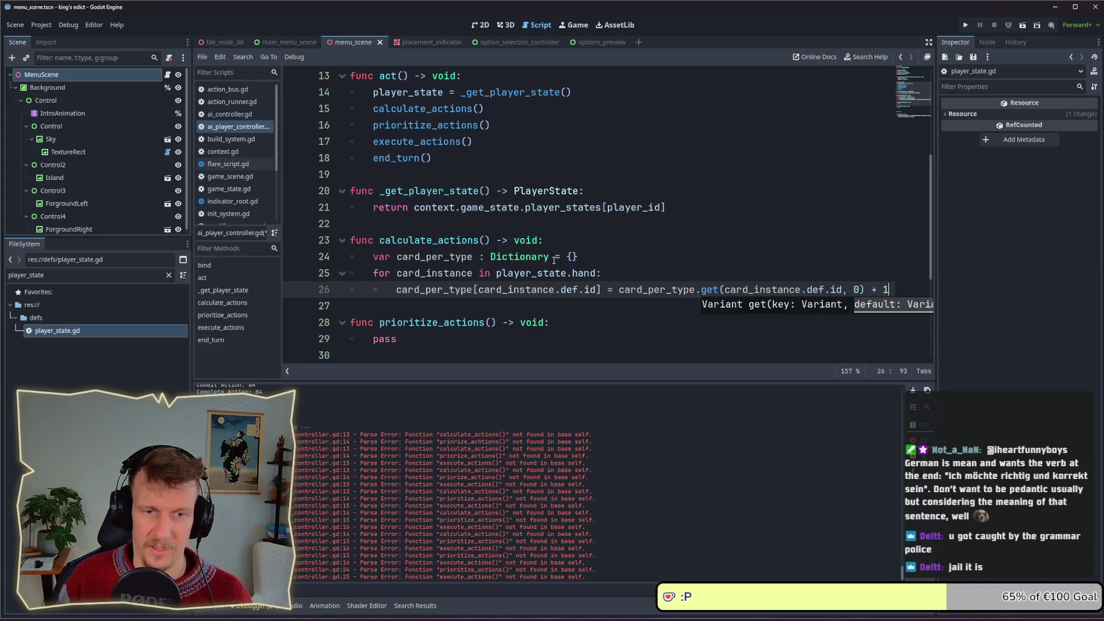
click(478, 303)
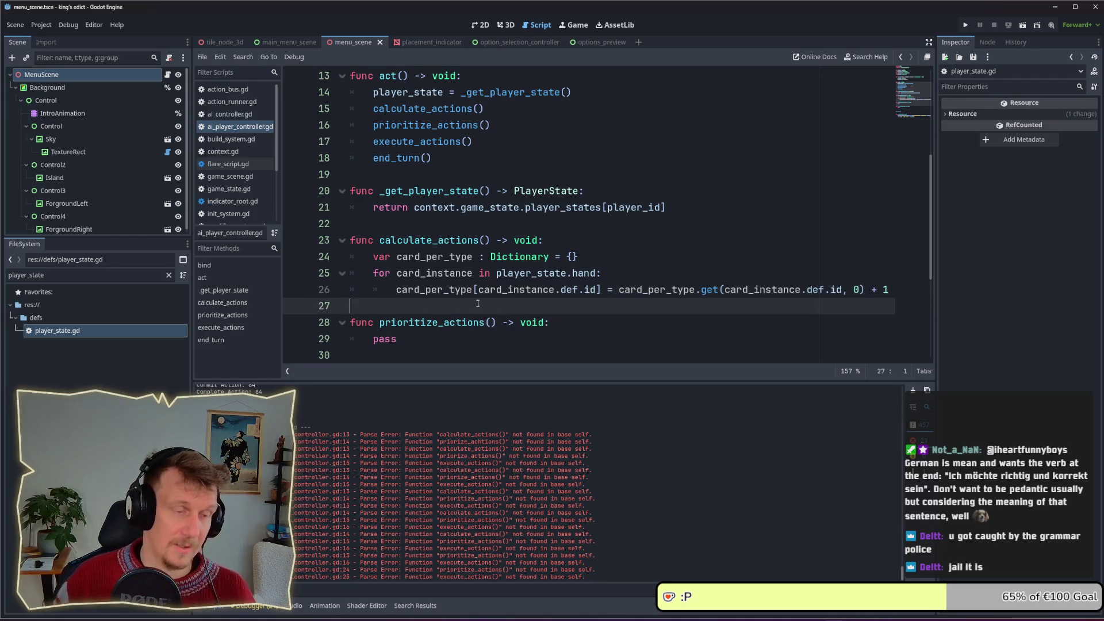
Add a calculate_actions_for_card_type() call after the counting loop
key(Return)
key(Return)
key(Up)
scroll(458, 187, down, 3)
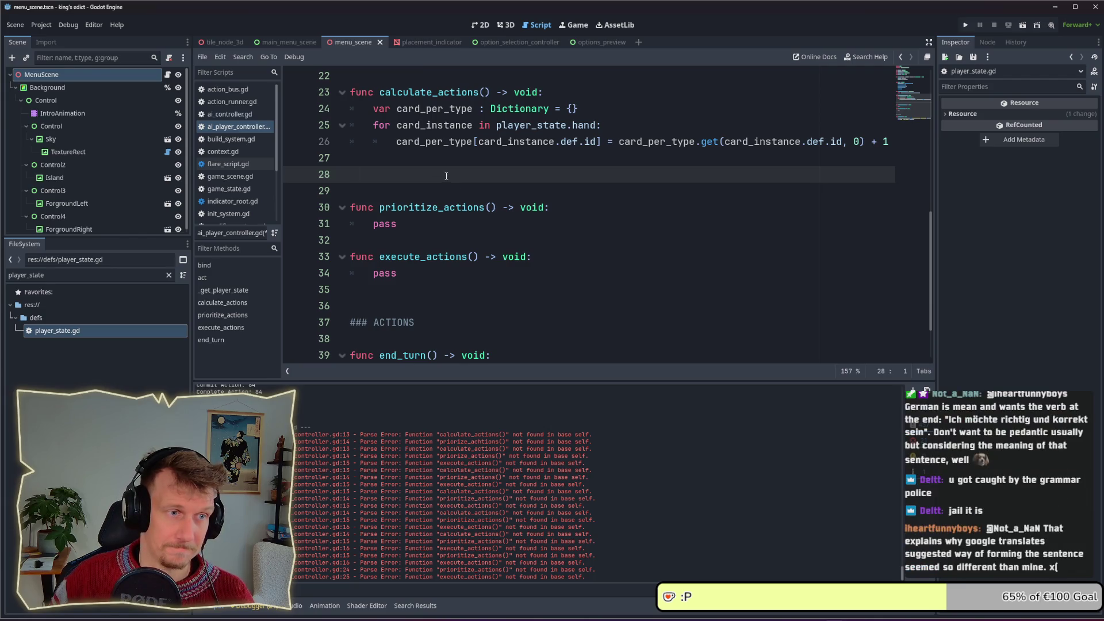
key(Tab)
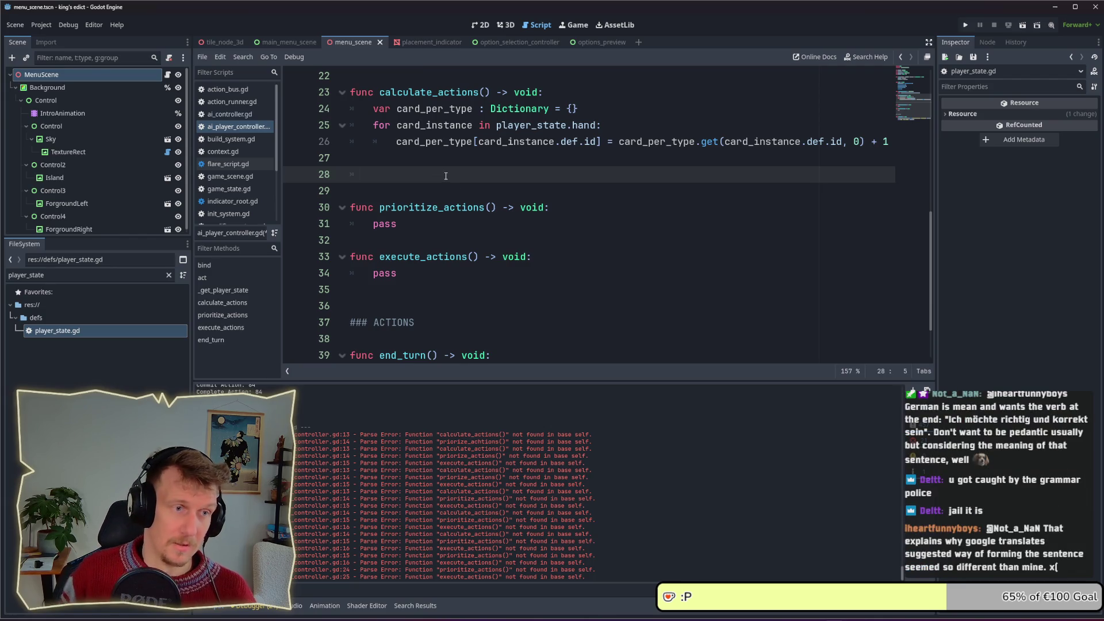
text(cal)
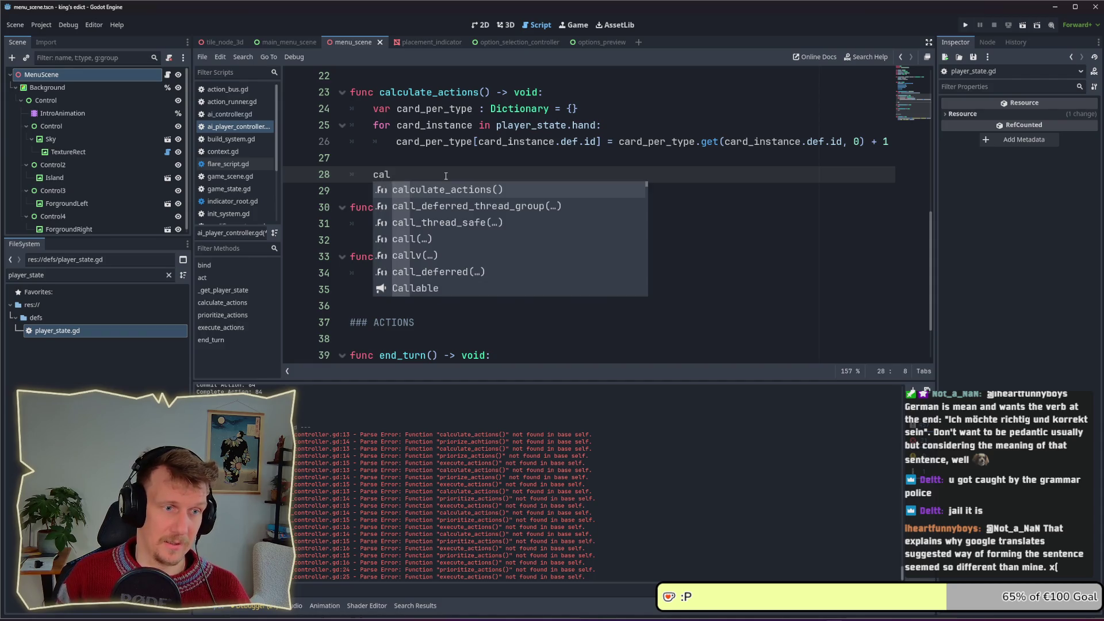
key(Return)
key(Left)
key(Left)
text(_for)
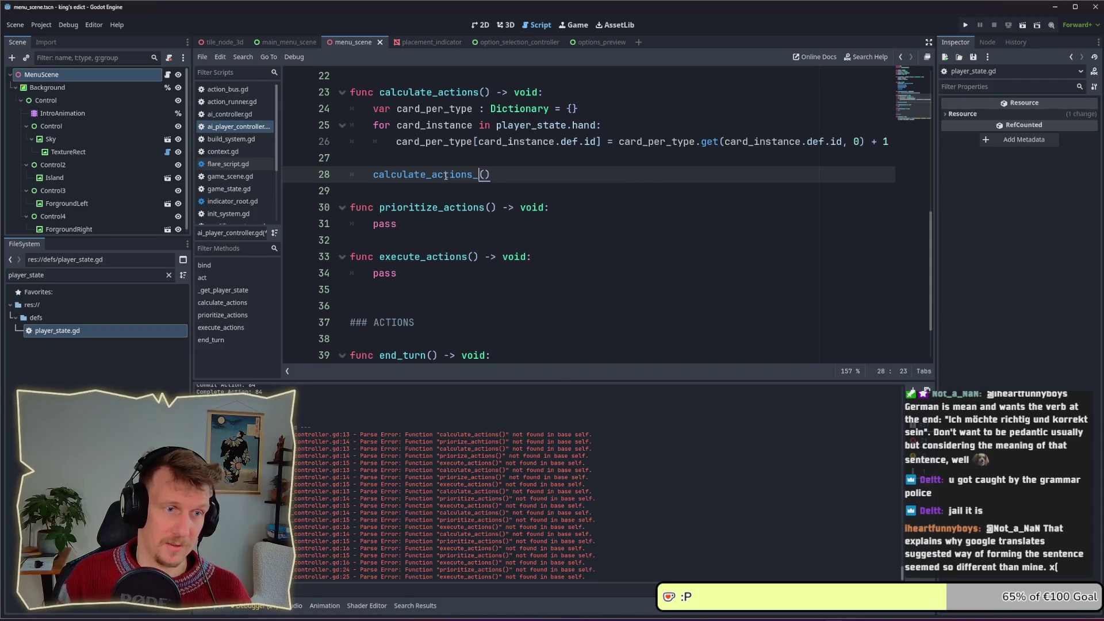
text(_card)
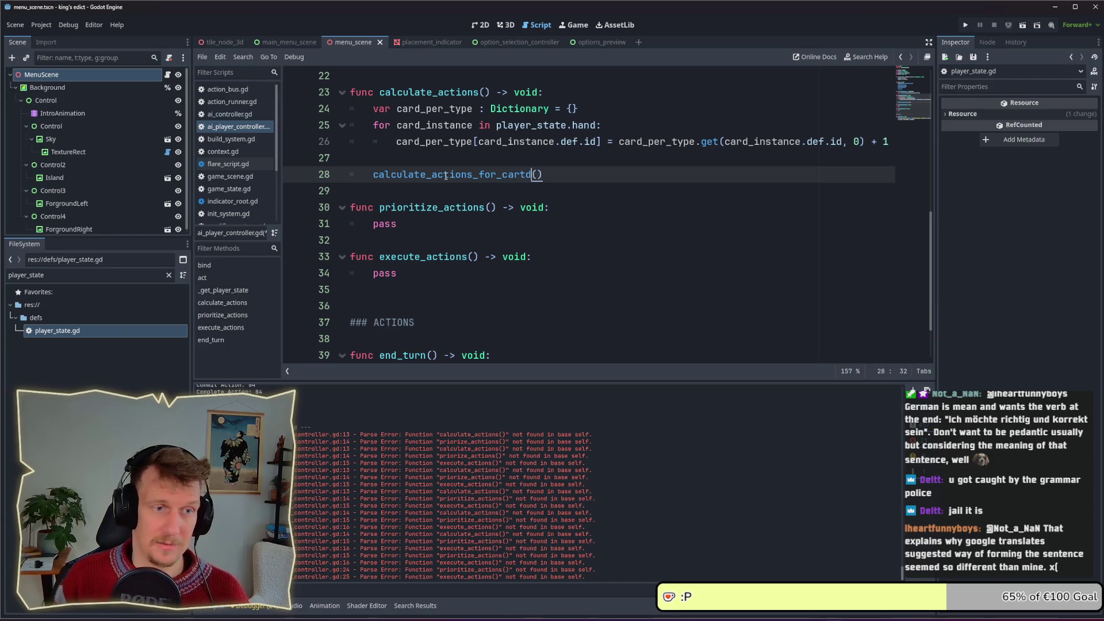
text(_type)
key(Right)
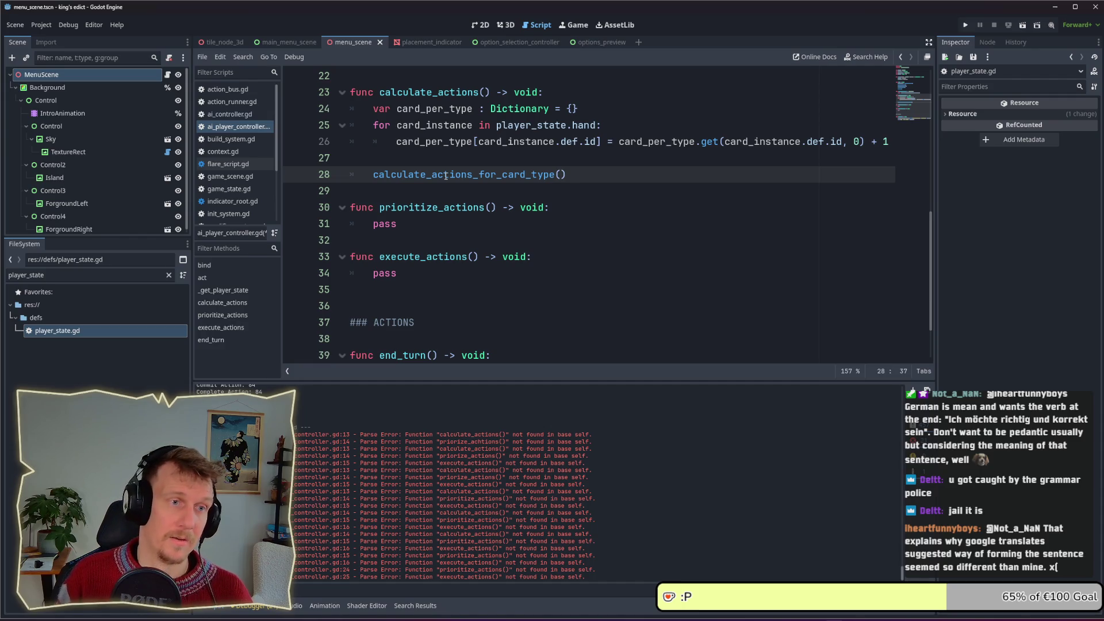
Above the call, start the loop header 'for card_type in card_per_types'
key(Up)
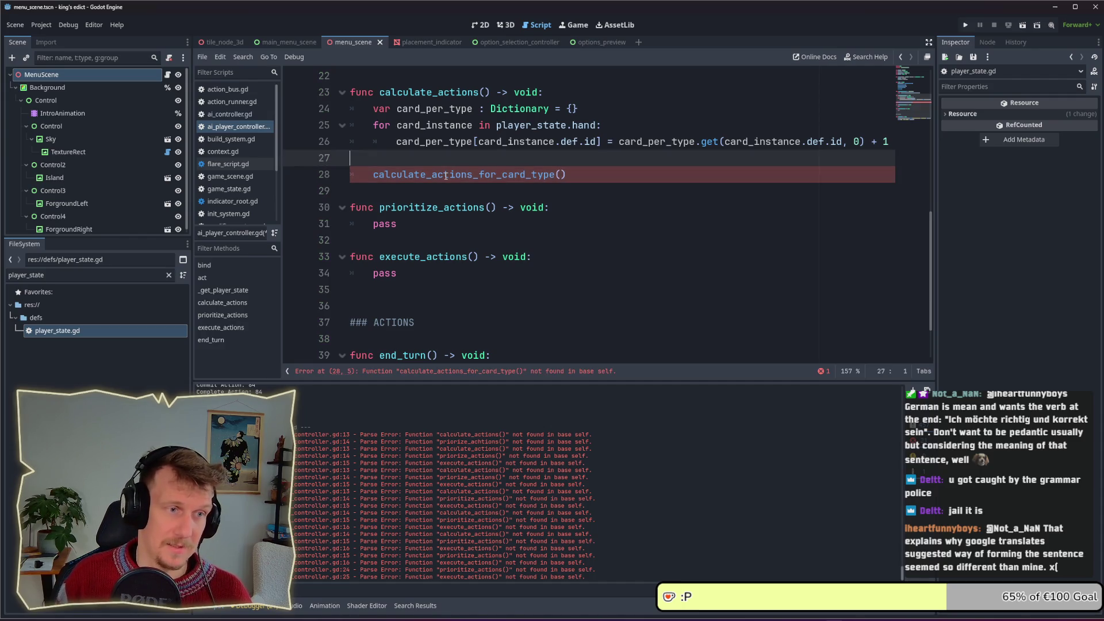
key(Return)
text(for card_type)
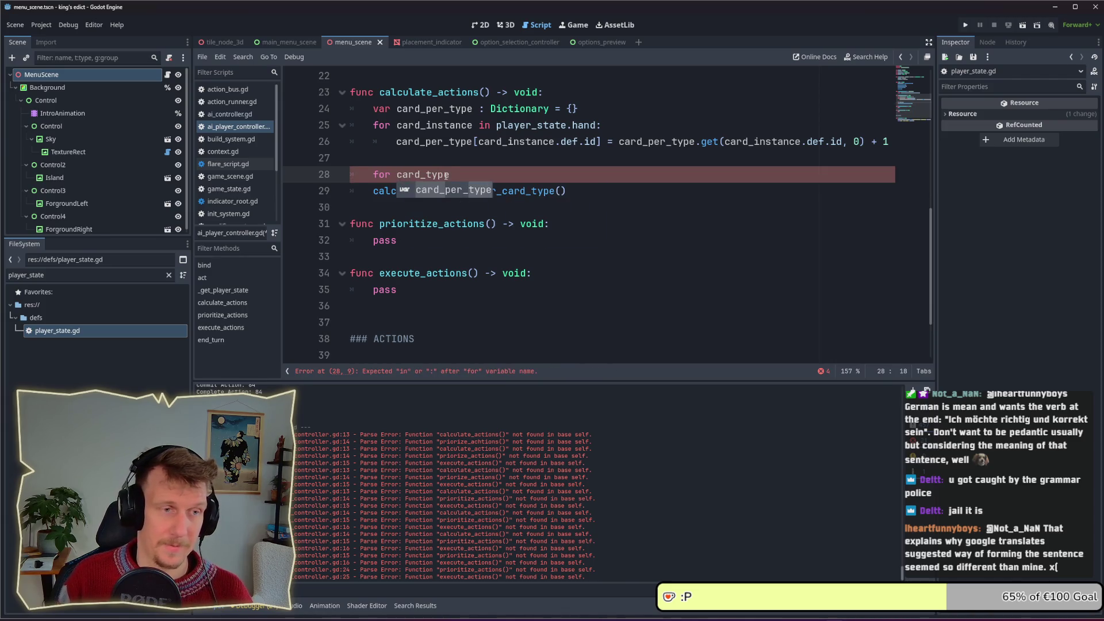
text( in card)
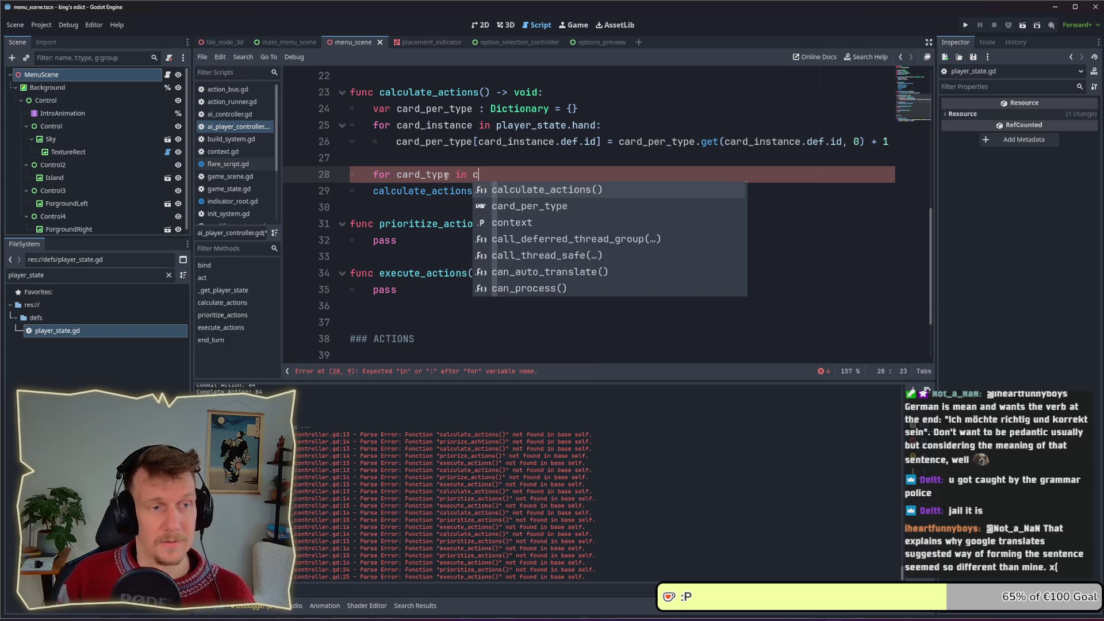
key(Return)
text(s)
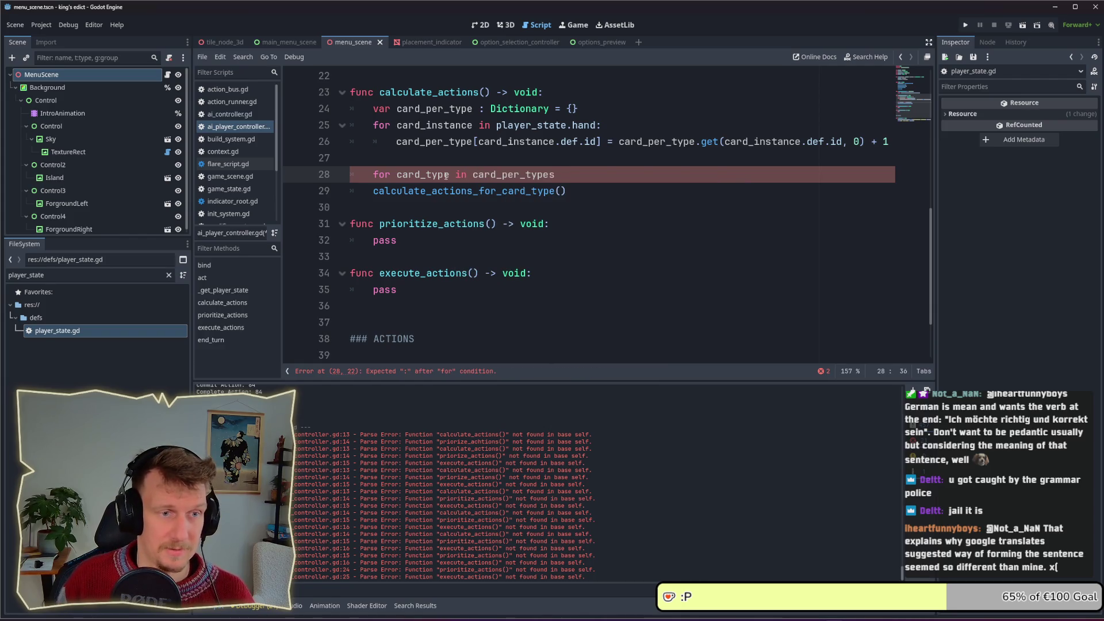
Rename card_per_type to card_per_types in the declaration and both uses on line 26
click(479, 108)
text(s)
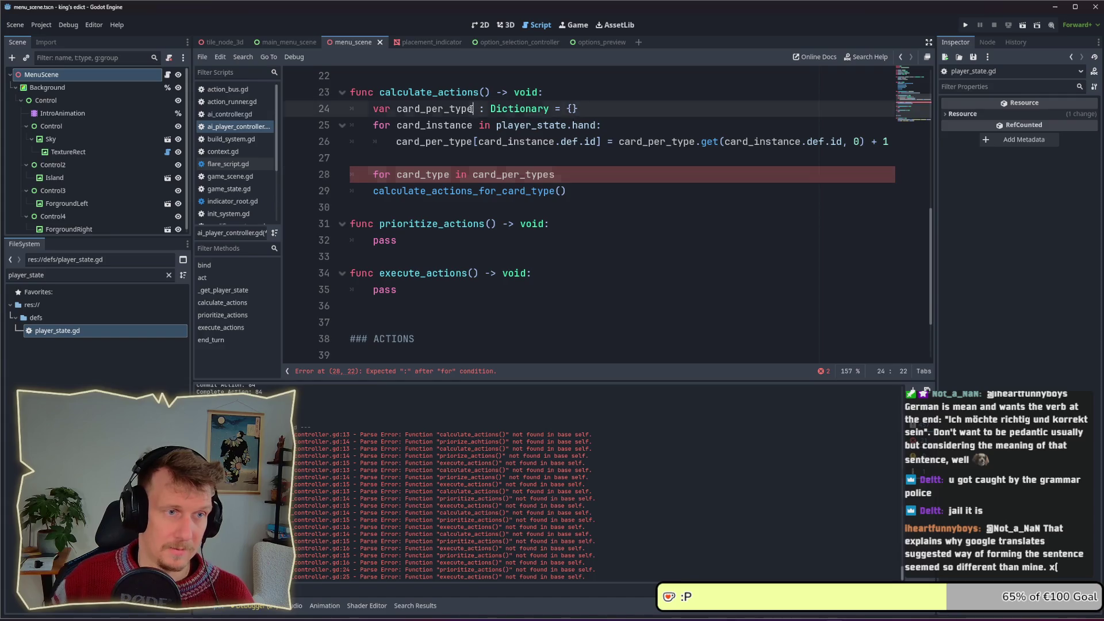
click(690, 141)
text(s)
click(479, 141)
text(s)
End the loop header as 'for card_type in card_per_types.keys():'
click(560, 177)
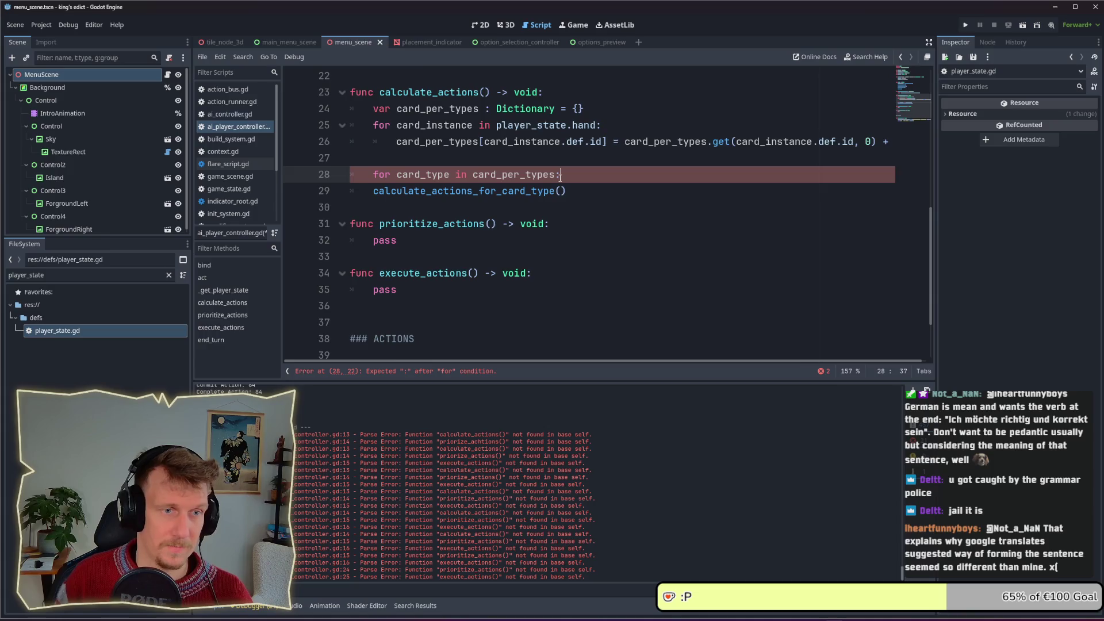
text(:)
scroll(560, 176, down, 1)
text(.)
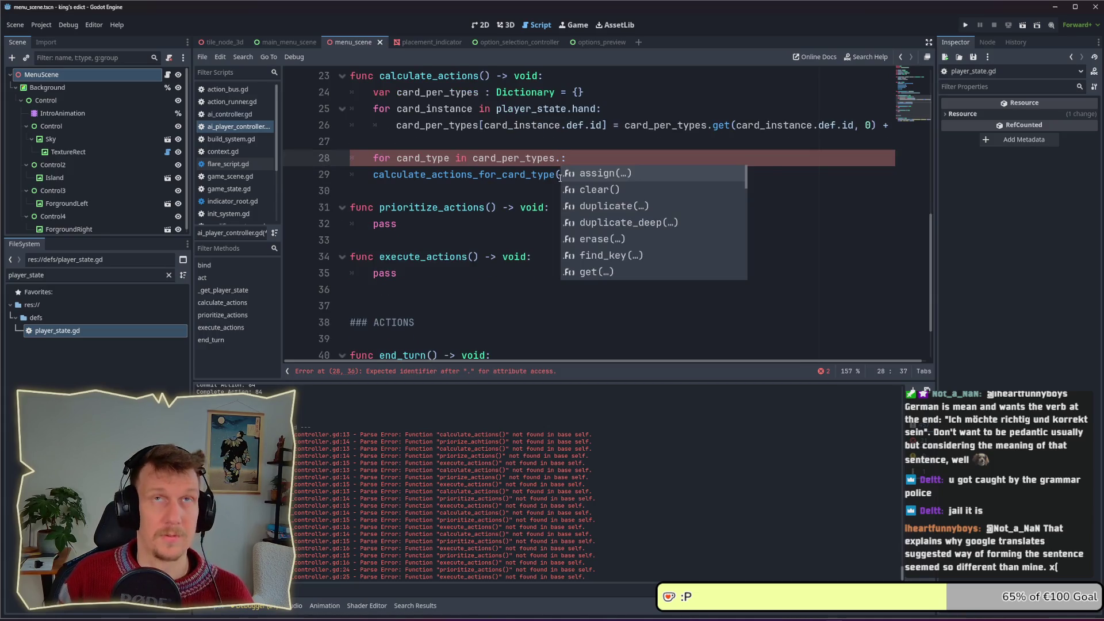
text(ke)
key(Return)
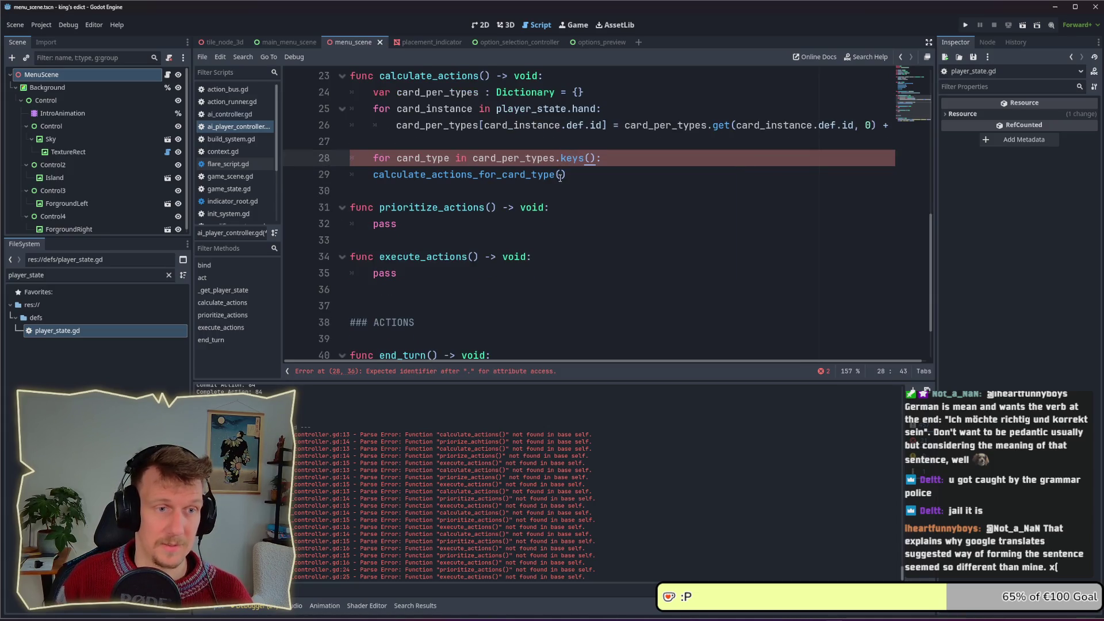
Indent the call into the loop body and pass card_type as its argument
key(Down)
key(Home)
key(ctrl+0)
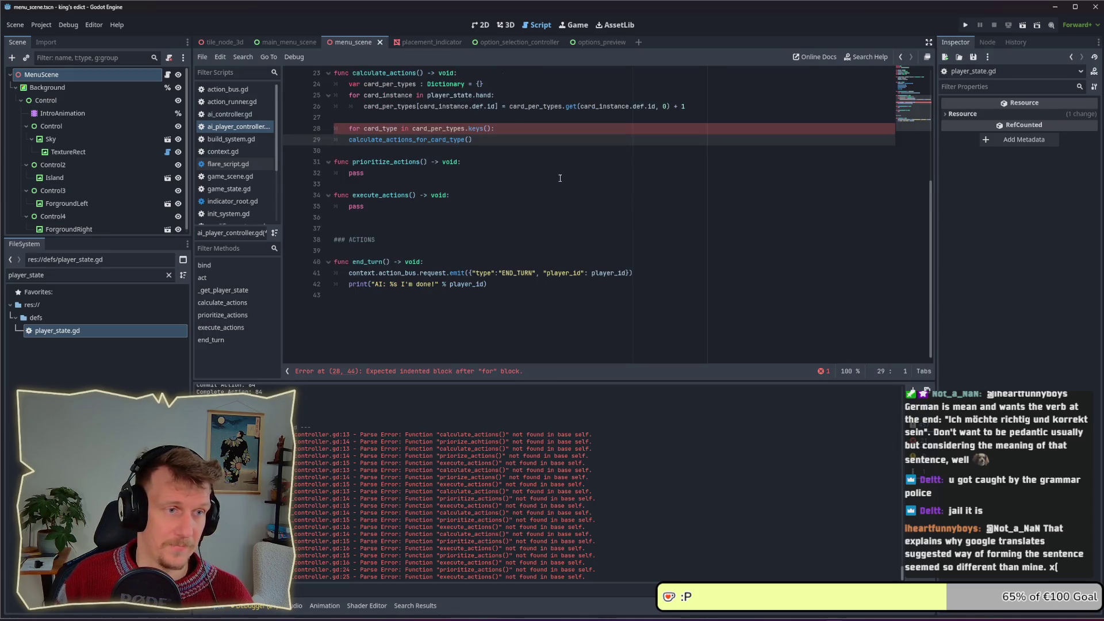
scroll(529, 257, up, 5)
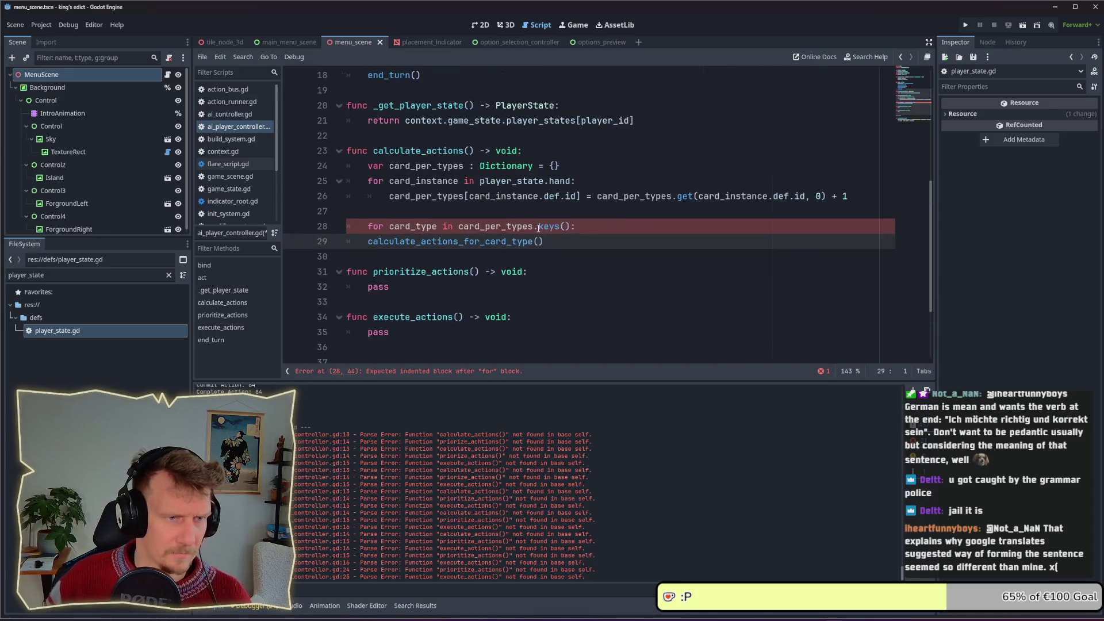
scroll(530, 257, up, 1)
scroll(503, 239, down, 2)
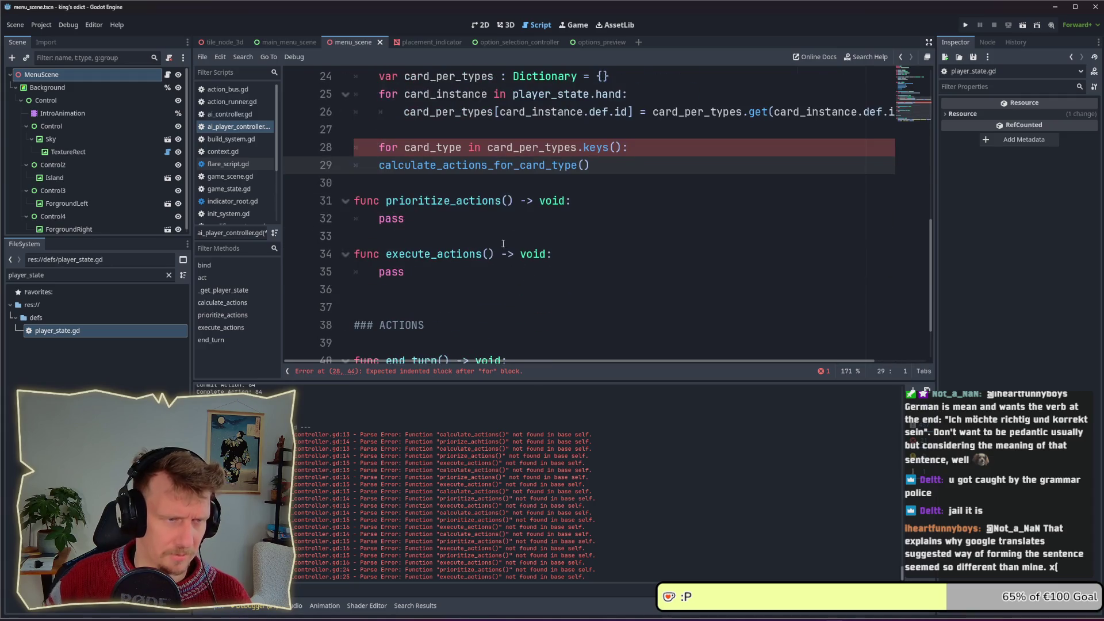
key(Tab)
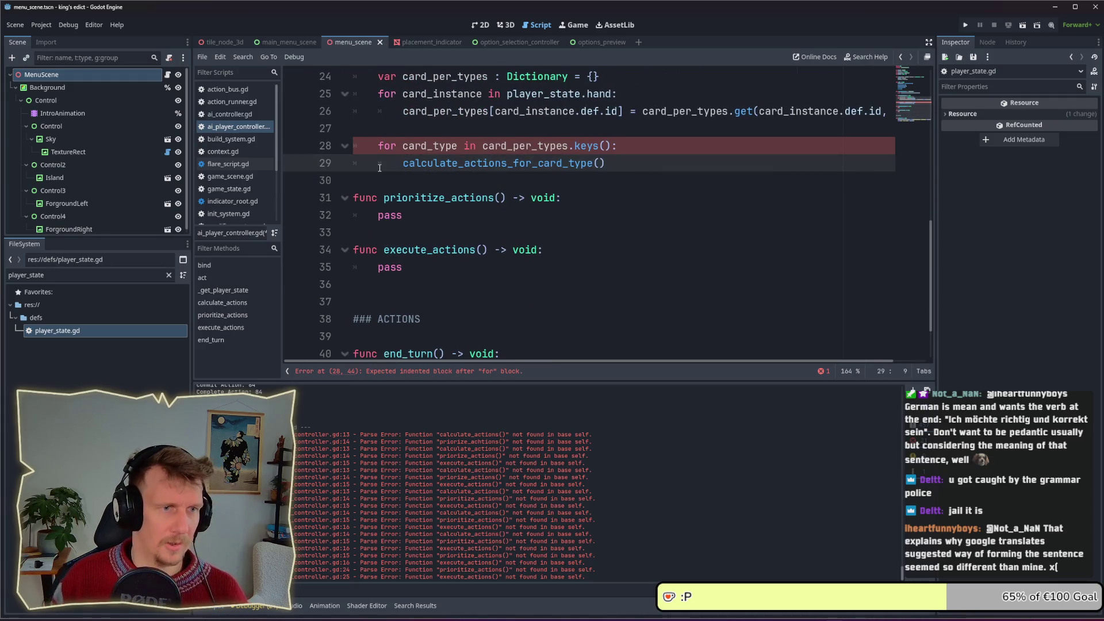
key(End)
key(Left)
text(card)
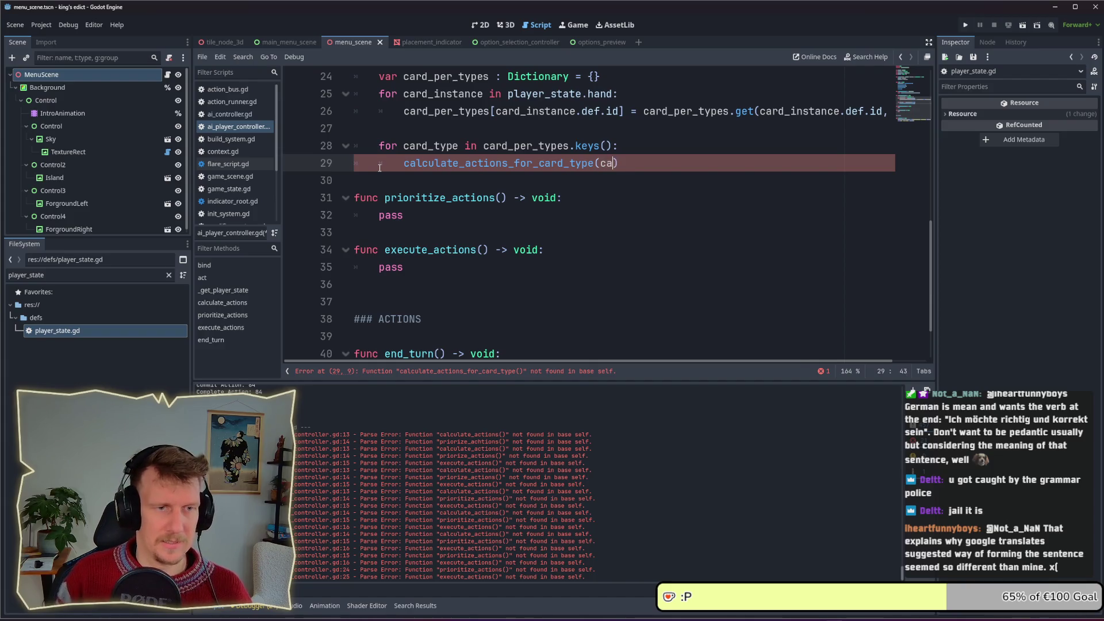
text(_type)
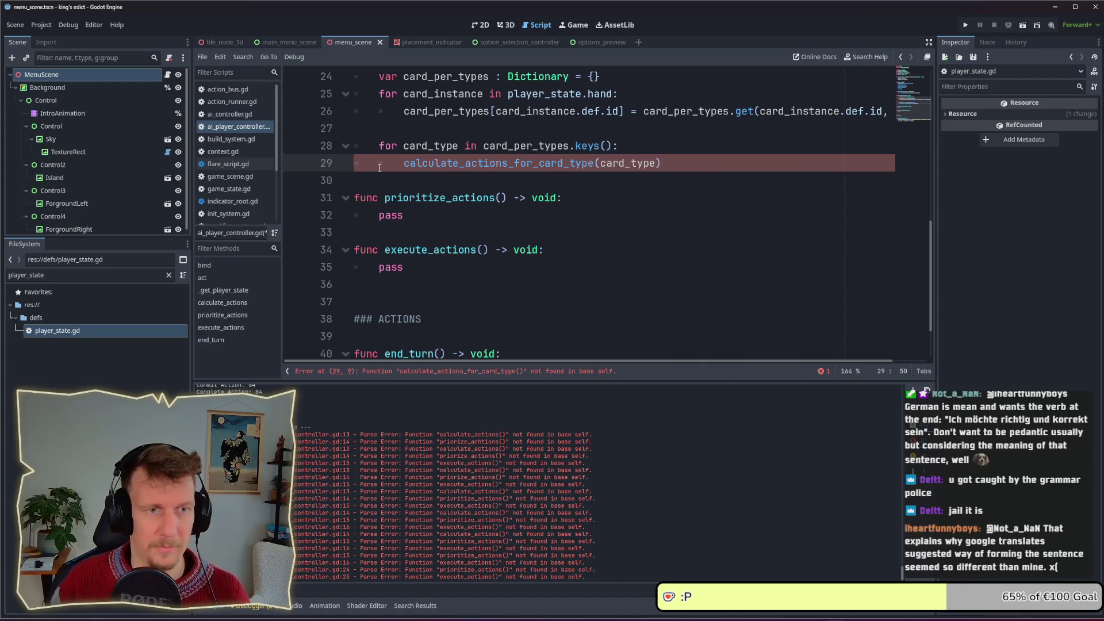
Prefix the function name with an underscore: _calculate_actions_for_card_type
click(482, 184)
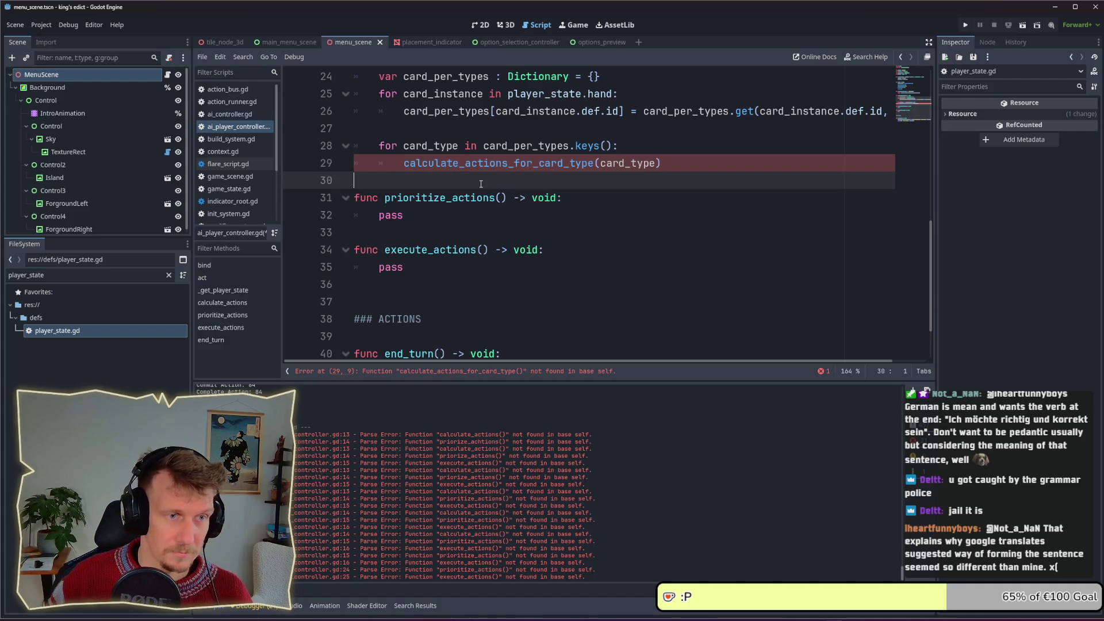
click(406, 165)
text(_)
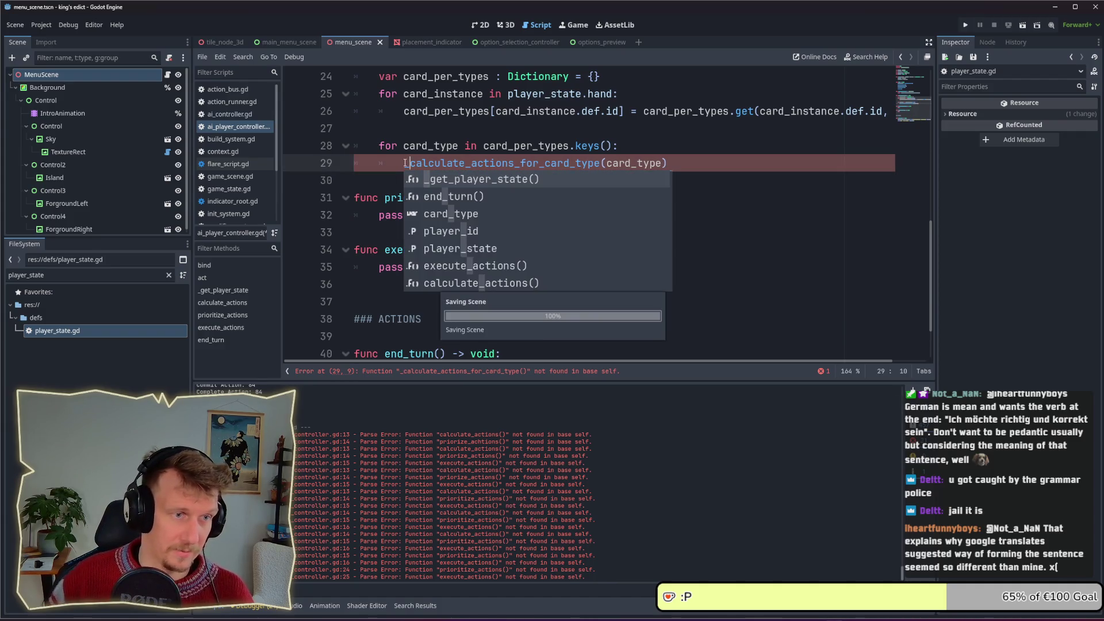
click(458, 147)
double_click(452, 165)
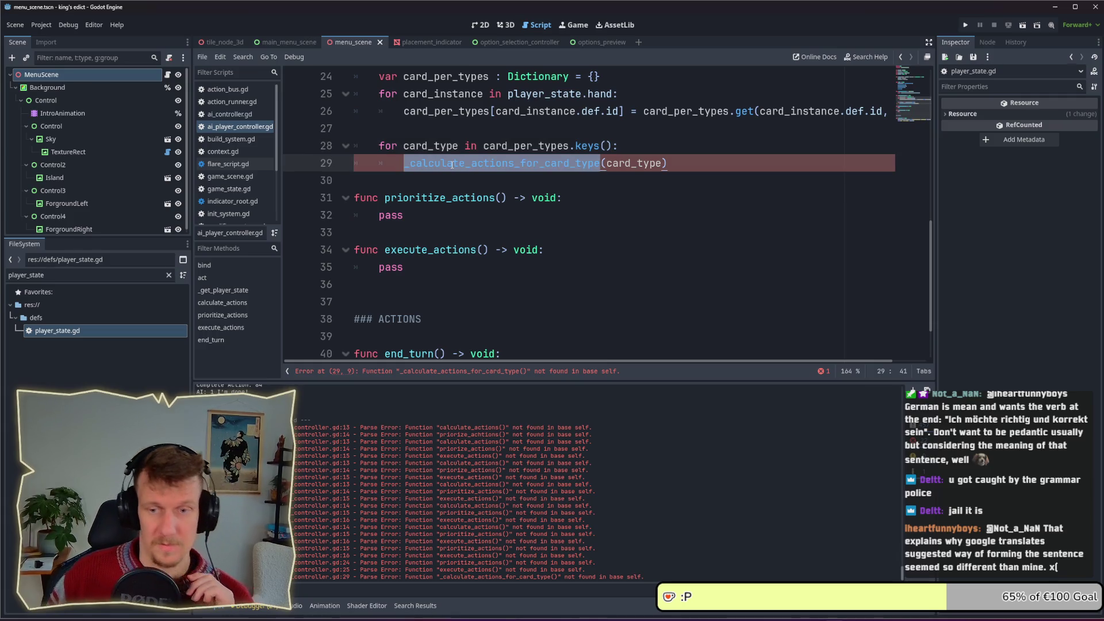
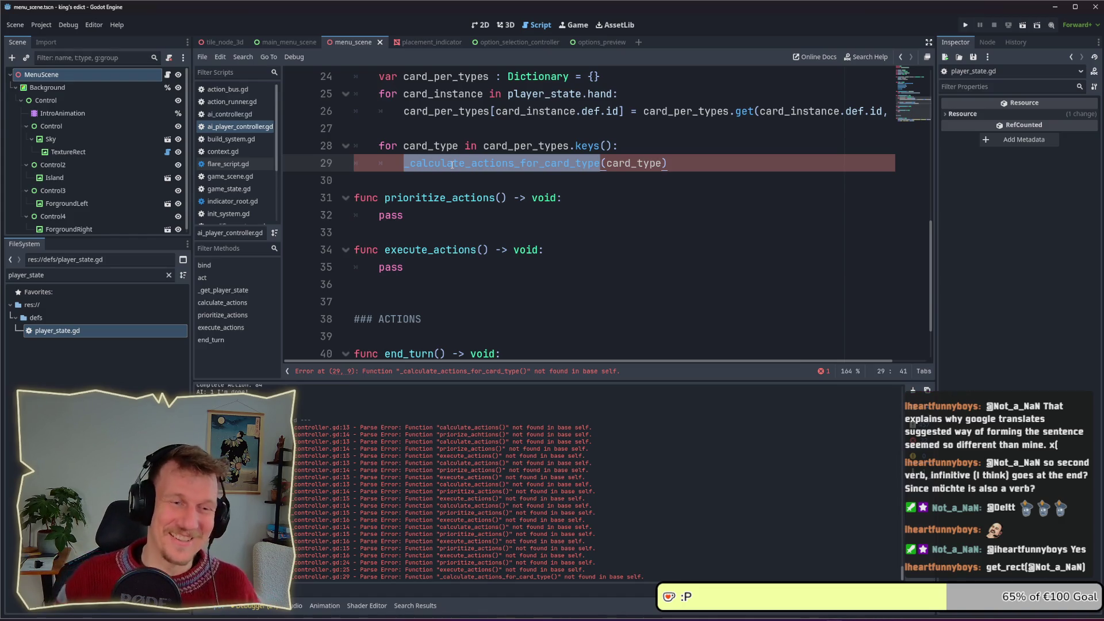
Select the _calculate_actions_for_card_type call on line 29 and open two blank lines below it
click(553, 191)
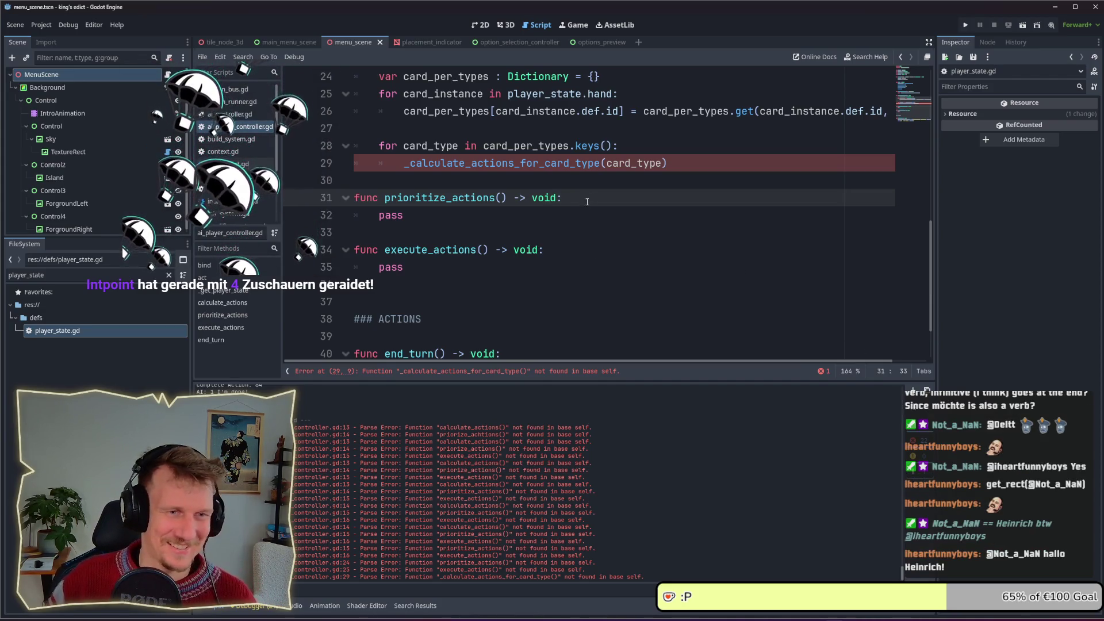
double_click(592, 163)
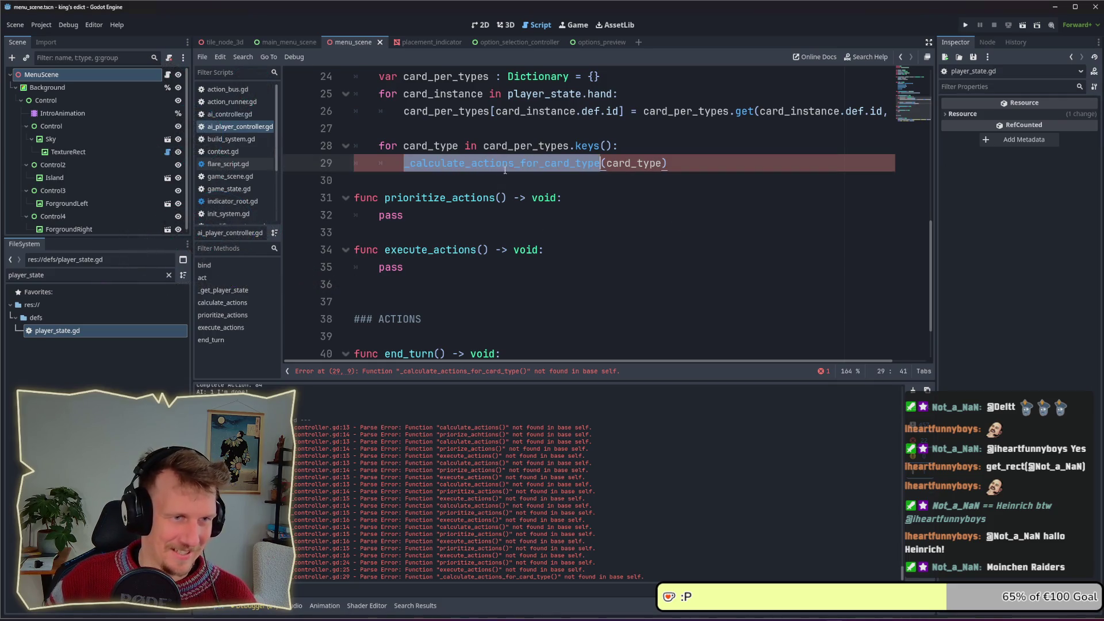
scroll(518, 225, down, 2)
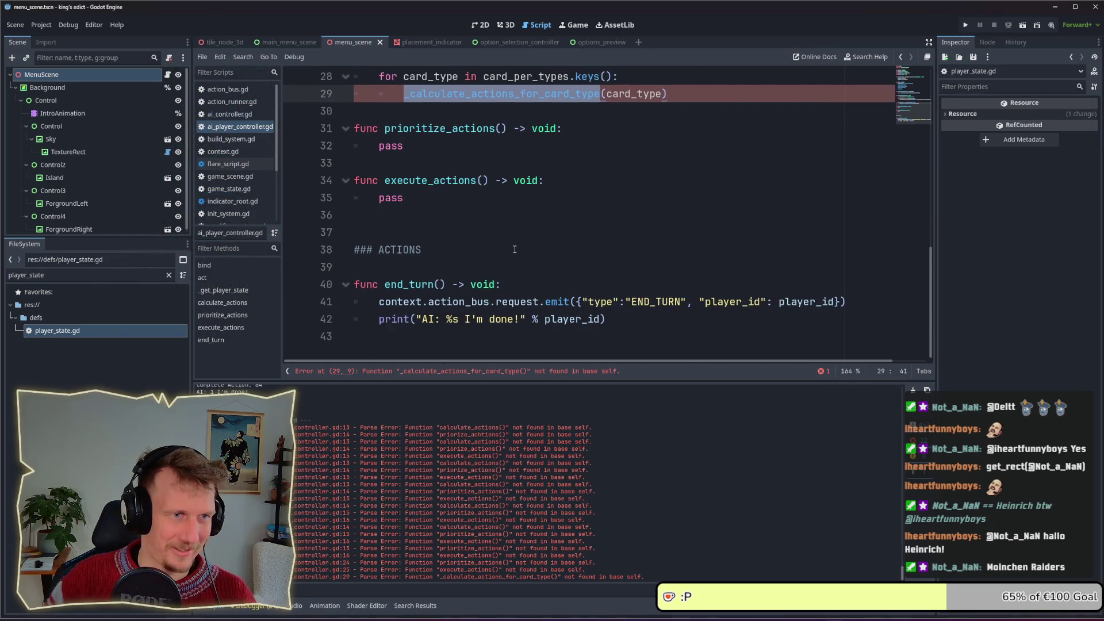
scroll(514, 252, up, 4)
scroll(513, 262, down, 2)
click(451, 217)
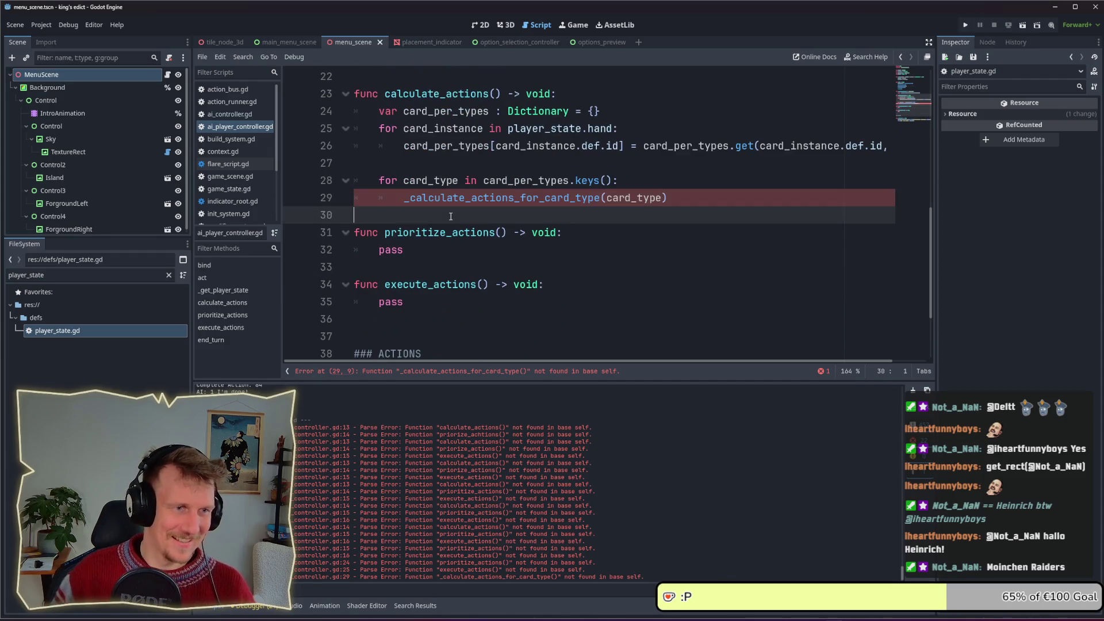
key(Return)
key(Return)
key(Up)
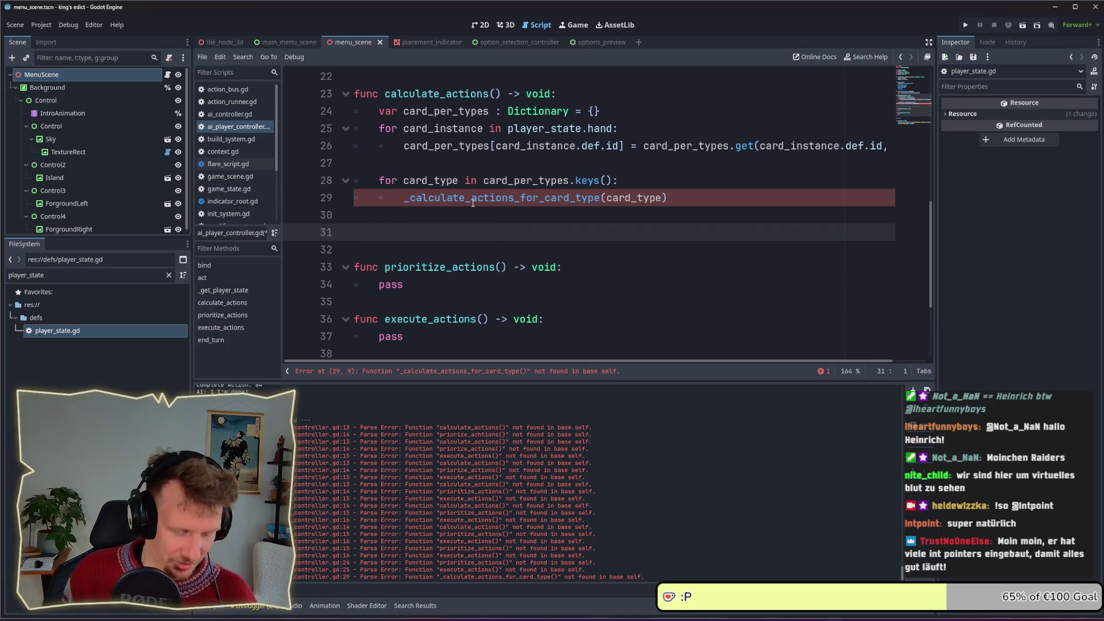
Add a func _calculate_actions_for_card_type(card_type : StringName) -> void stub with pass, then run the project
text(func _calculate_actions_for_card_type()
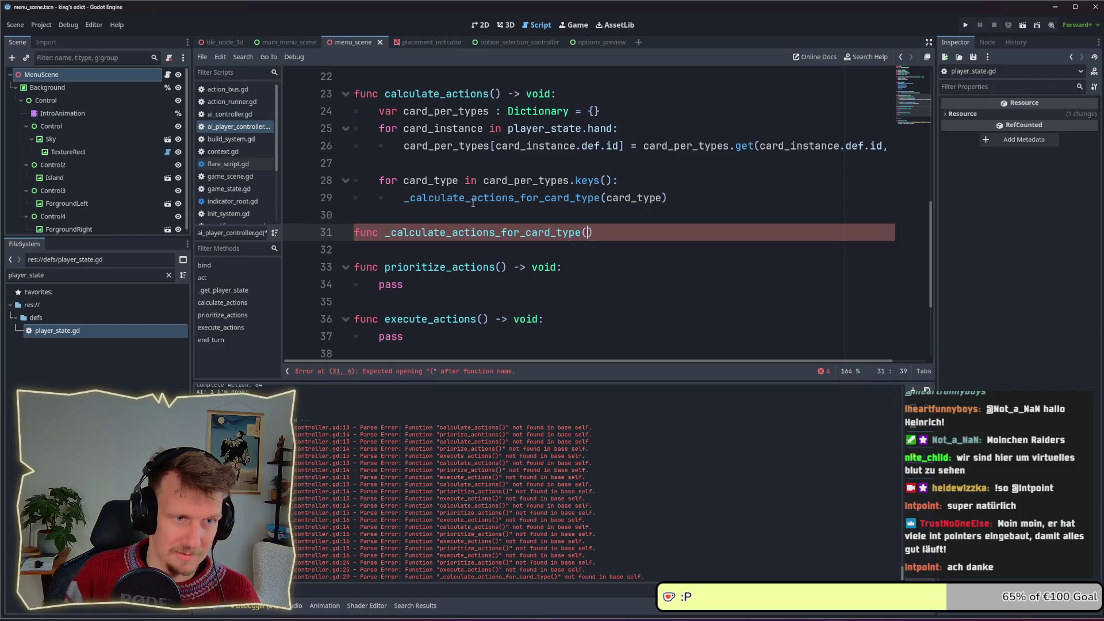
text())
text(a)
key(BackSpace)
key(BackSpace)
text(card_type : Str)
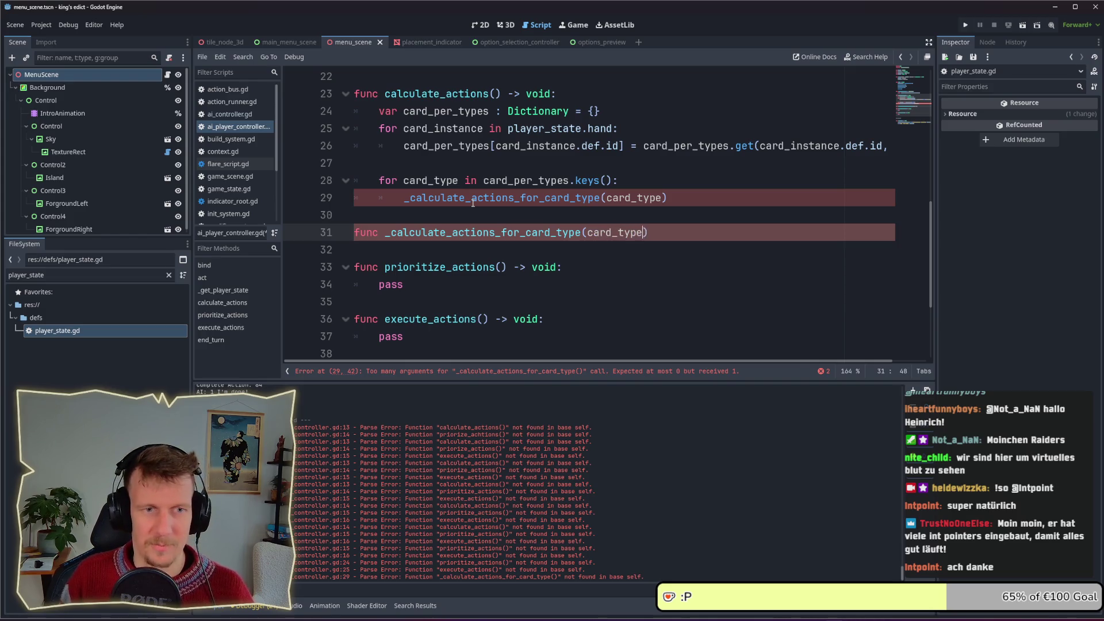
text(ingName))
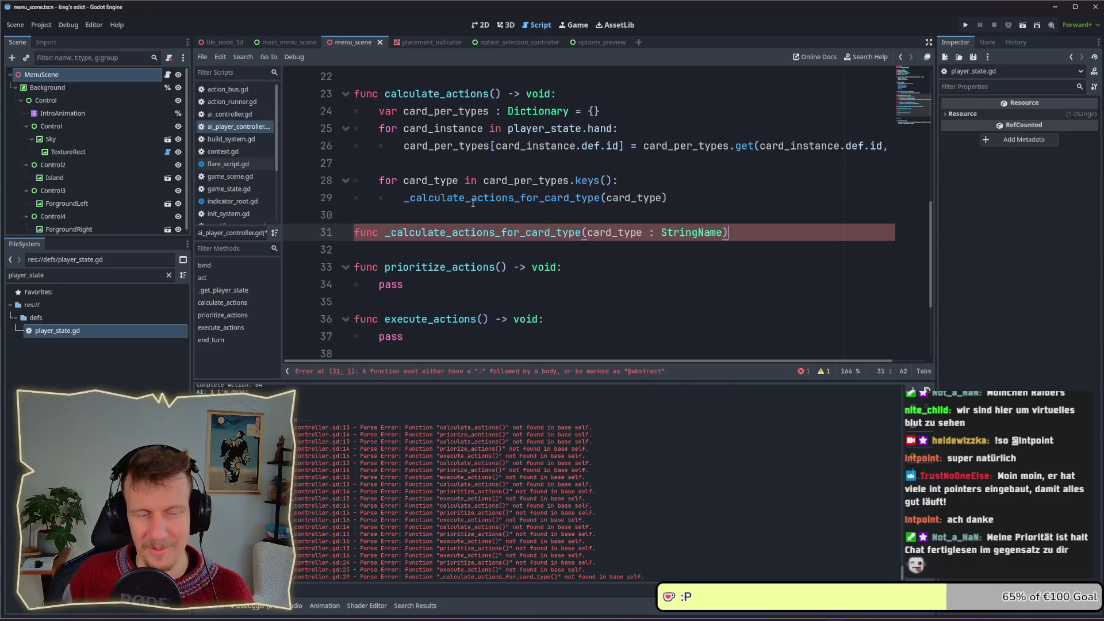
text( -> void:)
key(Return)
text(pass)
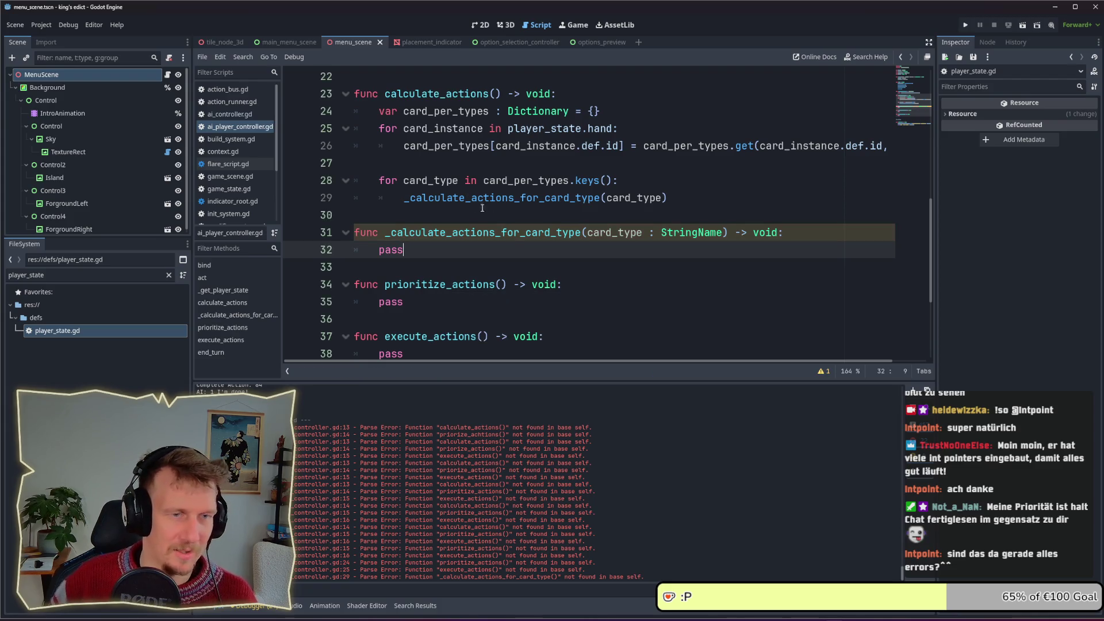
click(965, 25)
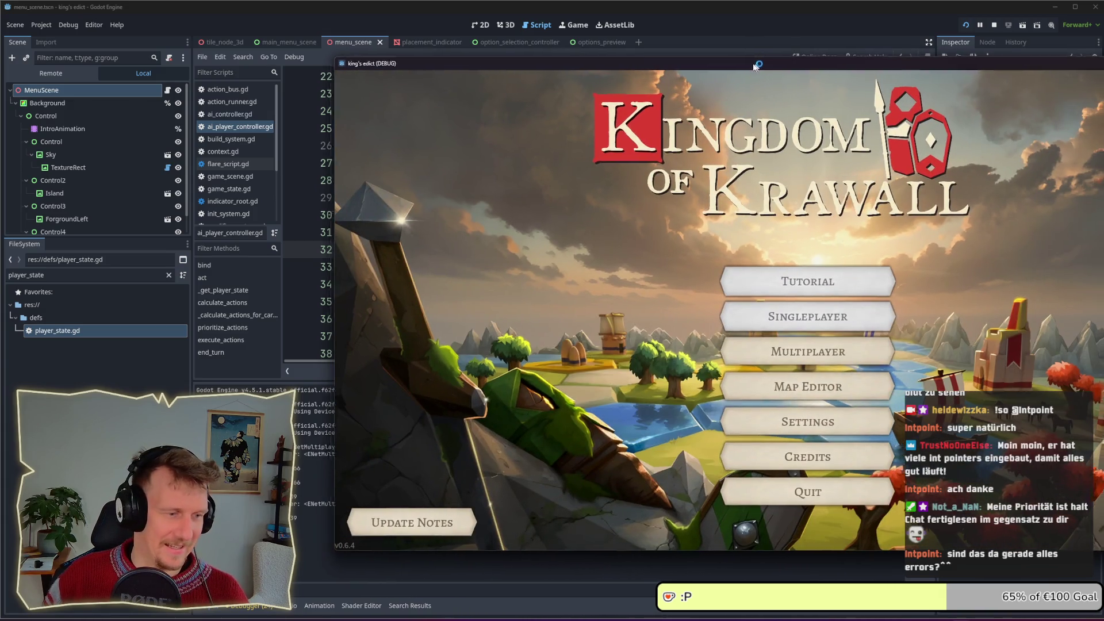
Enter Multiplayer in the game window and create a new game
drag(758, 66, 535, 64)
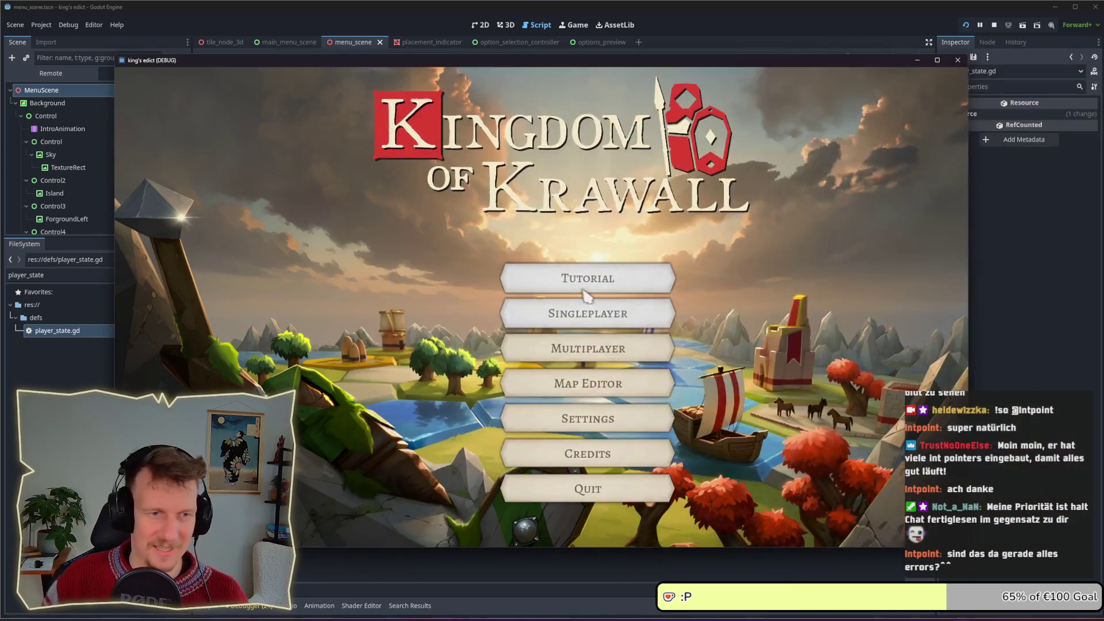
click(577, 350)
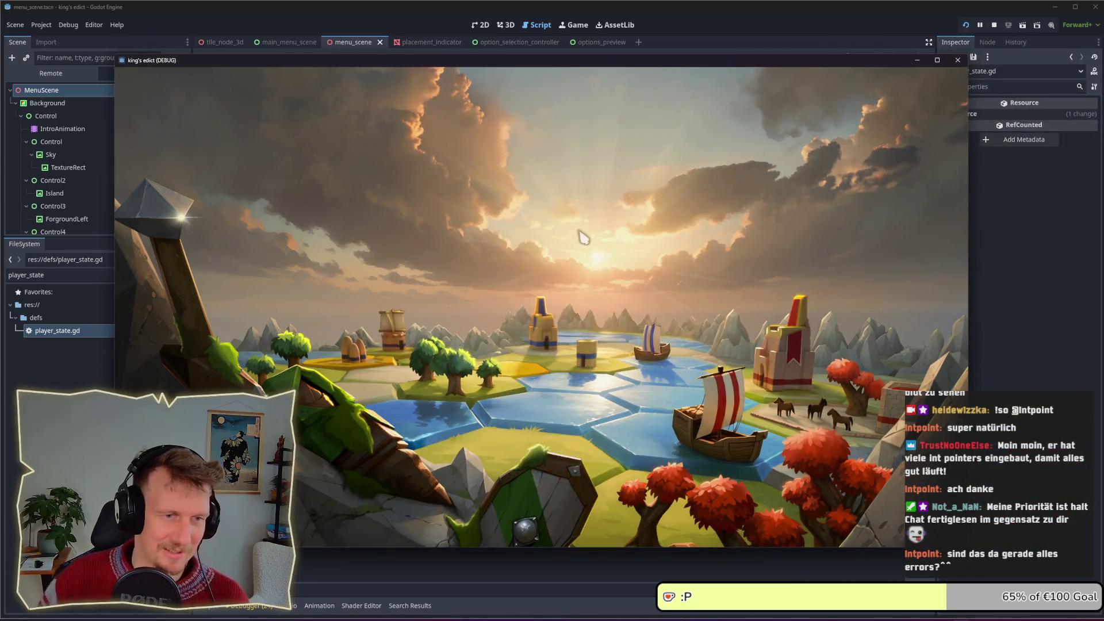
drag(595, 62, 635, 42)
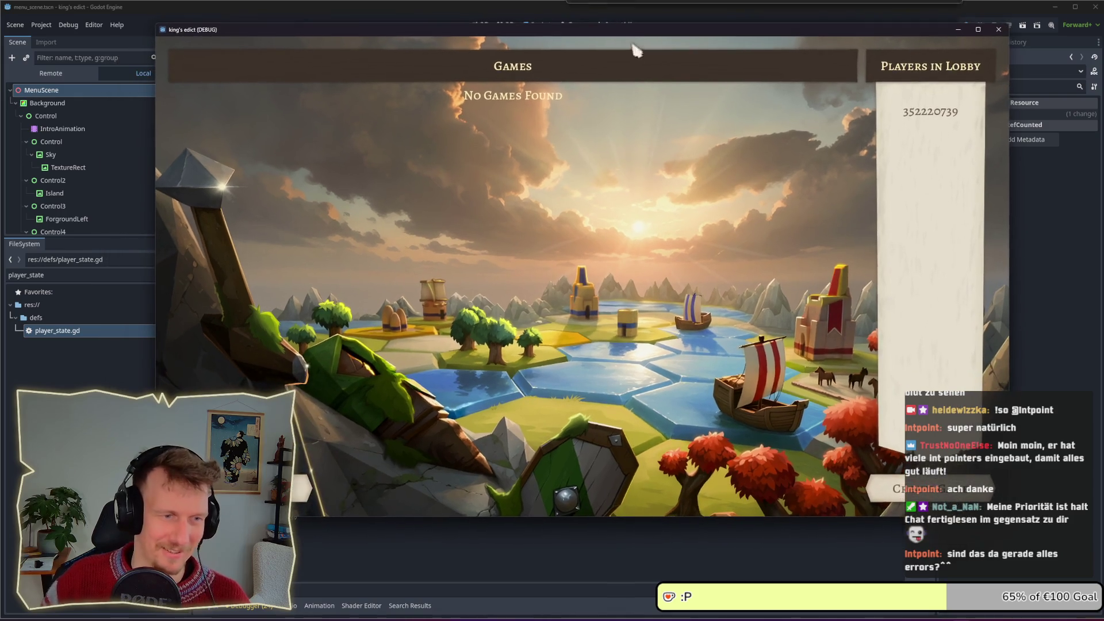
click(889, 489)
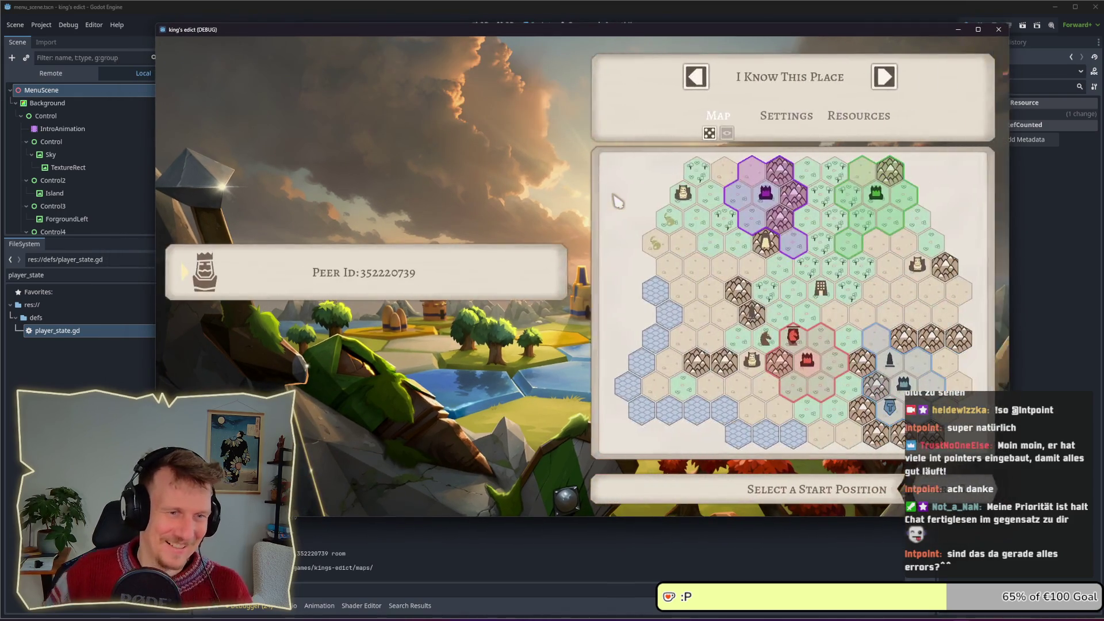
Choose the Small Islands 2 map, take the blue start and start the match
click(781, 93)
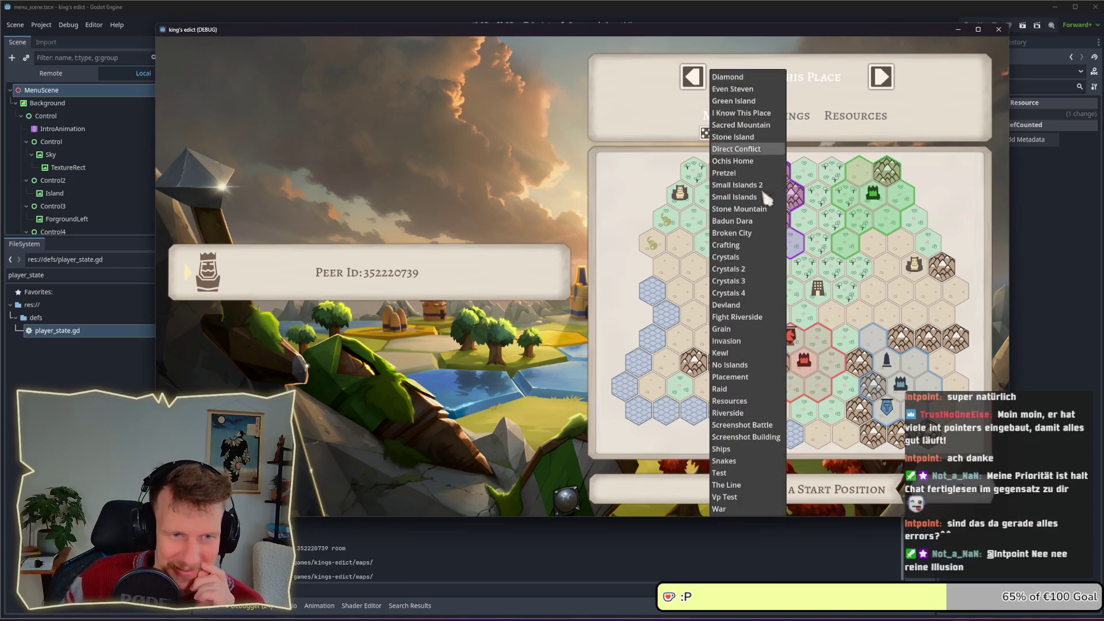
click(738, 185)
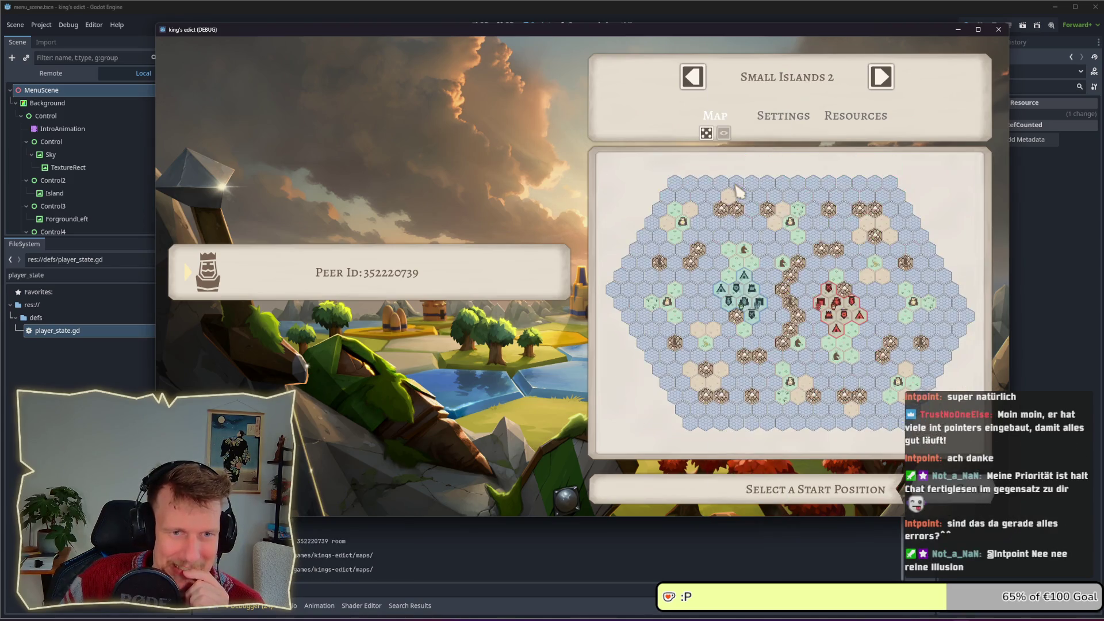
click(750, 300)
click(949, 490)
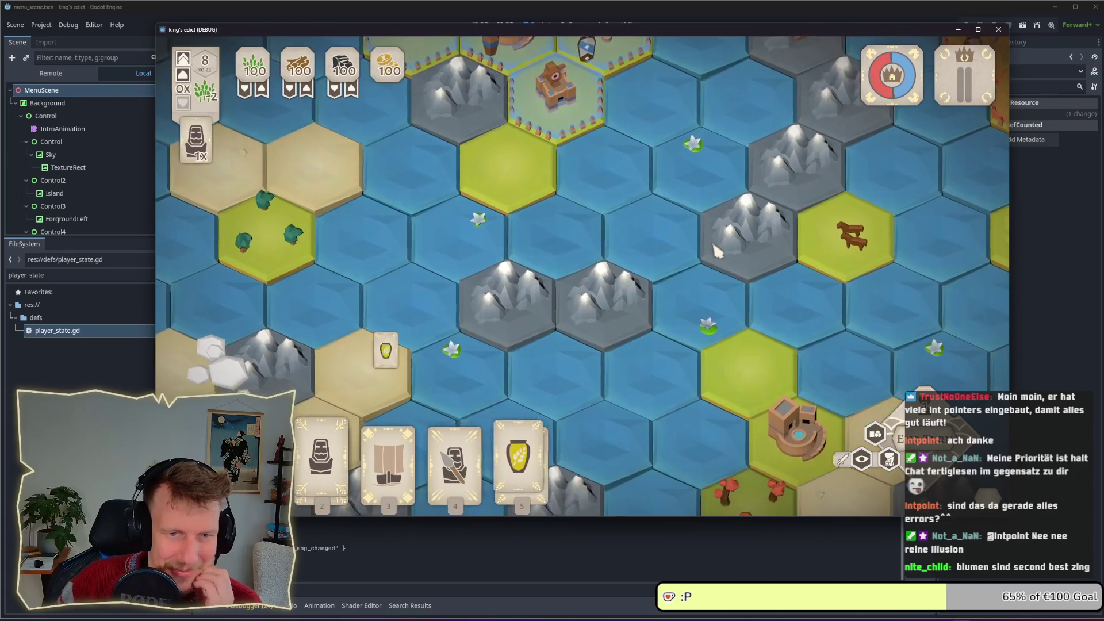
drag(710, 245, 658, 247)
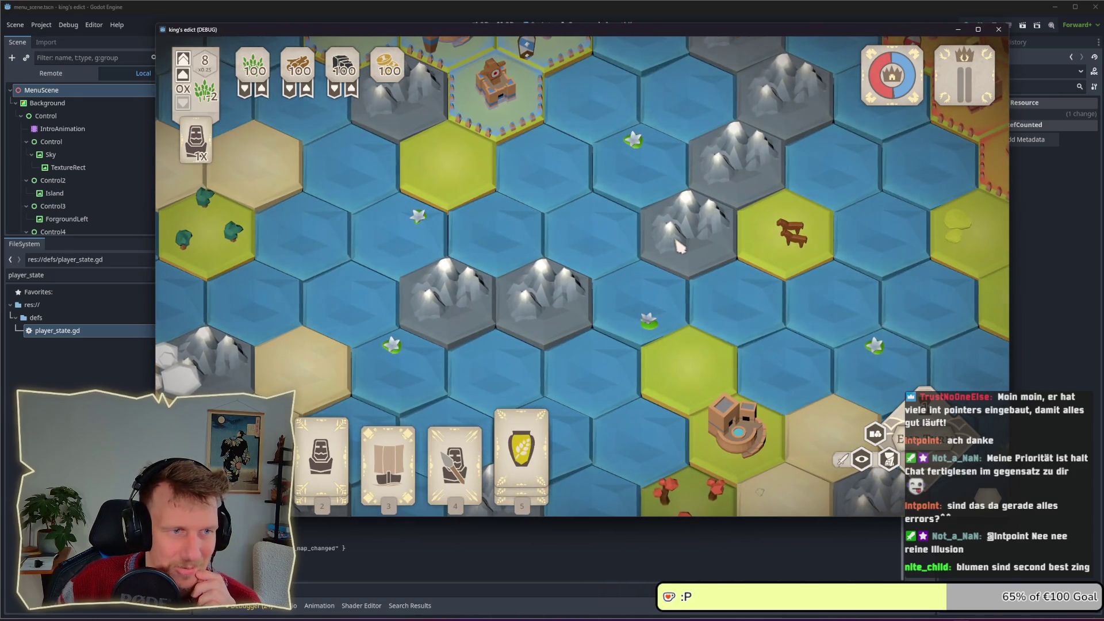
key(d)
scroll(699, 330, down, 3)
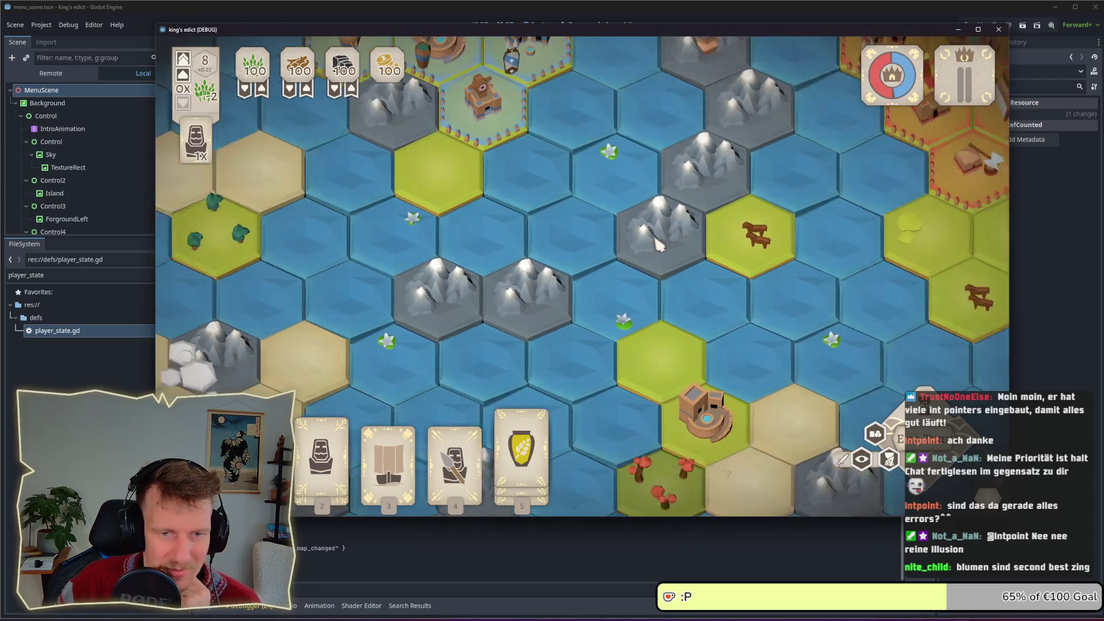
drag(730, 325, 636, 278)
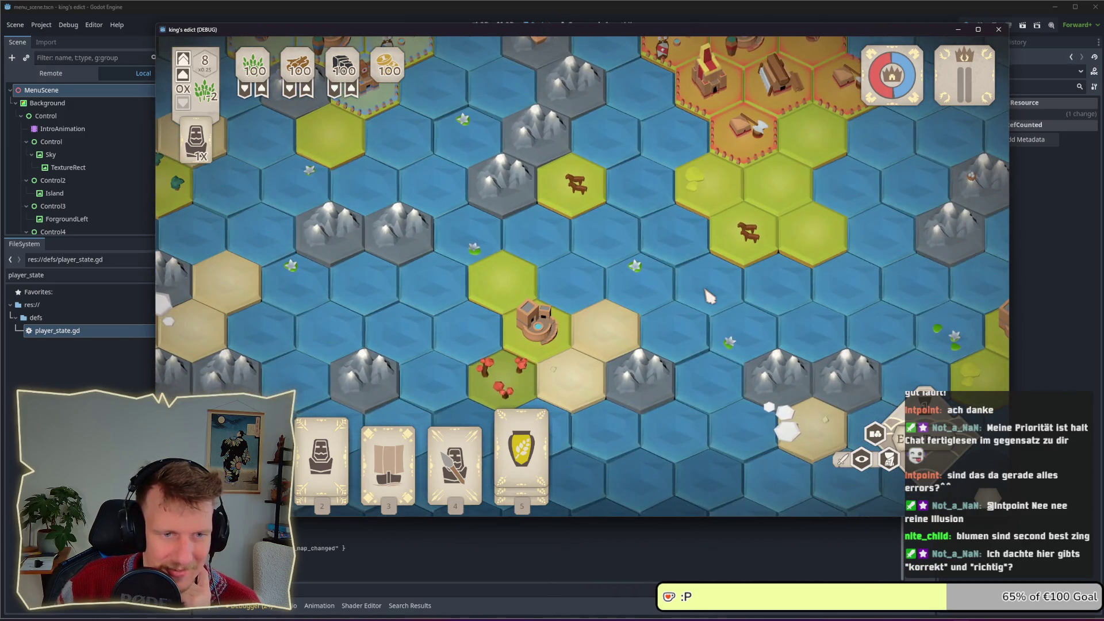
scroll(708, 296, down, 2)
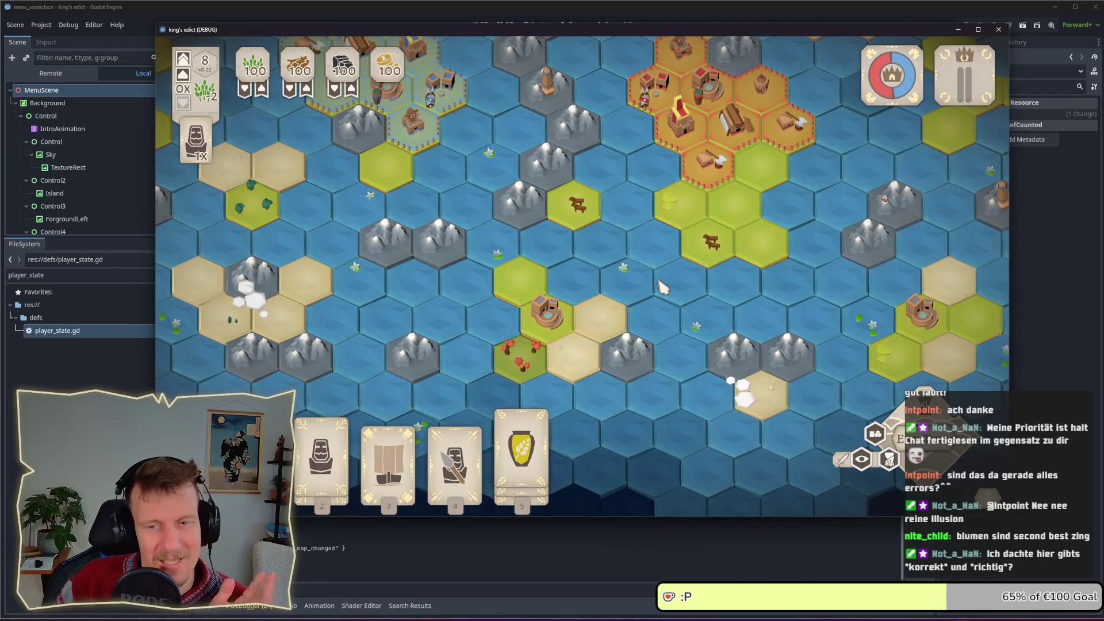
drag(664, 286, 613, 263)
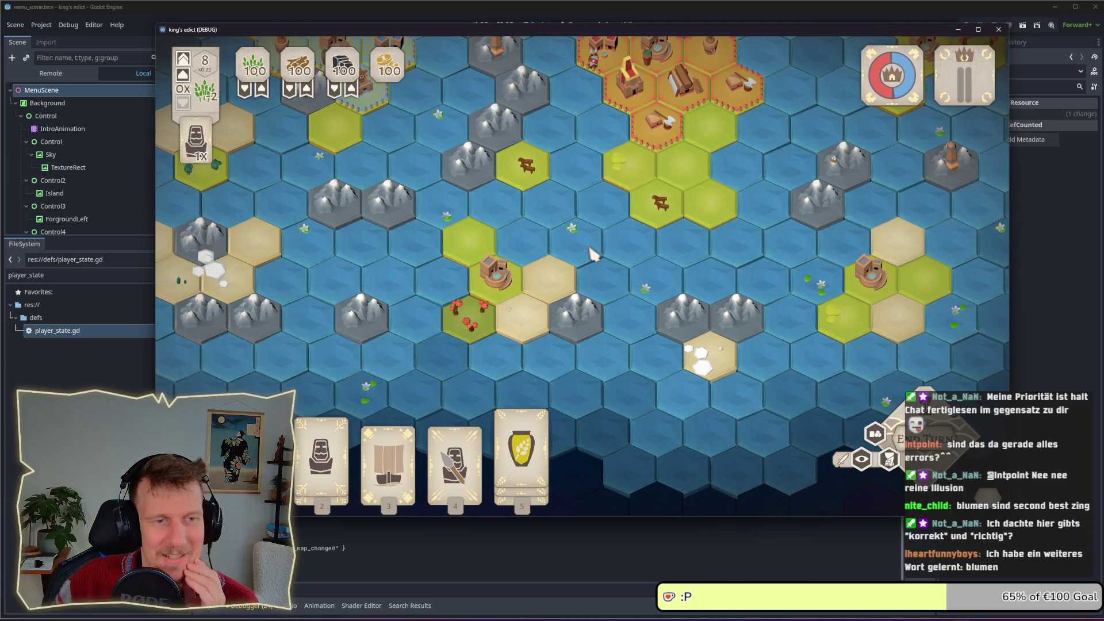
mouse_move(771, 271)
mouse_down()
mouse_move(708, 269)
mouse_move(689, 304)
mouse_move(660, 316)
mouse_up()
scroll(661, 316, down, 3)
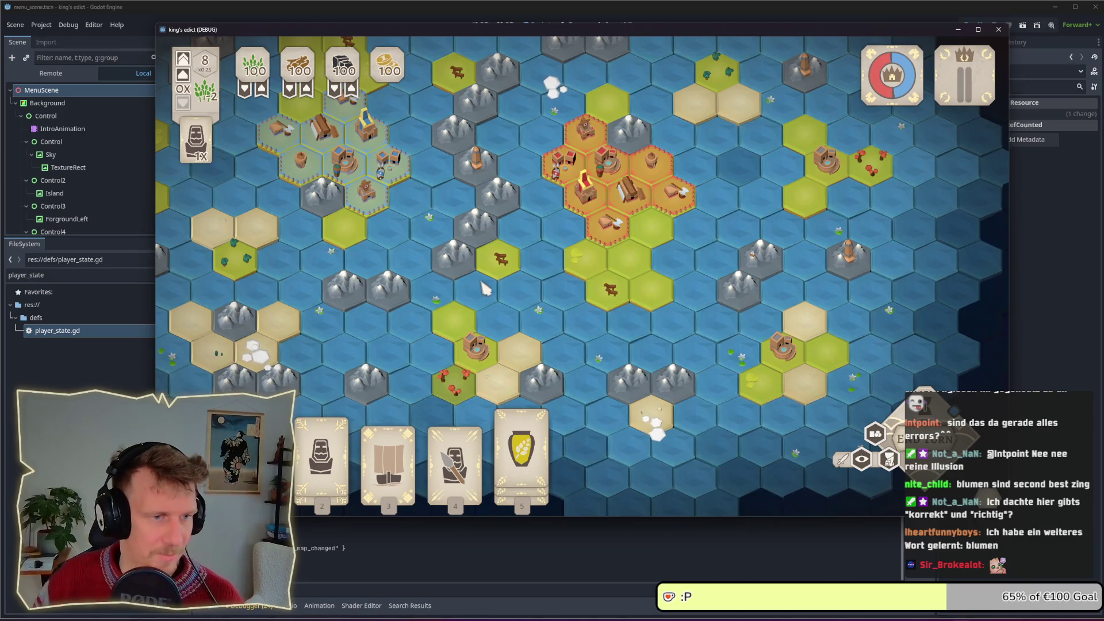
drag(432, 278, 521, 295)
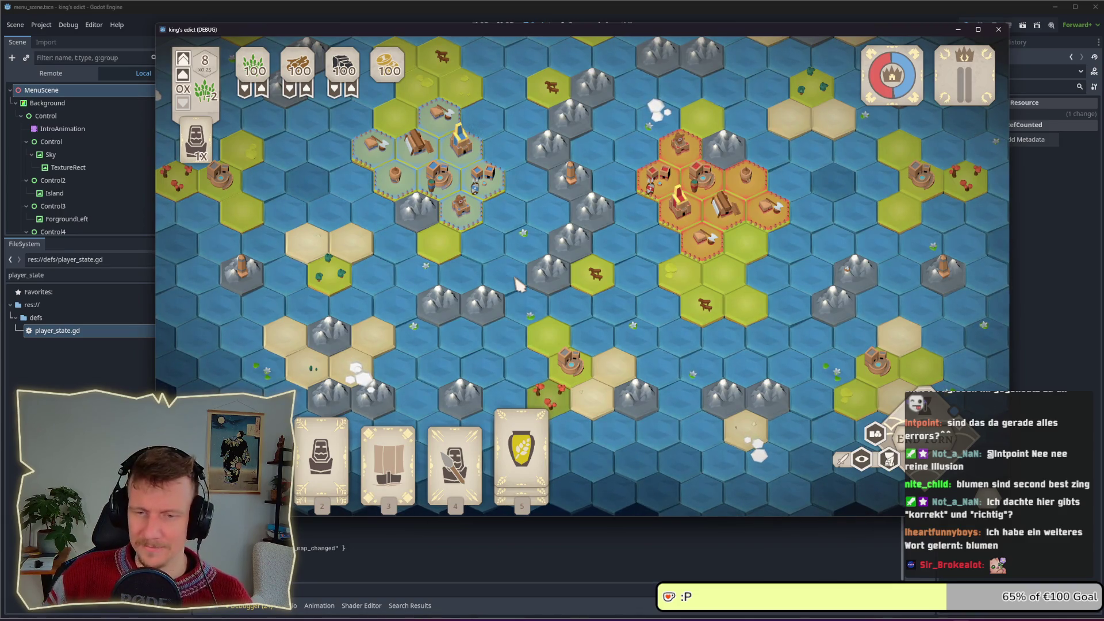
scroll(515, 278, up, 3)
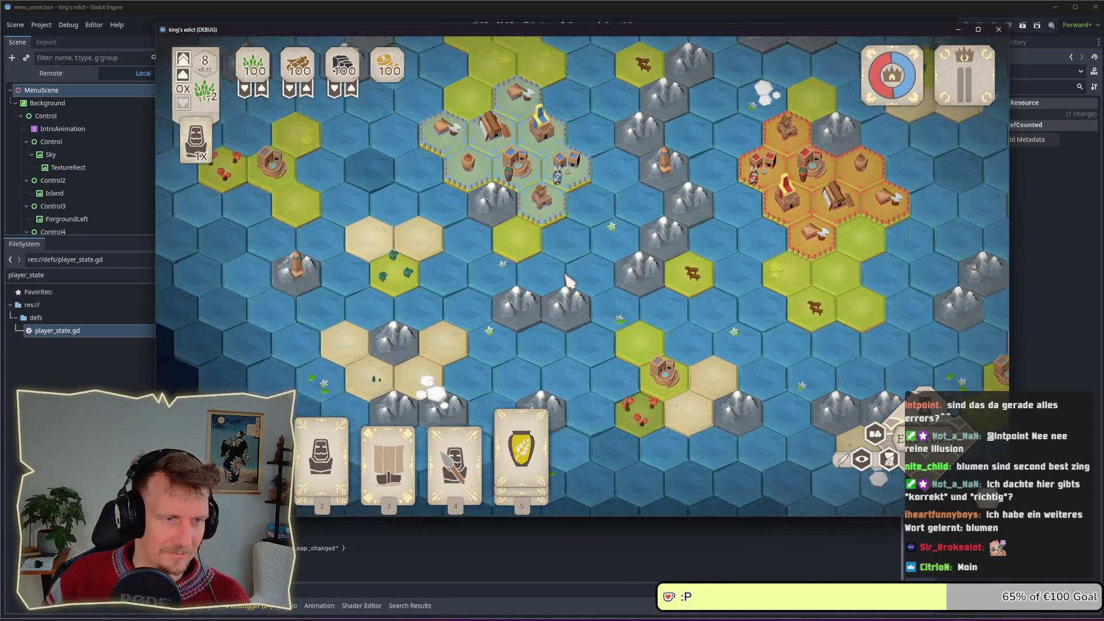
scroll(581, 276, up, 1)
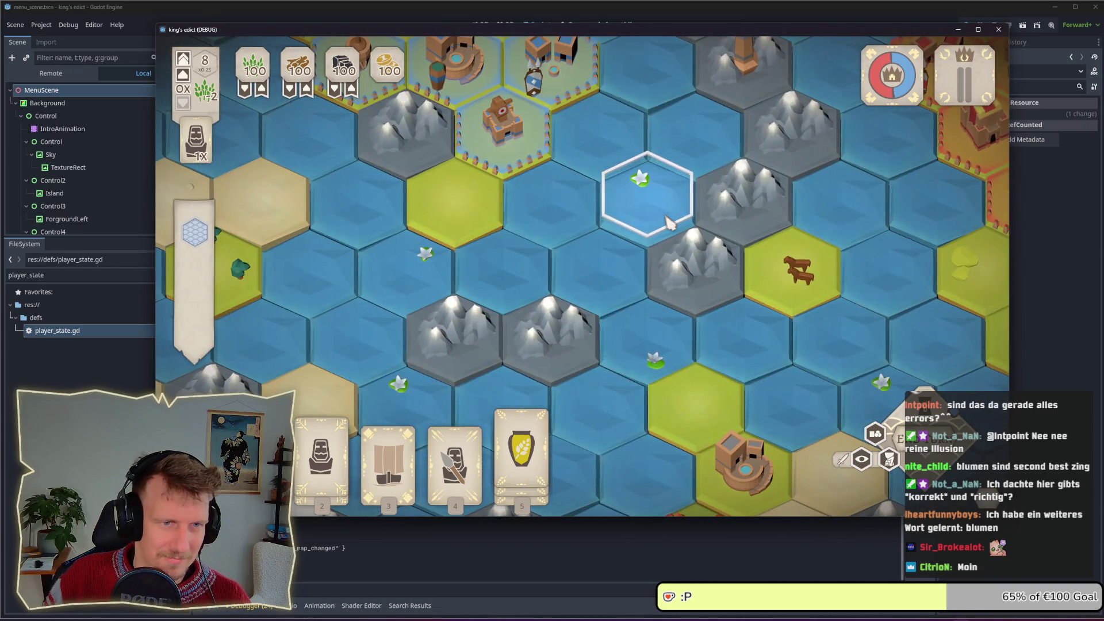
mouse_move(670, 223)
mouse_down()
mouse_move(635, 288)
mouse_move(648, 337)
mouse_up()
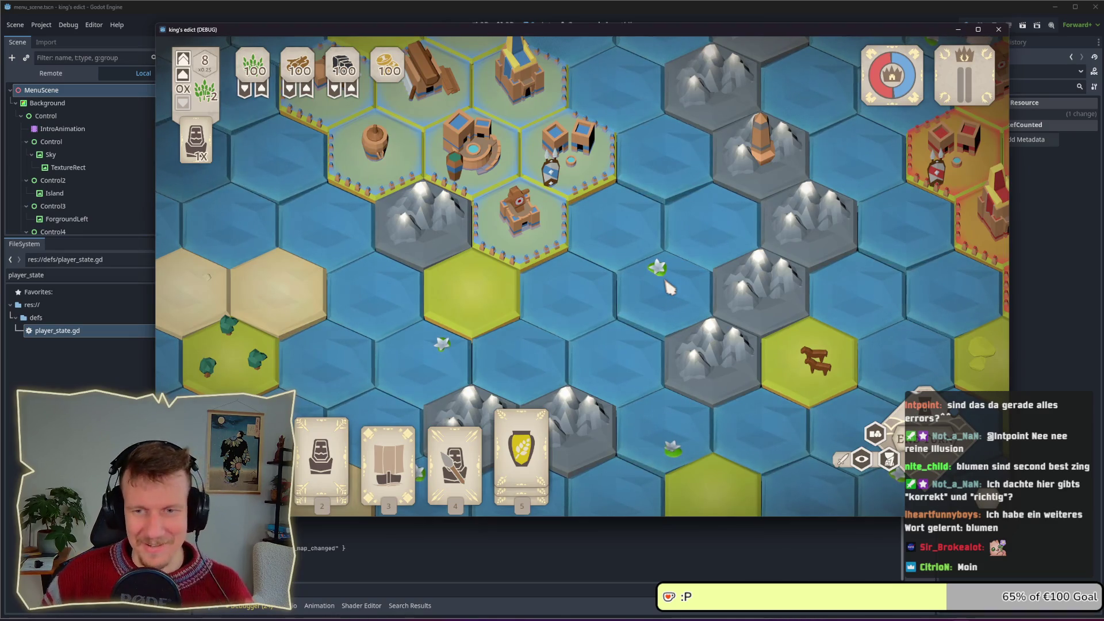
scroll(668, 287, down, 4)
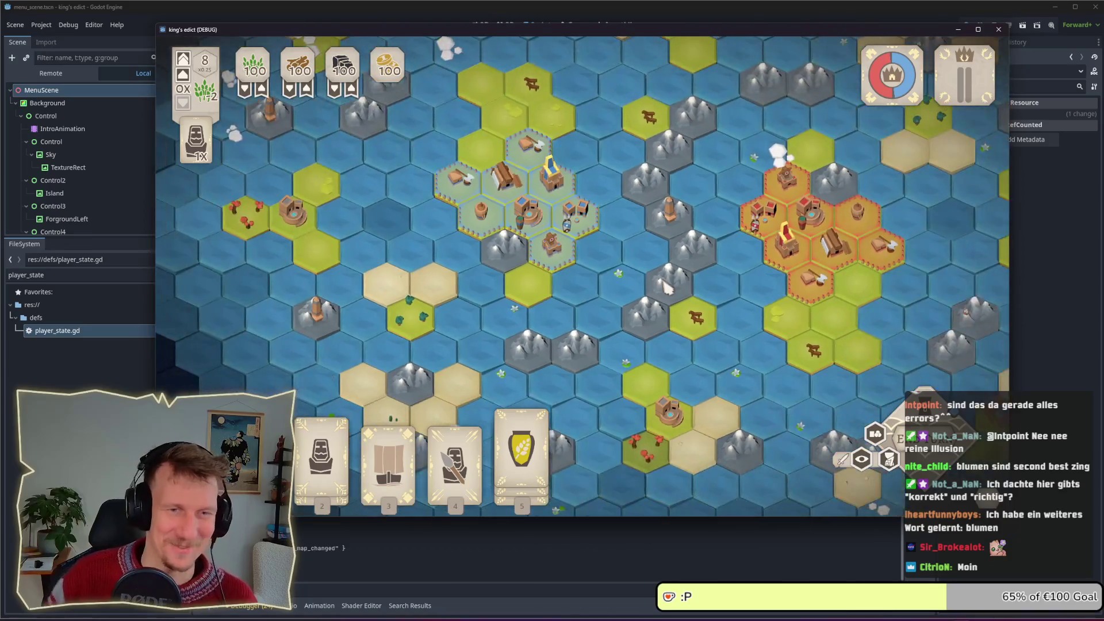
drag(665, 280, 634, 311)
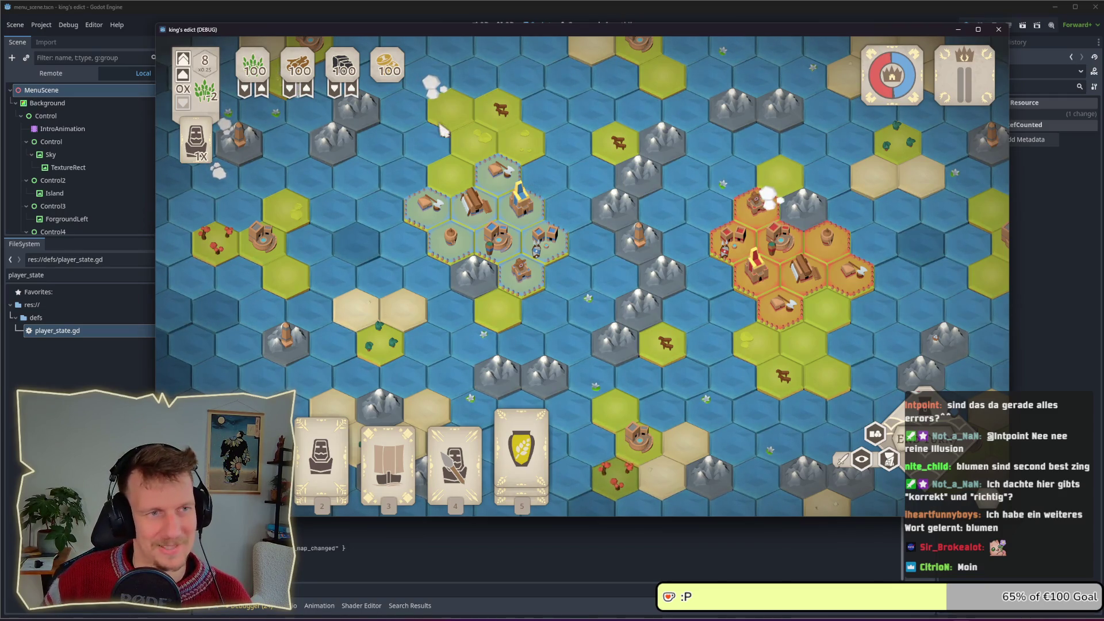
key(w)
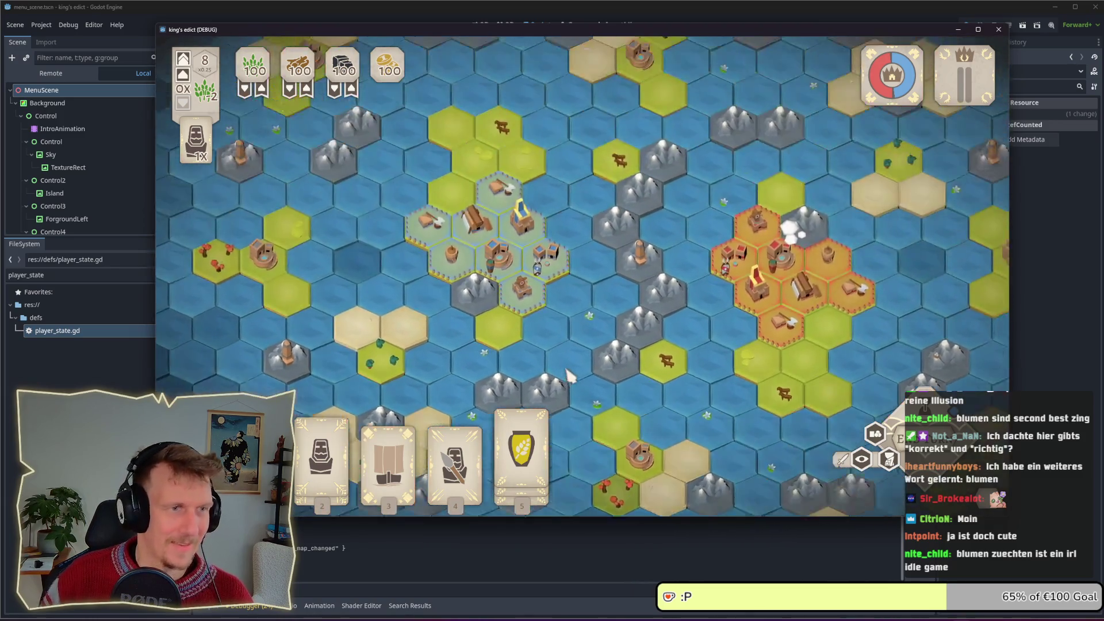
drag(934, 24, 936, 34)
Stop the test game and switch to the Obsidian AI Concept board
click(995, 25)
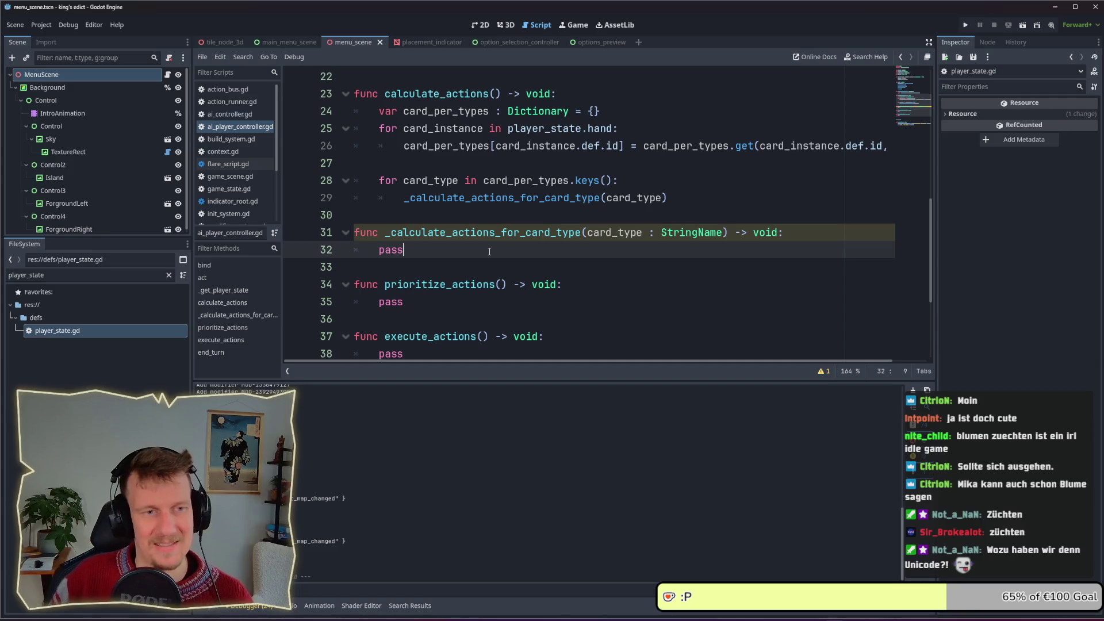
key(alt+Tab)
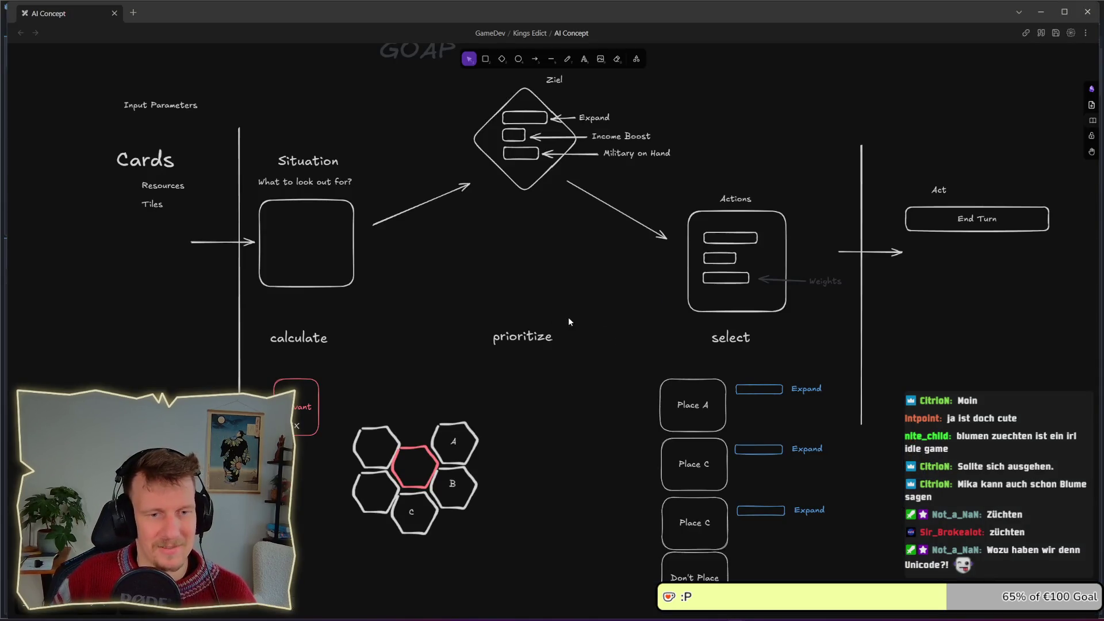
drag(646, 441, 591, 230)
mouse_move(582, 171)
mouse_down()
mouse_move(784, 389)
mouse_move(789, 431)
mouse_up()
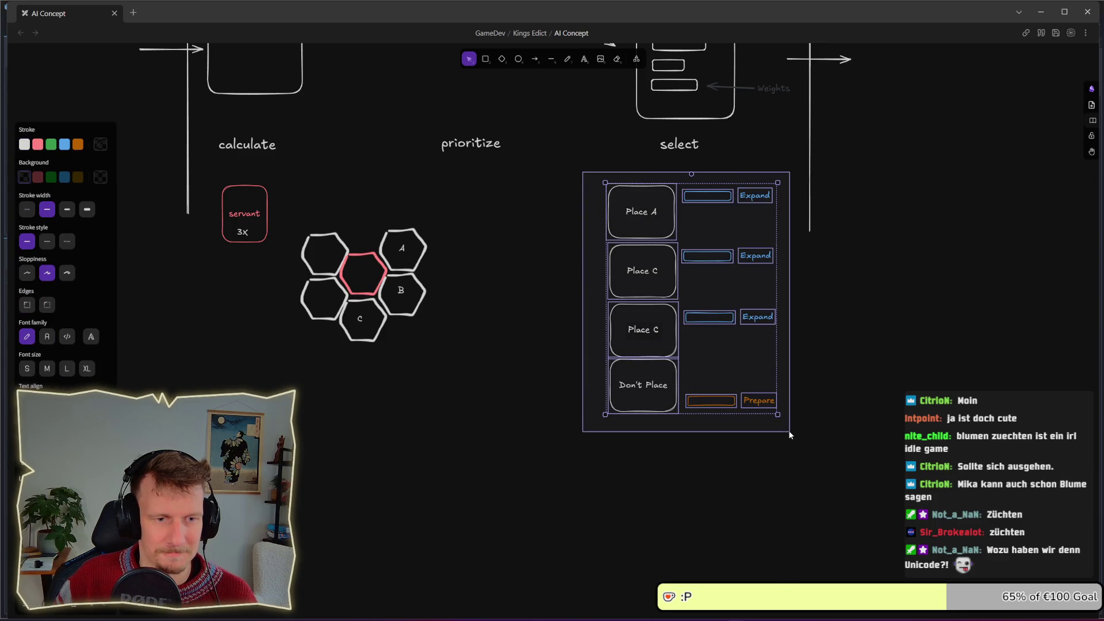
click(781, 426)
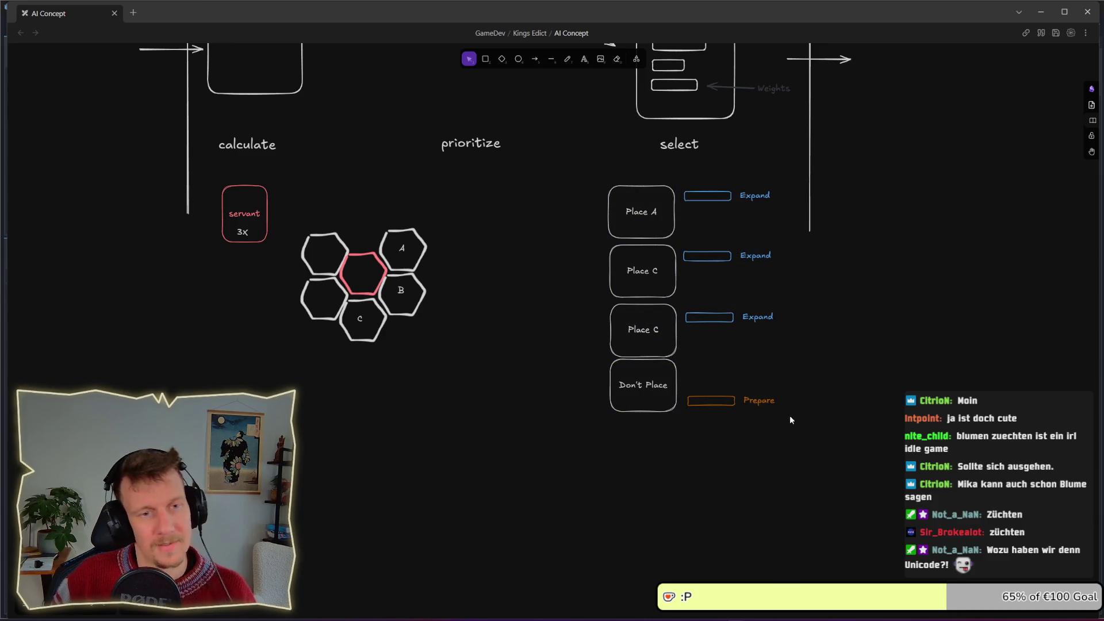
drag(586, 174, 783, 250)
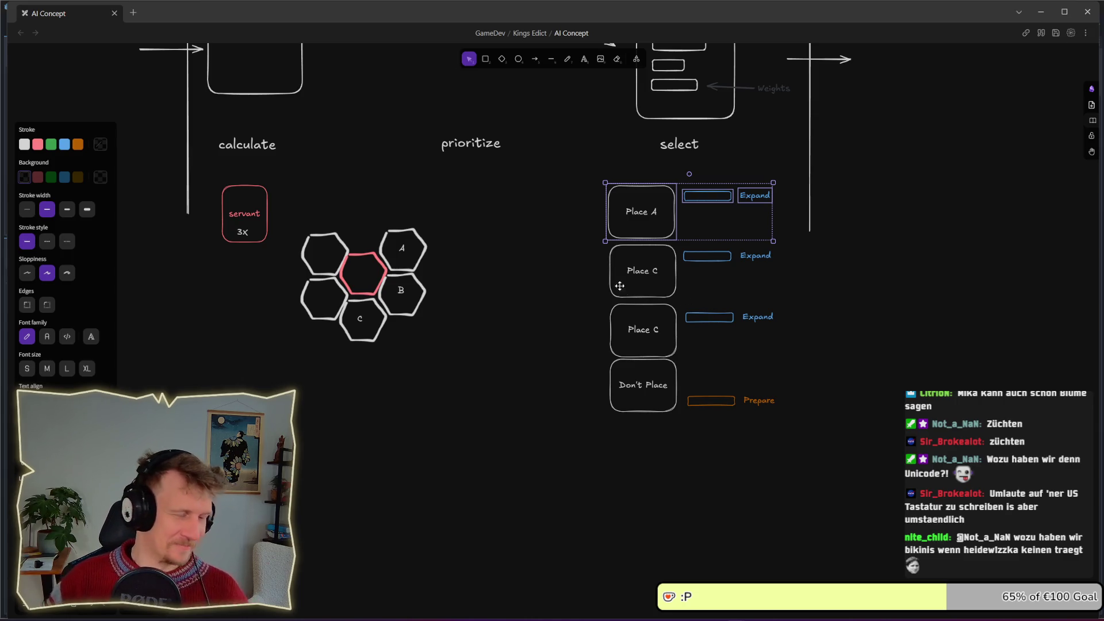
scroll(640, 264, up, 1)
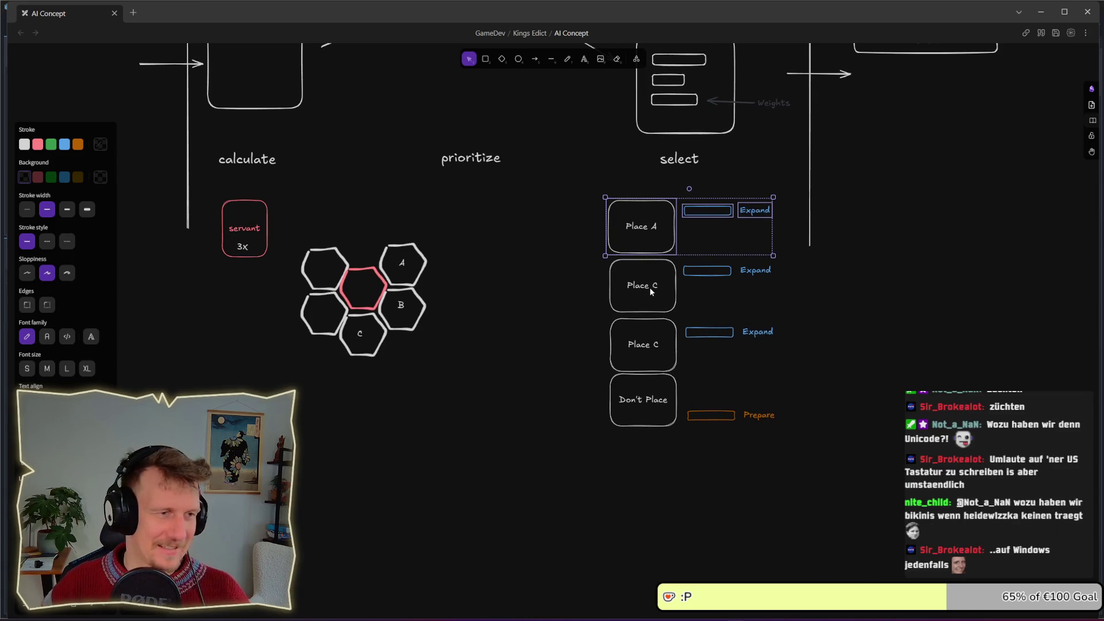
scroll(604, 276, up, 1)
drag(574, 271, 637, 308)
scroll(613, 288, up, 1)
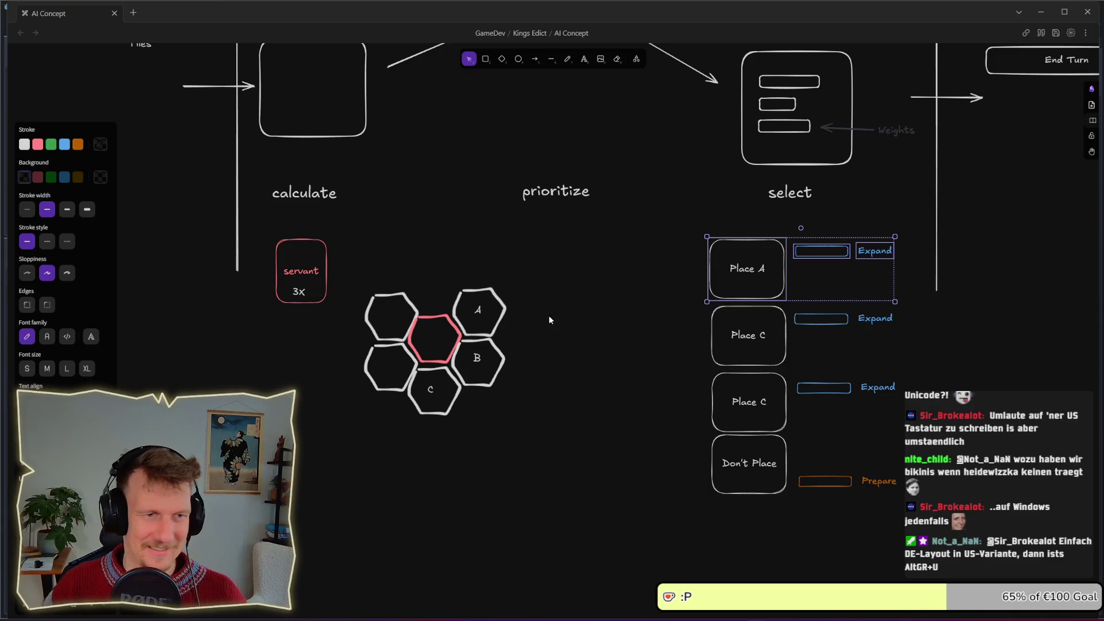
click(564, 318)
drag(583, 403, 576, 423)
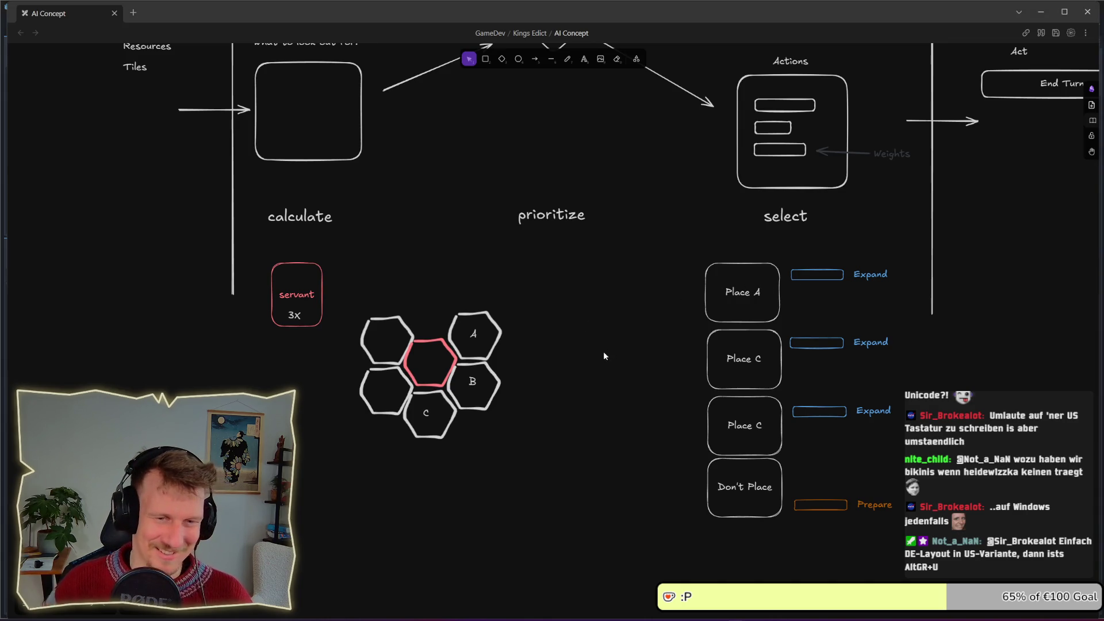
scroll(603, 350, down, 1)
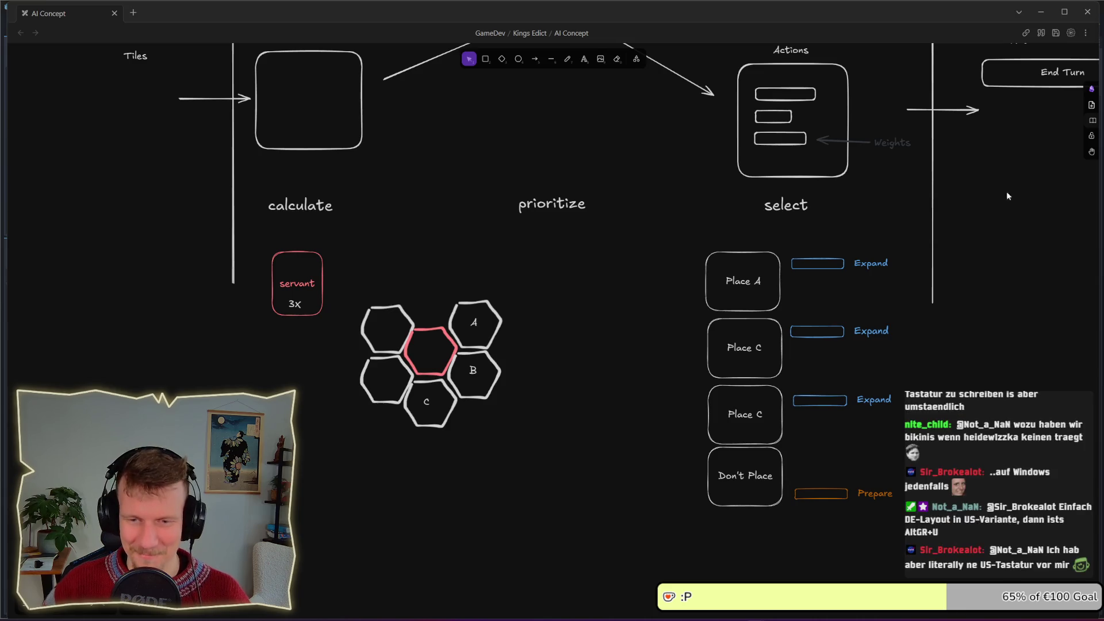
click(609, 344)
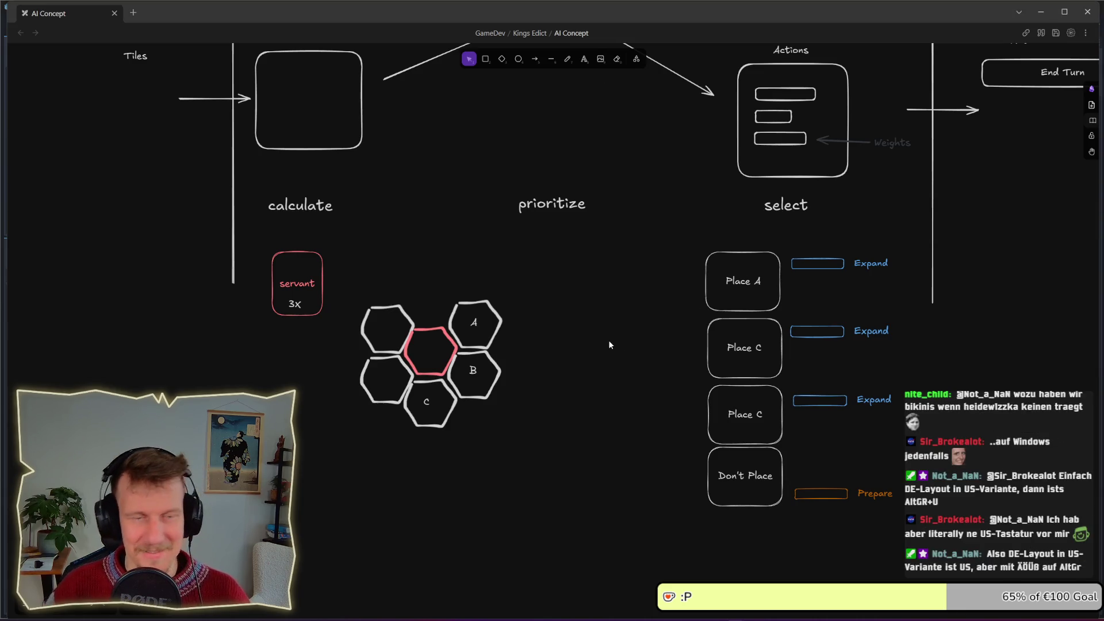